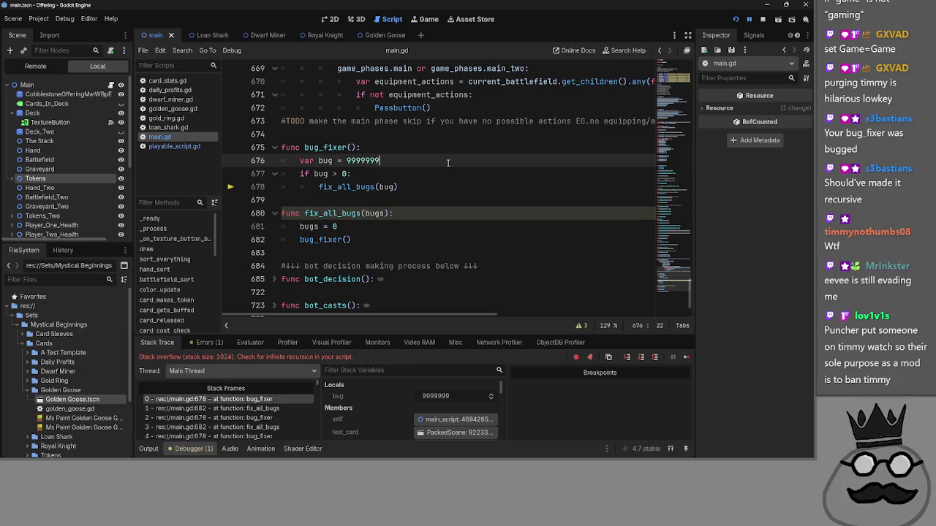
- Add a blank line below the bug declaration in bug_fixer, then remove it again
key("Up")
key("Down")
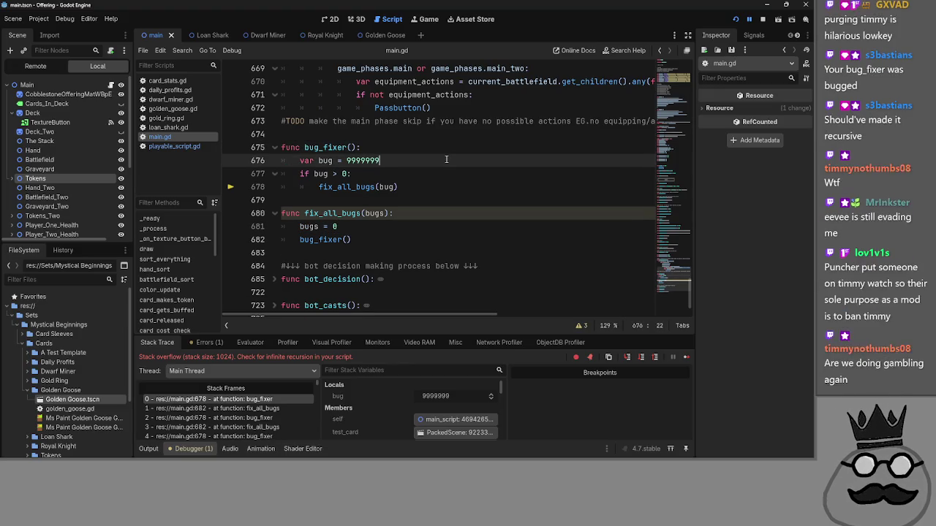
key("Return")
key("BackSpace")
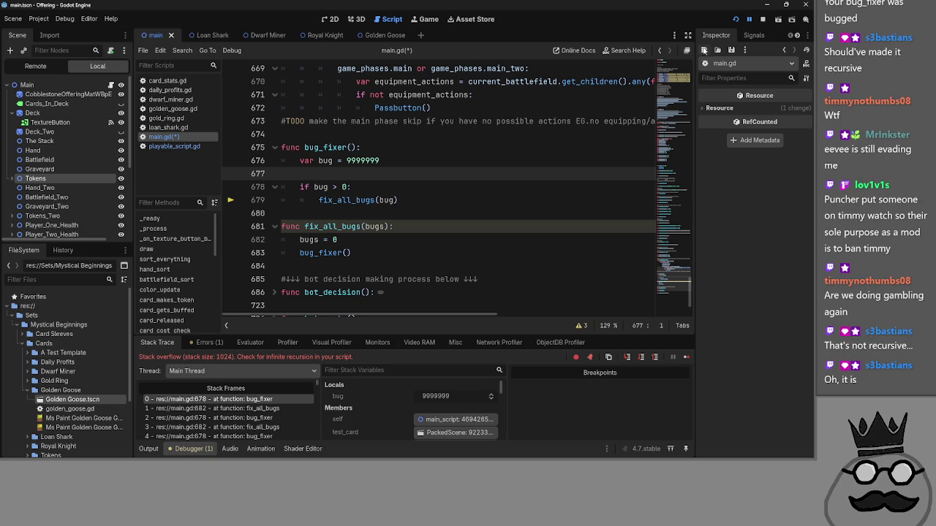
type("=")
key("BackSpace")
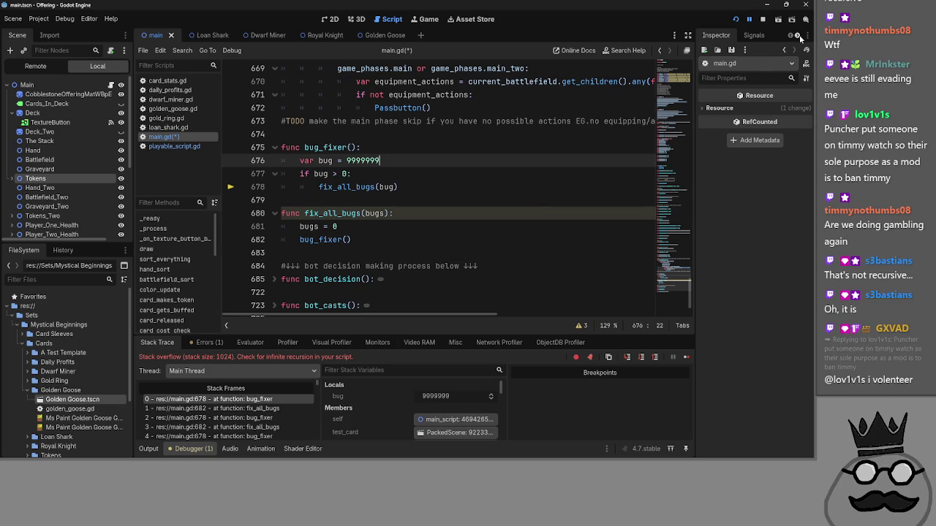
- Stop the crashed run, relaunch the game, and put the caret back on empty line 679
left_click(763, 20)
left_click(736, 19)
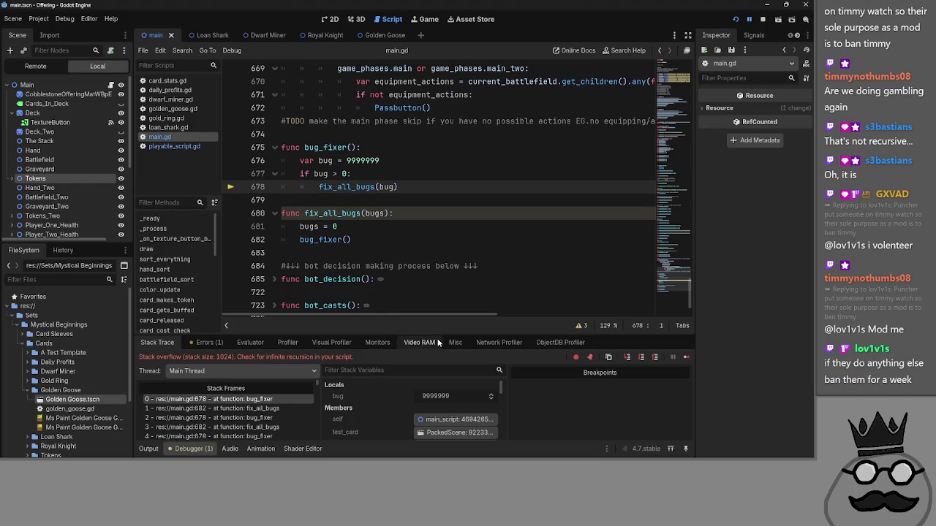
left_click(408, 227)
left_click(416, 198)
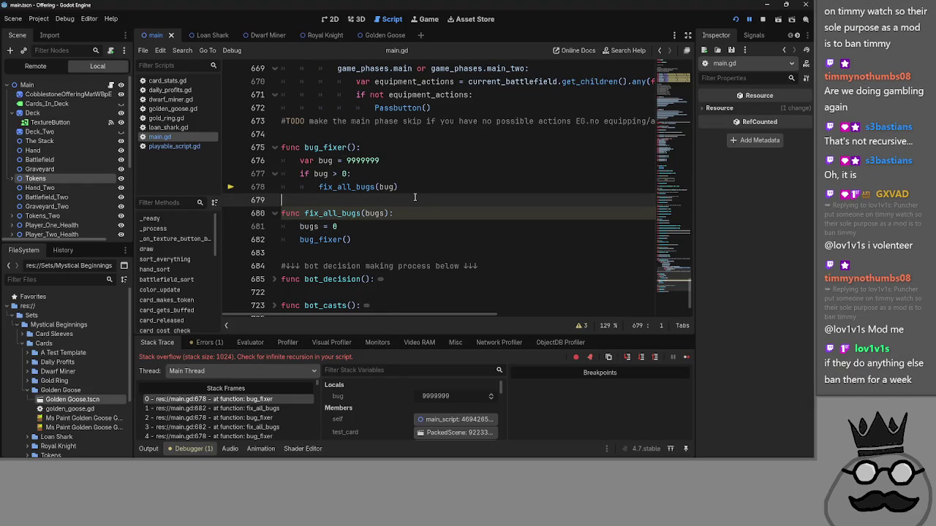
- Highlight the bug_fixer and fix_all_bugs functions to review them
scroll(409, 226, "up", 1)
scroll(408, 232, "down", 1)
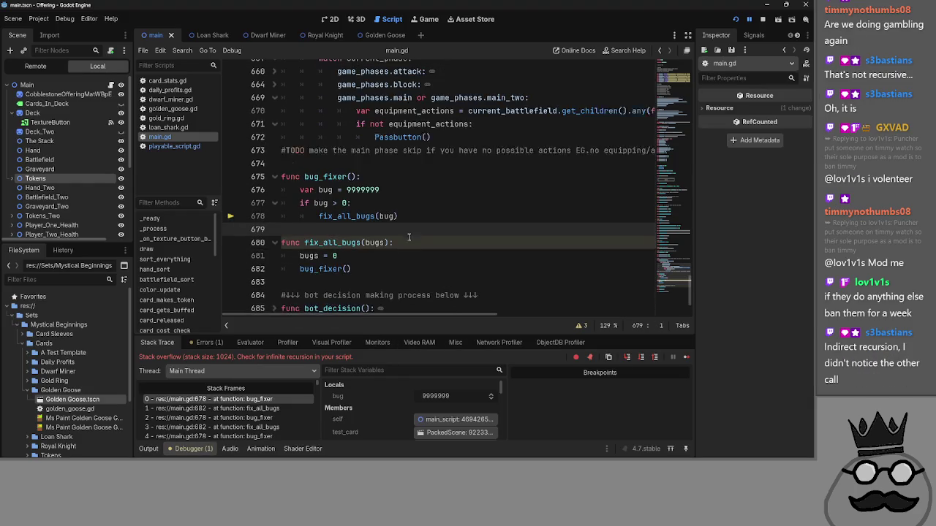
scroll(409, 237, "up", 1)
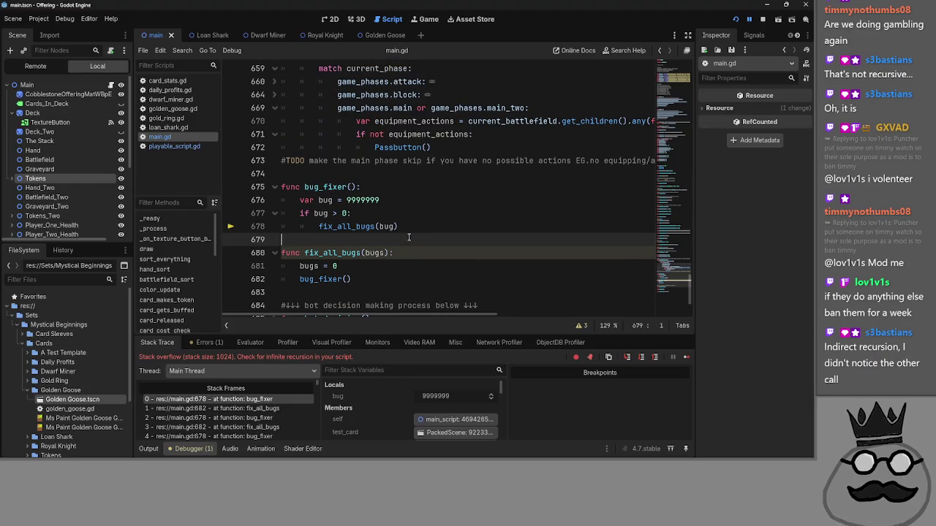
scroll(402, 255, "down", 1)
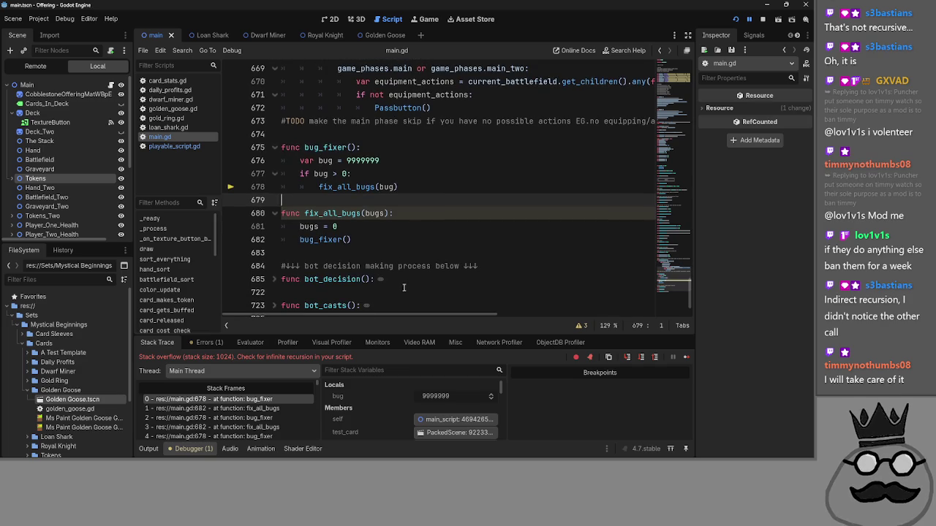
scroll(386, 290, "up", 1)
mouse_move(387, 285)
left_mouse_down()
mouse_move(355, 278)
mouse_move(262, 181)
left_mouse_up()
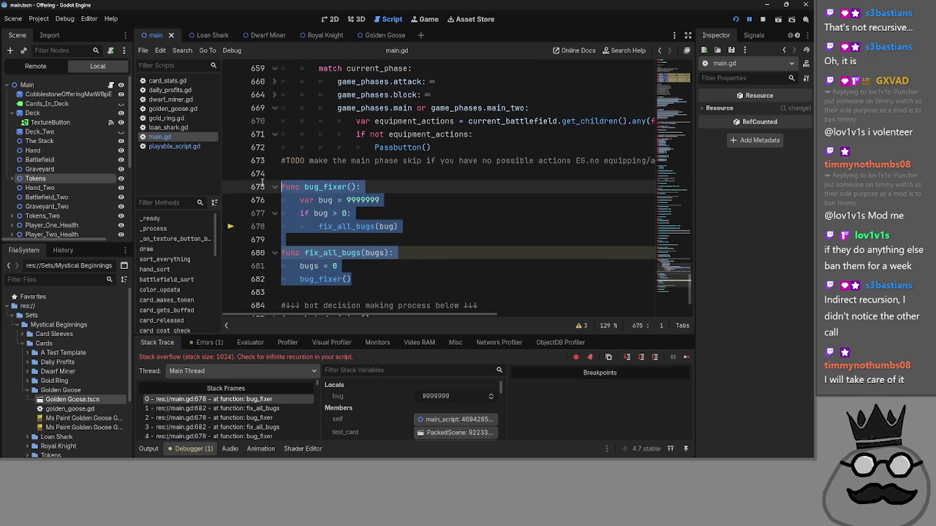
left_click(435, 269)
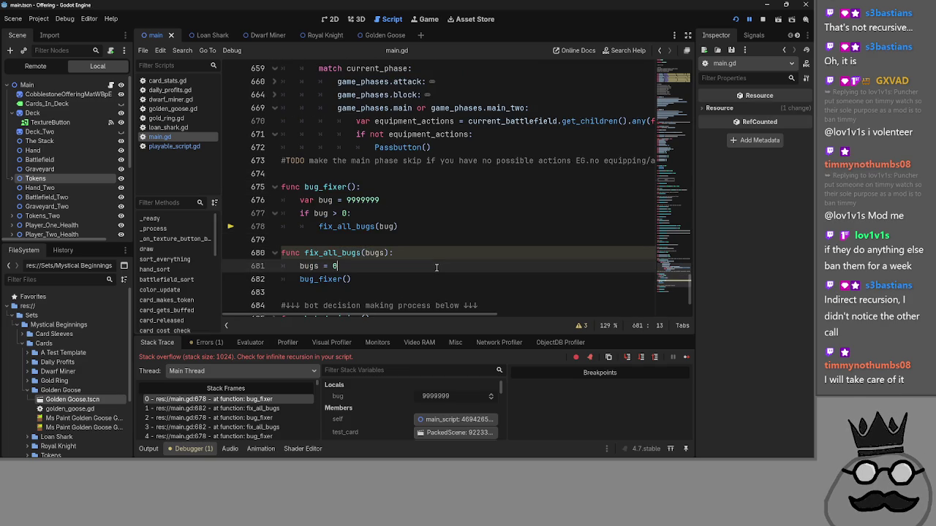
left_click_drag(429, 276, 248, 186)
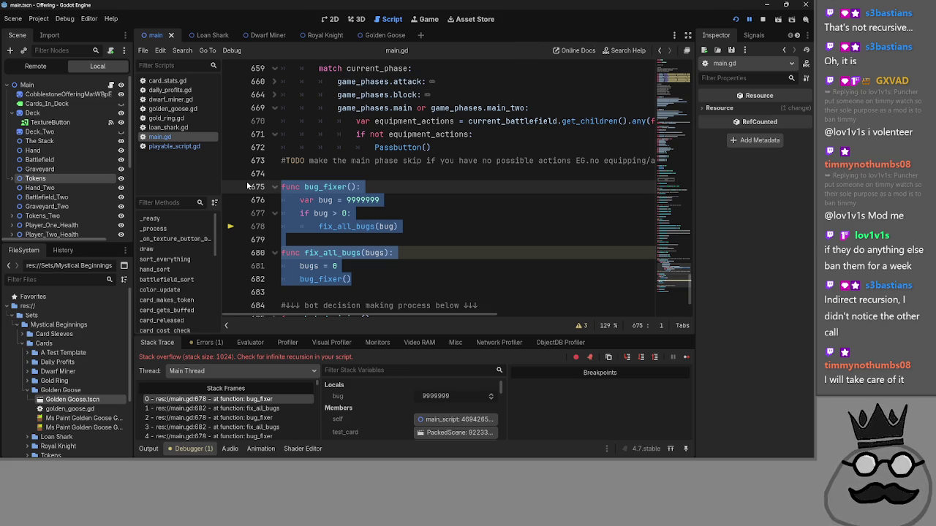
- Reselect the functions, narrowing to bug_fixer and then extending to fix_all_bugs
left_click(395, 226)
left_click(438, 234)
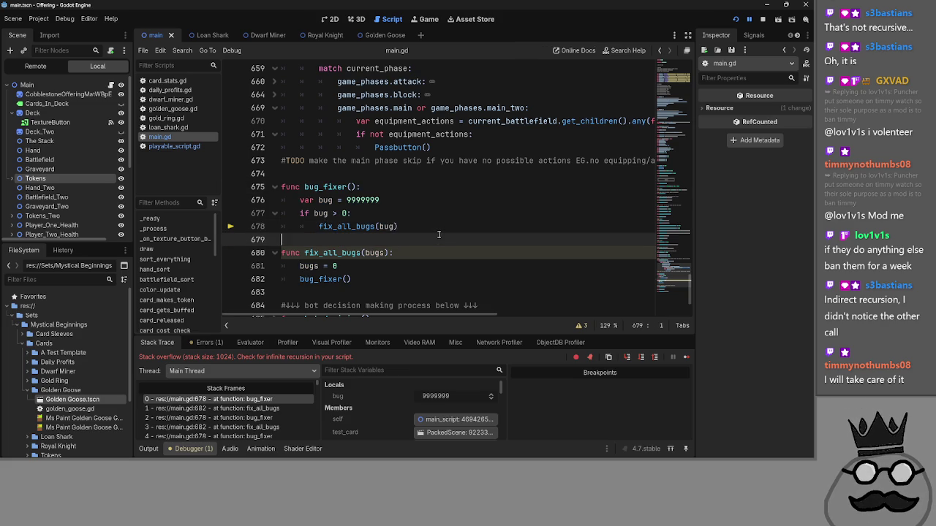
left_click_drag(387, 279, 290, 187)
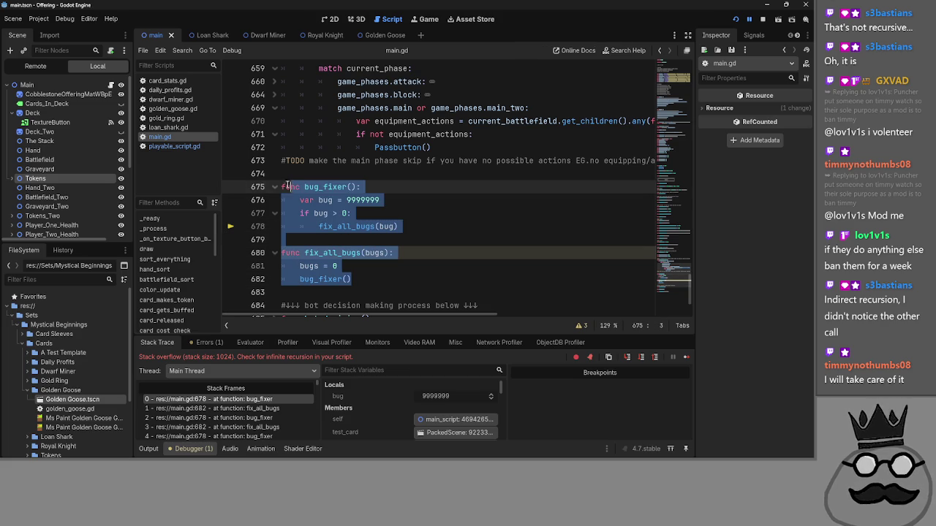
mouse_move(398, 226)
left_mouse_down()
mouse_move(322, 214)
mouse_move(280, 174)
mouse_move(279, 192)
left_mouse_up()
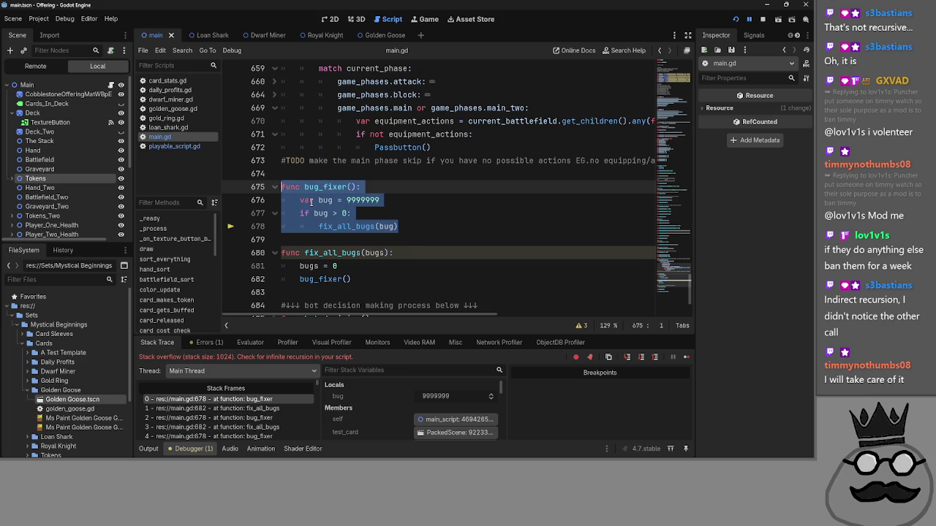
left_click_drag(352, 279, 265, 190)
mouse_move(388, 230)
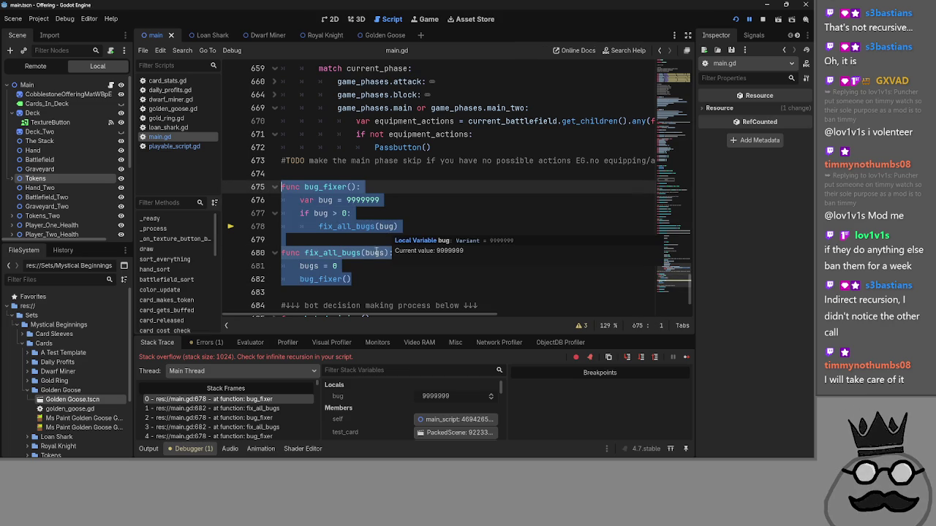
- Select the bug_fixer call on line 682 and the fix_all_bugs call on line 678
left_click(314, 252)
double_click(322, 279)
left_click(320, 257)
left_click(319, 243)
double_click(311, 284)
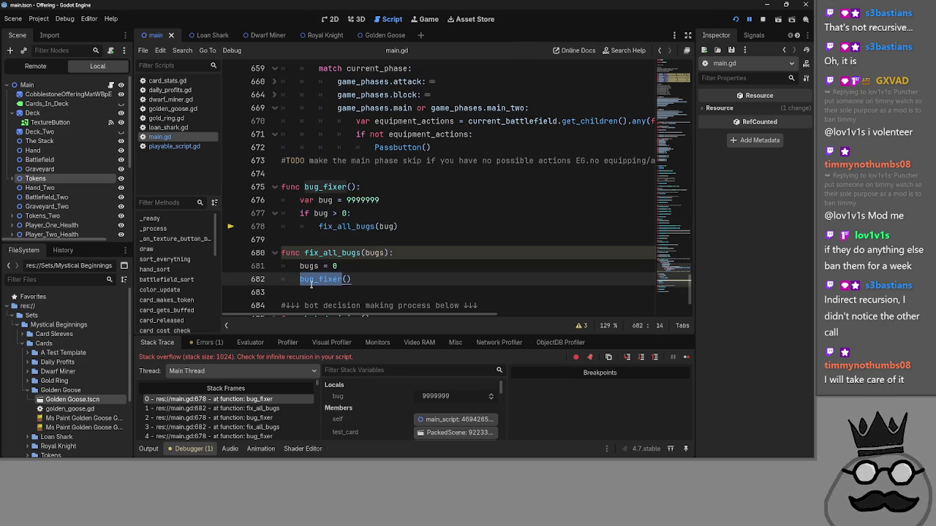
double_click(339, 226)
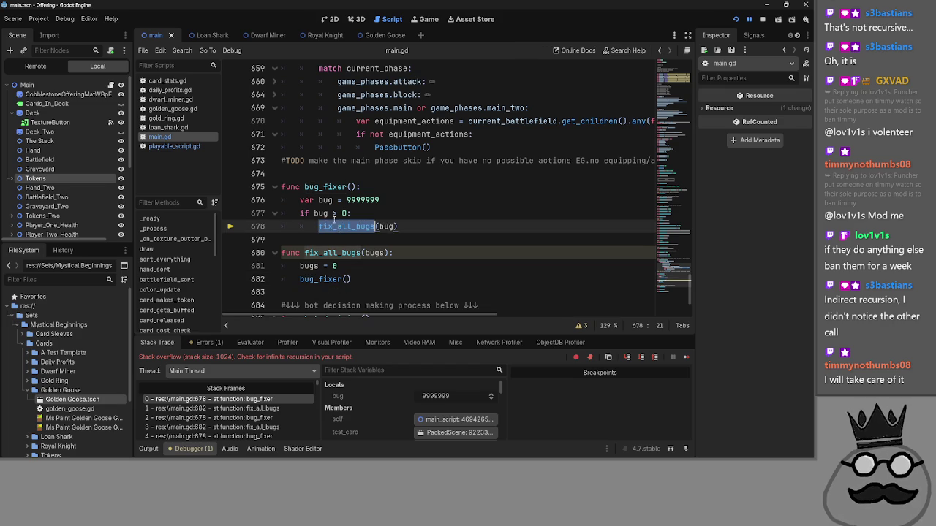
- Delete the 'if bug > 0:' line, unindent fix_all_bugs(bug), and rerun the game
left_click(352, 212)
left_click_drag(352, 212, 268, 210)
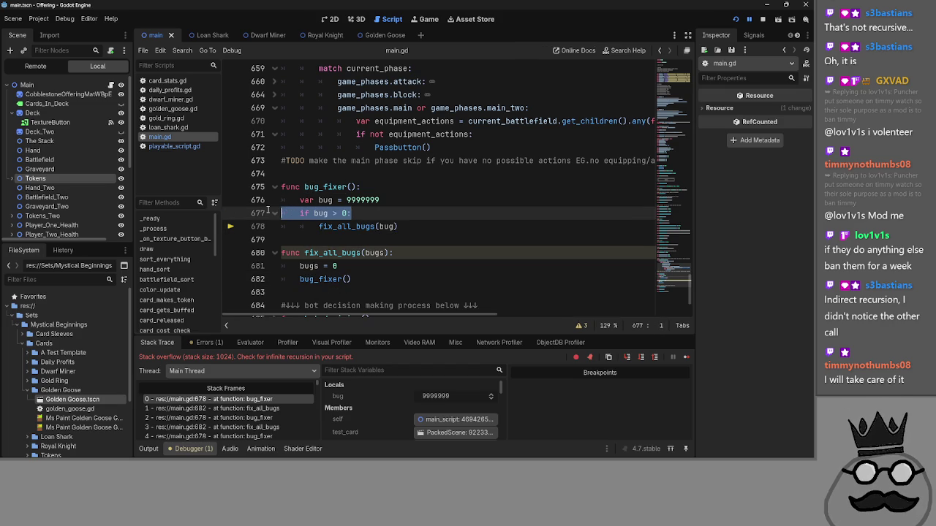
key("BackSpace")
key("Delete")
key("shift+Tab")
left_click(508, 212)
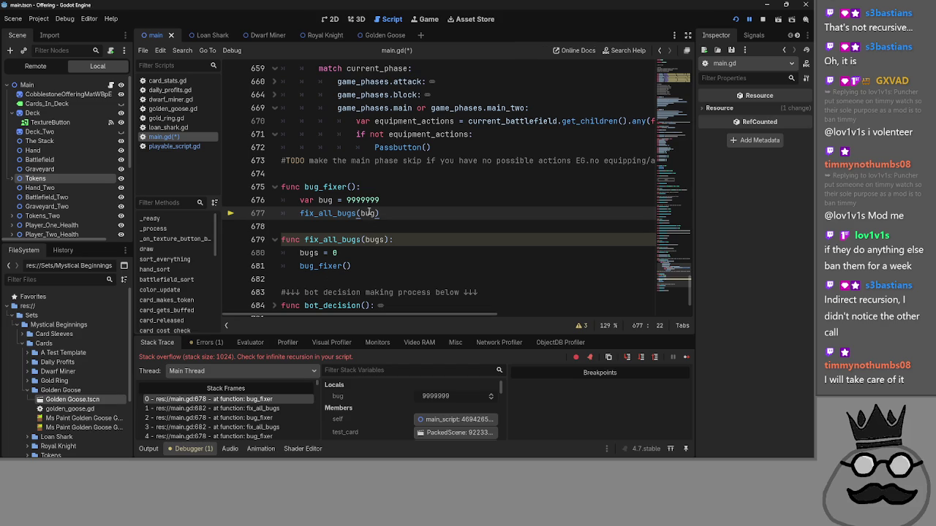
left_click(734, 19)
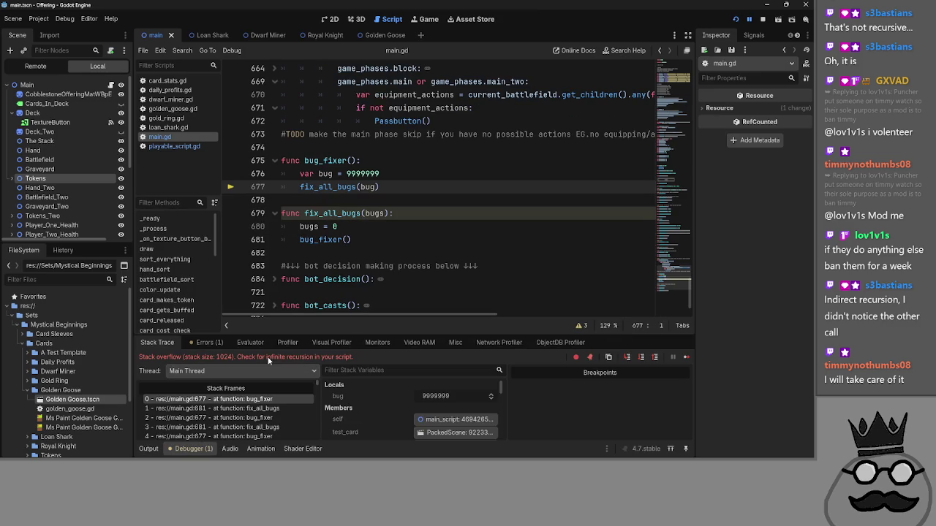
- Check the infinite-recursion error, then delete the bug_fixer and fix_all_bugs functions
left_click_drag(267, 357, 369, 362)
scroll(425, 266, "up", 1)
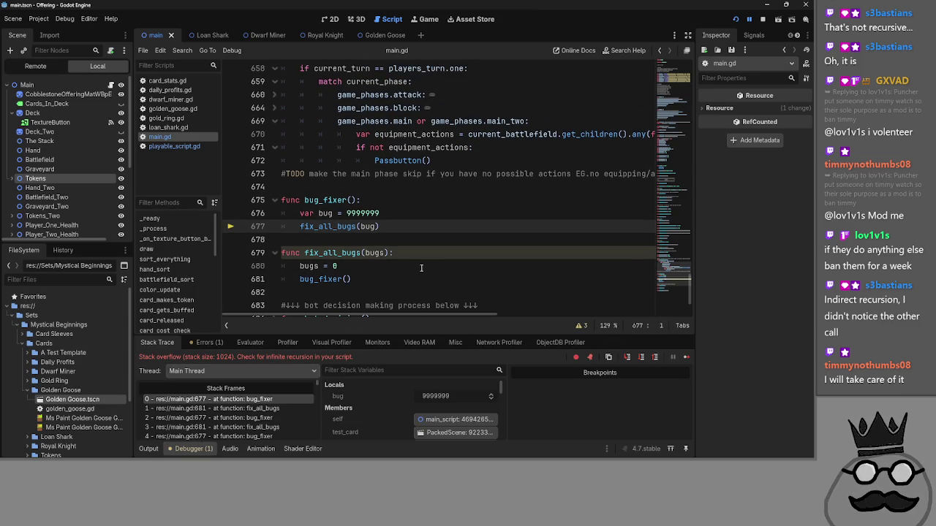
left_click_drag(379, 213, 300, 213)
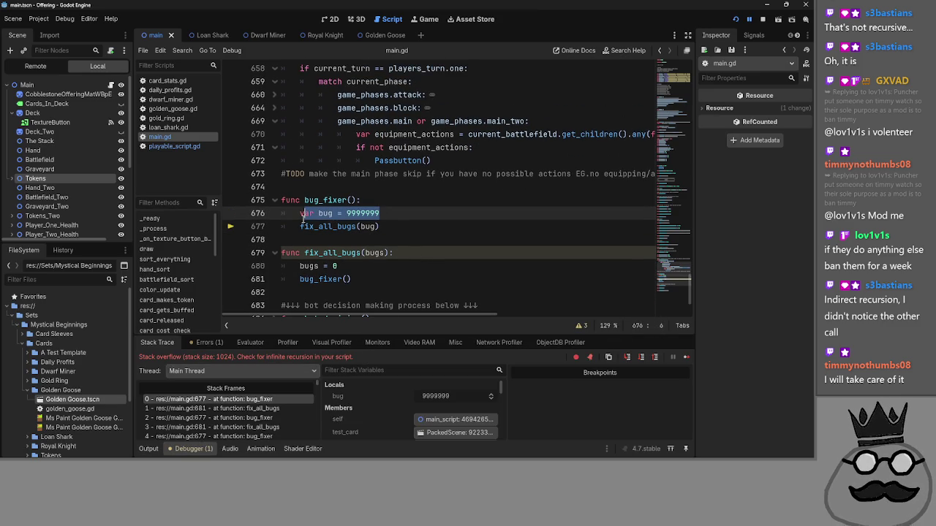
mouse_move(378, 287)
left_mouse_down()
mouse_move(350, 279)
mouse_move(282, 198)
left_mouse_up()
key("BackSpace")
- Remove the leftover blank line and move down to empty line 674
key("BackSpace")
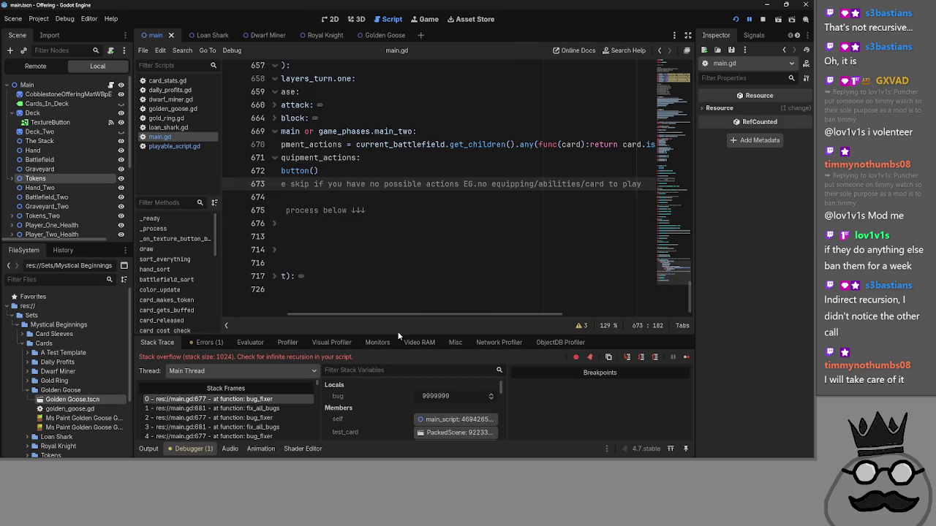
key("BackSpace")
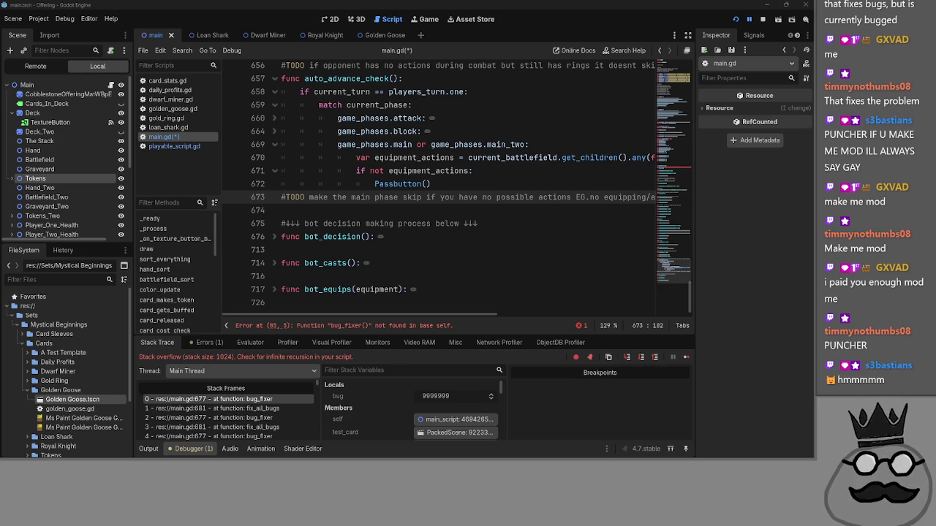
key("alt+Tab")
key("alt+Tab")
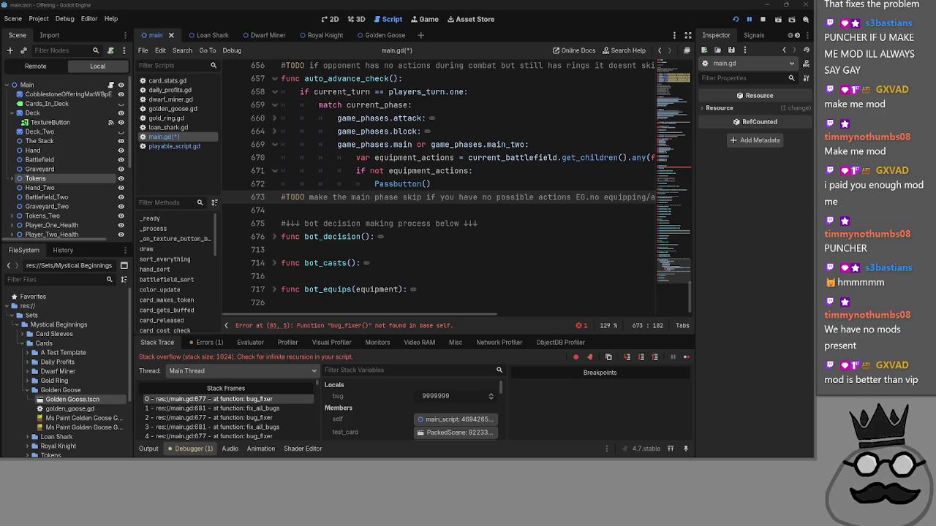
key("Down")
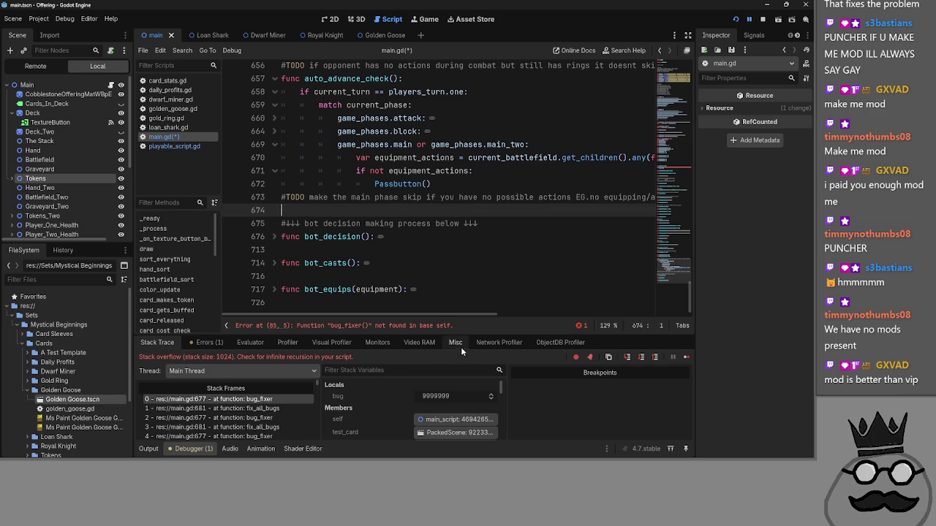
mouse_move(446, 320)
left_mouse_down()
mouse_move(539, 320)
mouse_move(328, 317)
left_mouse_up()
left_click(464, 183)
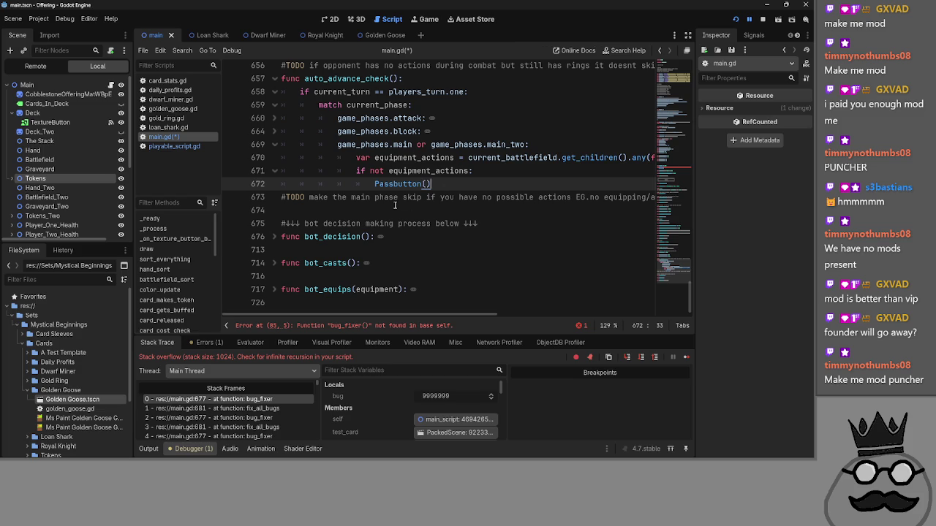
mouse_move(431, 314)
left_mouse_down()
mouse_move(471, 314)
mouse_move(330, 315)
left_mouse_up()
mouse_move(352, 315)
left_mouse_down()
mouse_move(408, 315)
mouse_move(353, 315)
left_mouse_up()
double_click(417, 157)
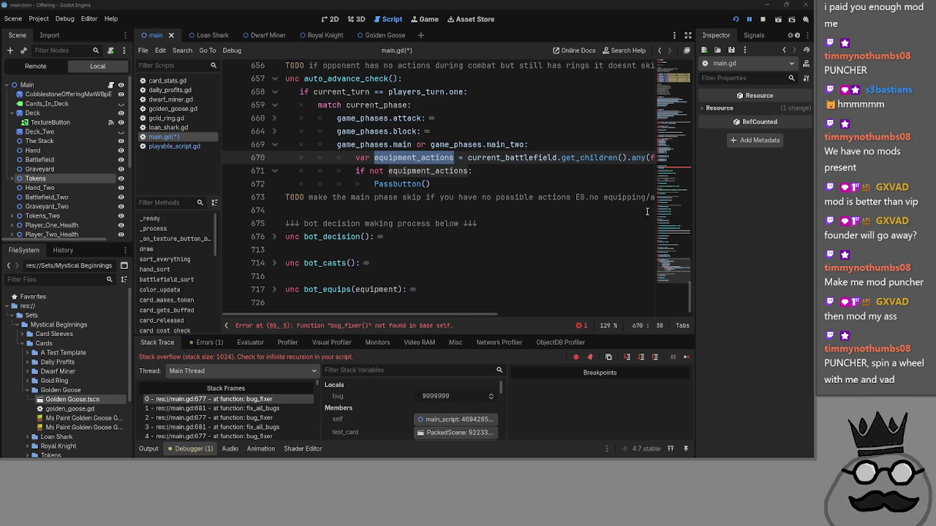
left_click(554, 172)
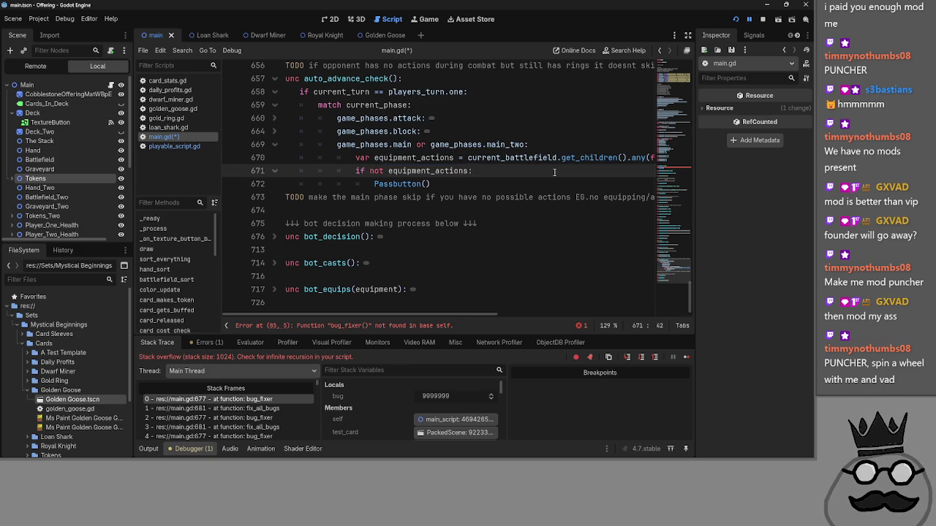
left_click(511, 187)
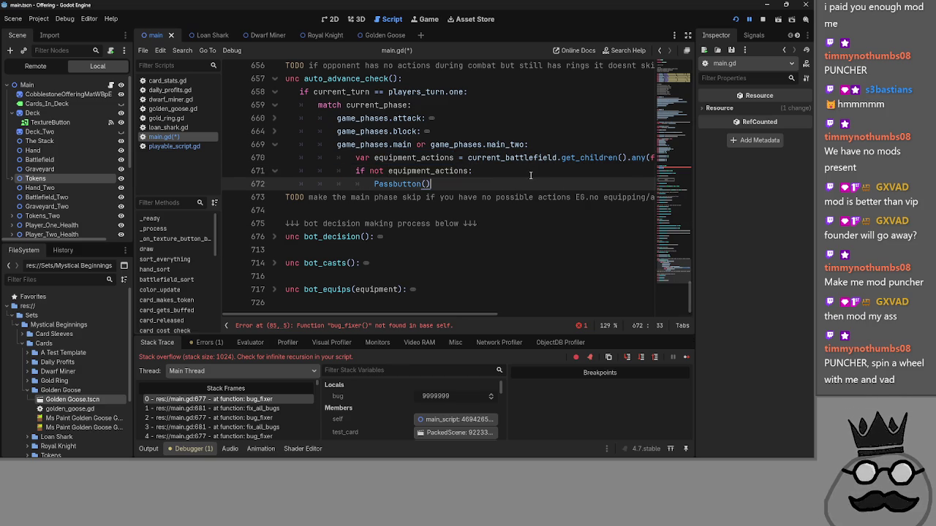
left_click(531, 175)
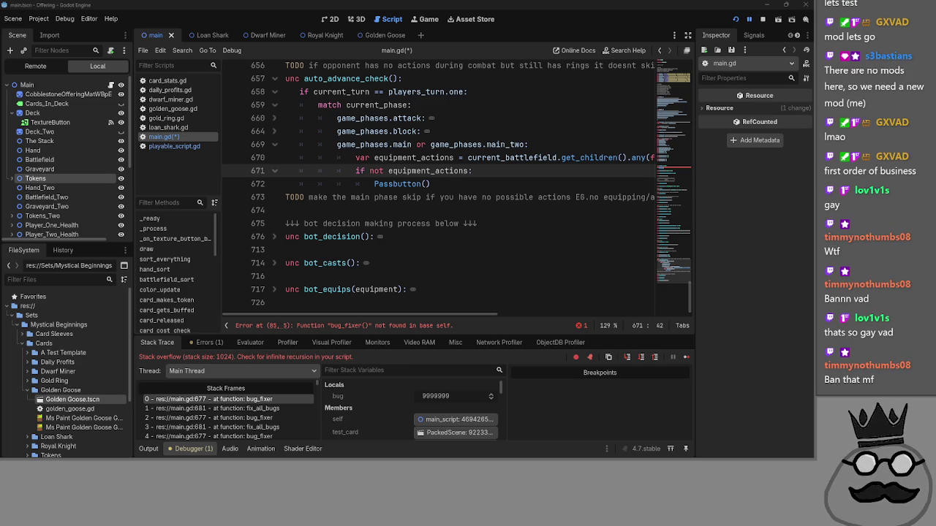
left_click(470, 223)
left_click(484, 197)
key("Up")
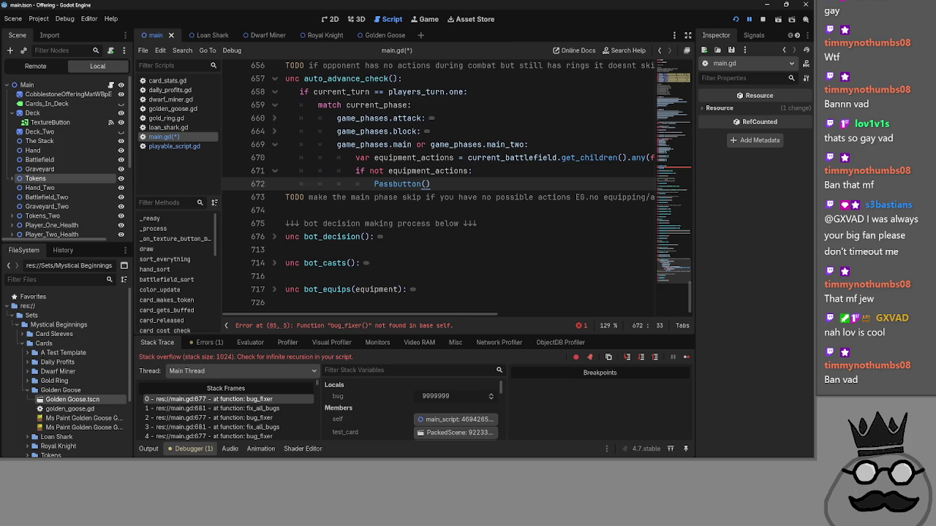
- Stop the running game while reviewing the line 670 equipment actions check
scroll(423, 307, "up", 2)
scroll(423, 318, "right", 5)
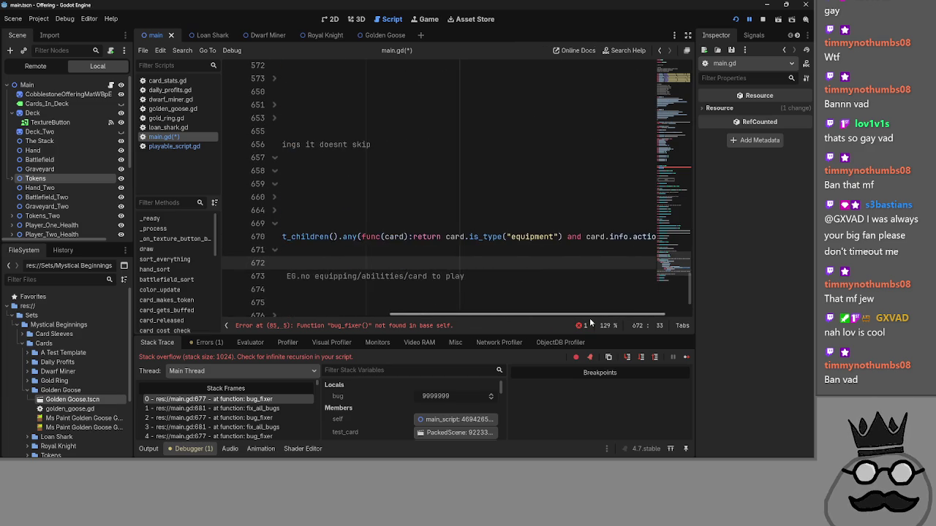
scroll(402, 318, "left", 6)
left_click_drag(400, 319, 608, 327)
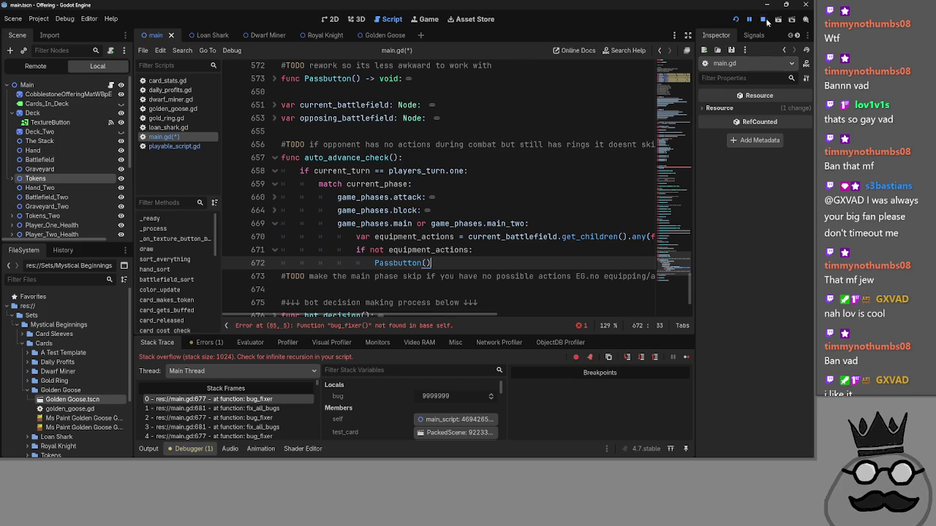
left_click(734, 20)
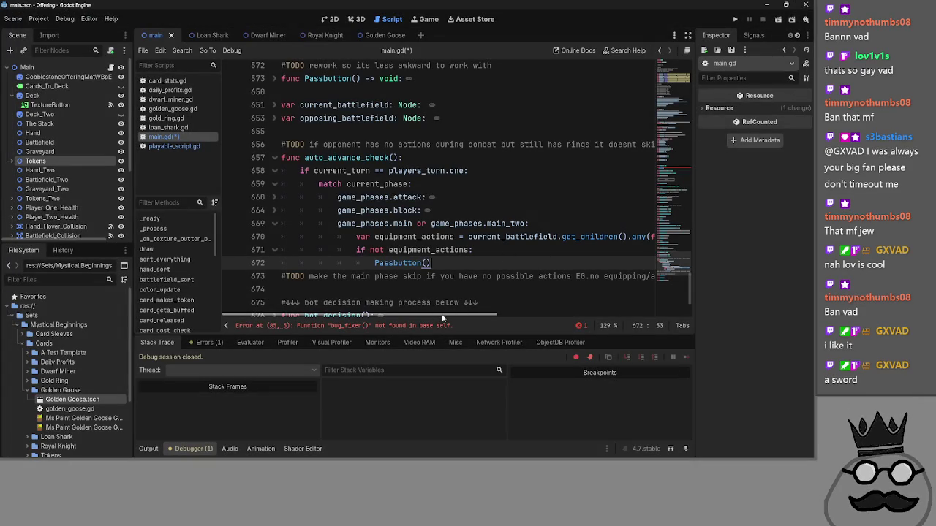
mouse_move(441, 317)
left_mouse_down()
mouse_move(649, 323)
mouse_move(415, 302)
mouse_move(650, 316)
mouse_move(596, 324)
left_mouse_up()
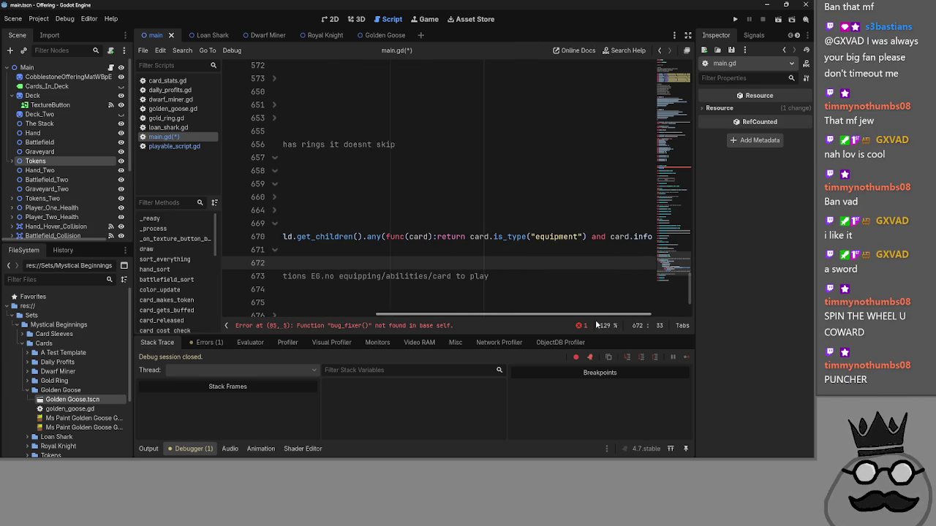
left_click_drag(596, 323, 701, 320)
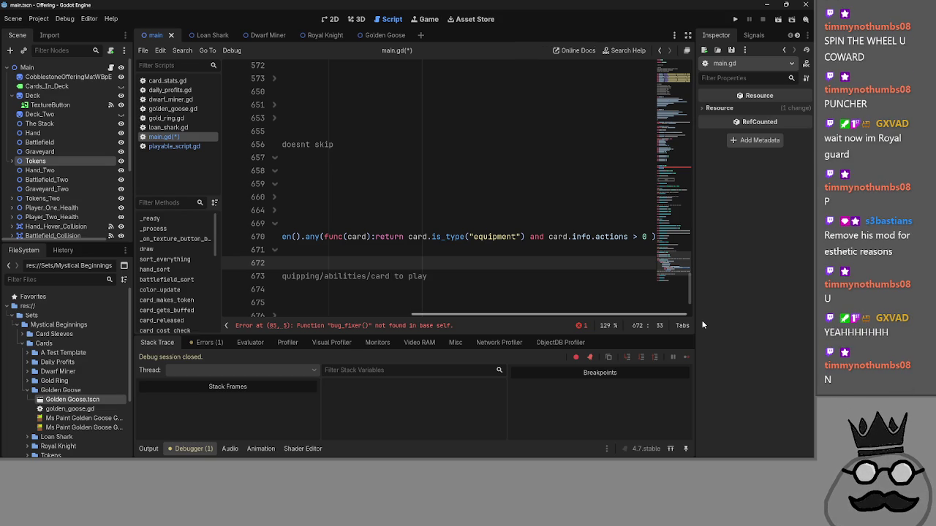
key("alt+Tab")
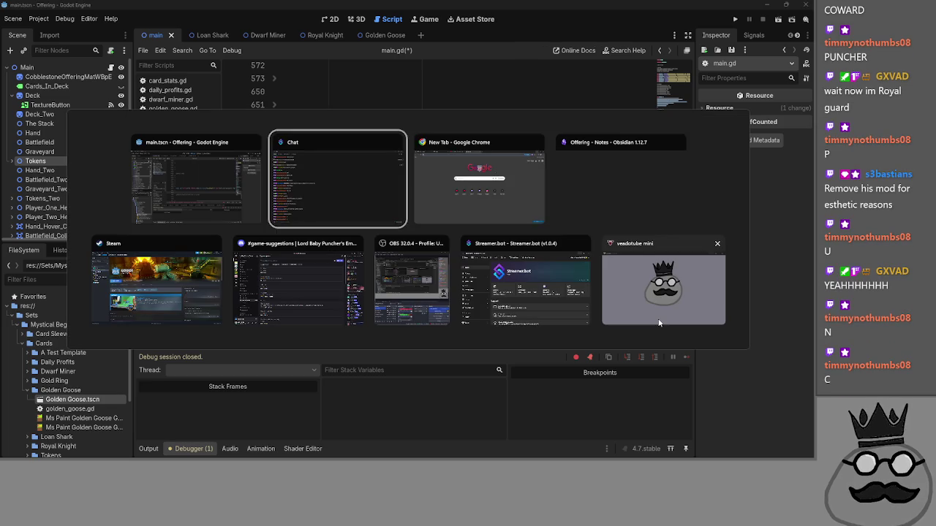
- In Discord, open #general, view a moderator's profile, then return to Godot
key("alt+Tab")
key("alt+Tab")
key("alt+Tab")
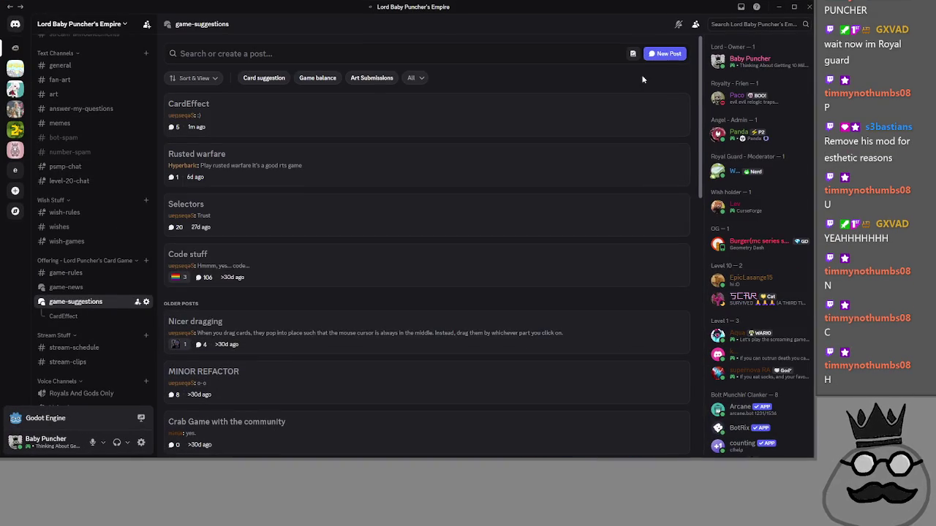
left_click(62, 56)
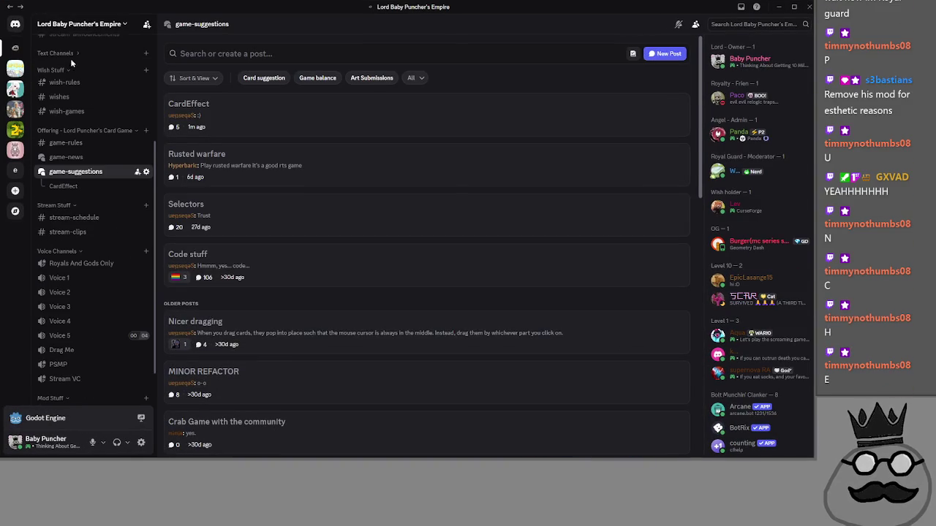
left_click(65, 54)
left_click(63, 65)
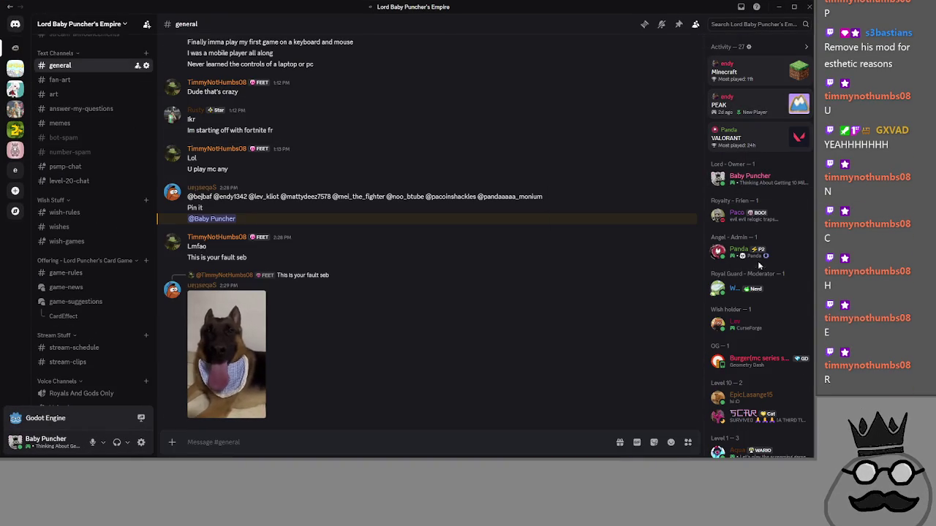
left_click(782, 288)
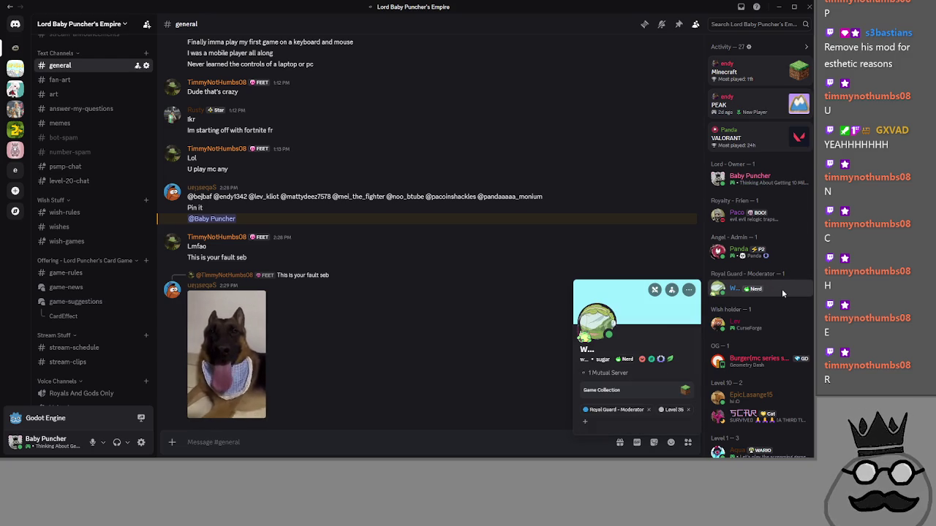
key("Escape")
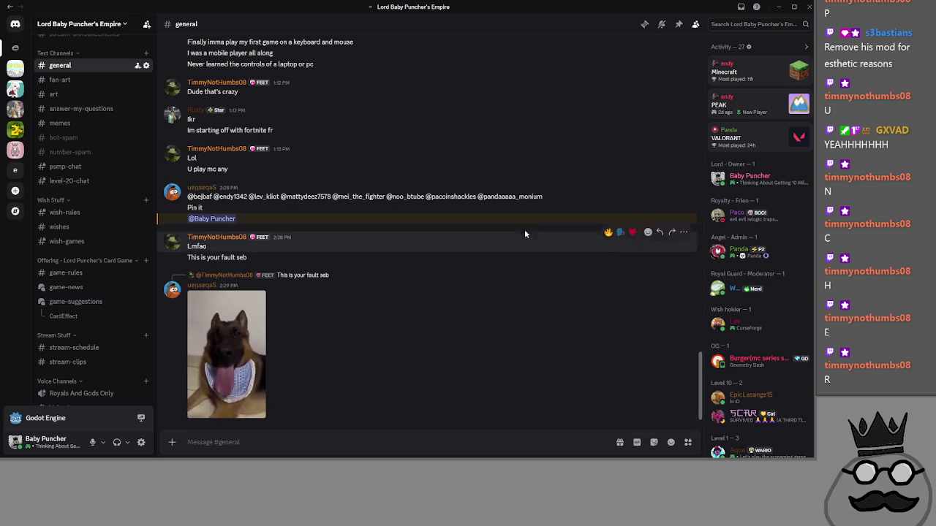
key("alt+Tab")
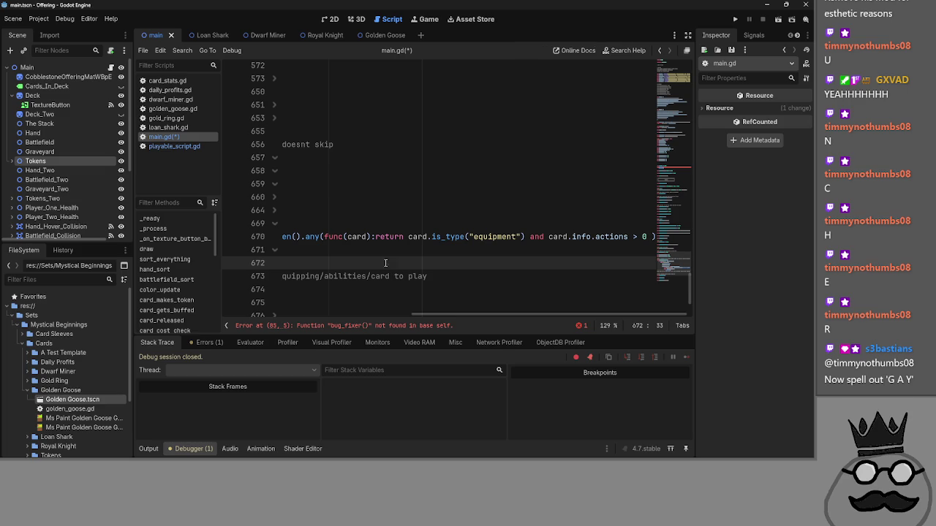
left_click_drag(468, 316, 216, 314)
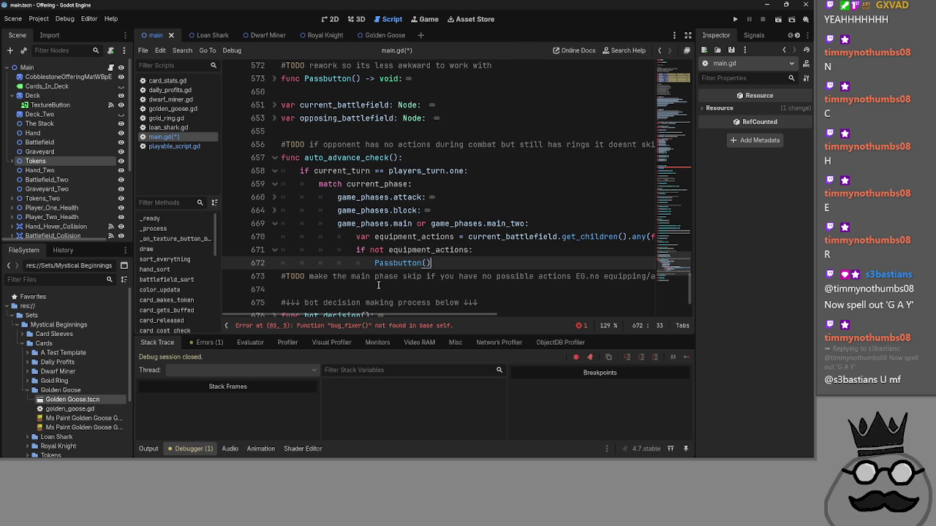
left_click_drag(497, 317, 617, 317)
left_click(428, 237)
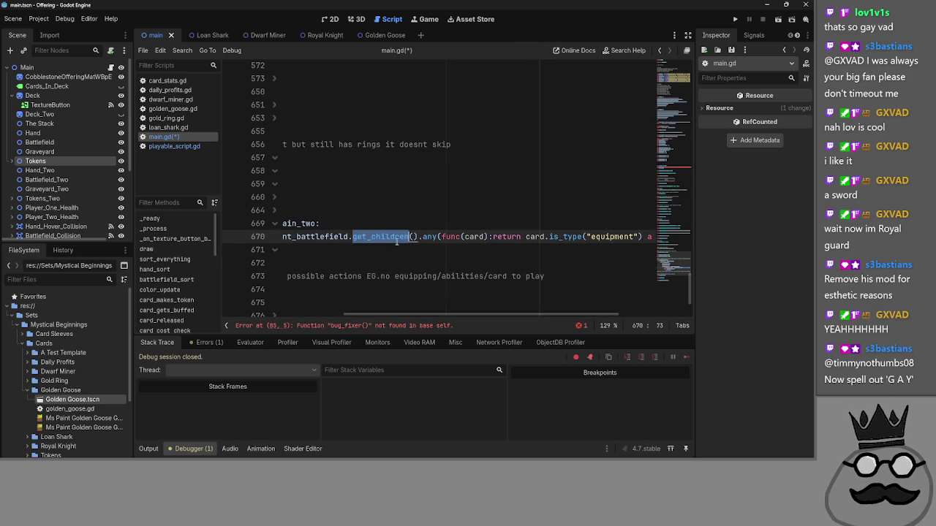
left_click_drag(468, 314, 500, 314)
left_click(384, 236)
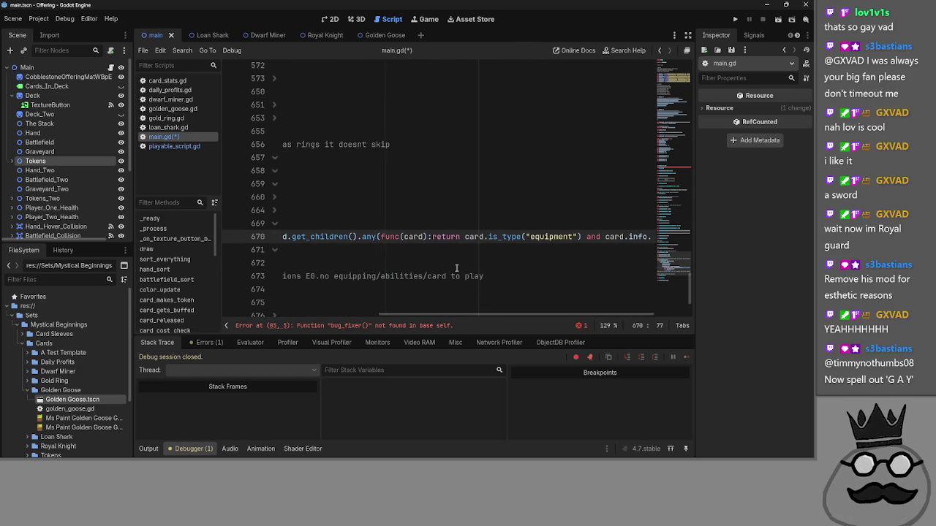
left_click(451, 236)
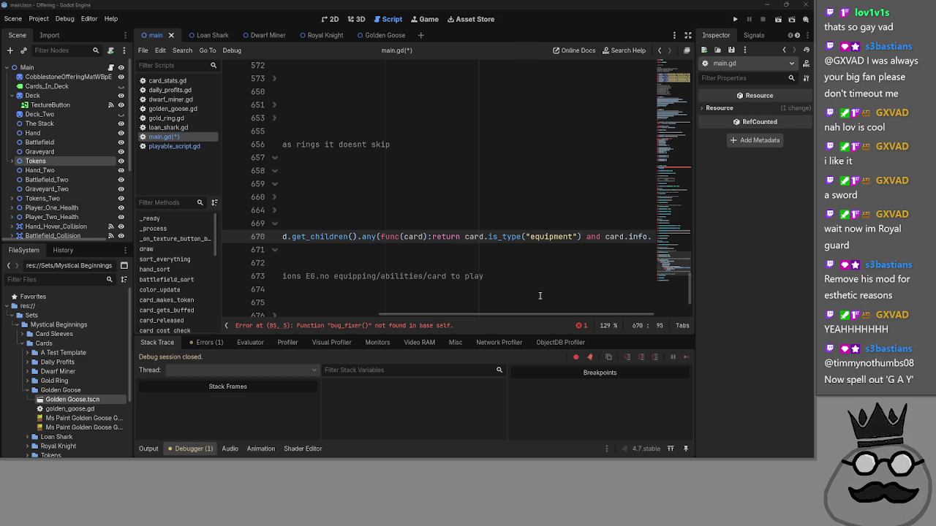
scroll(351, 302, "left", 10)
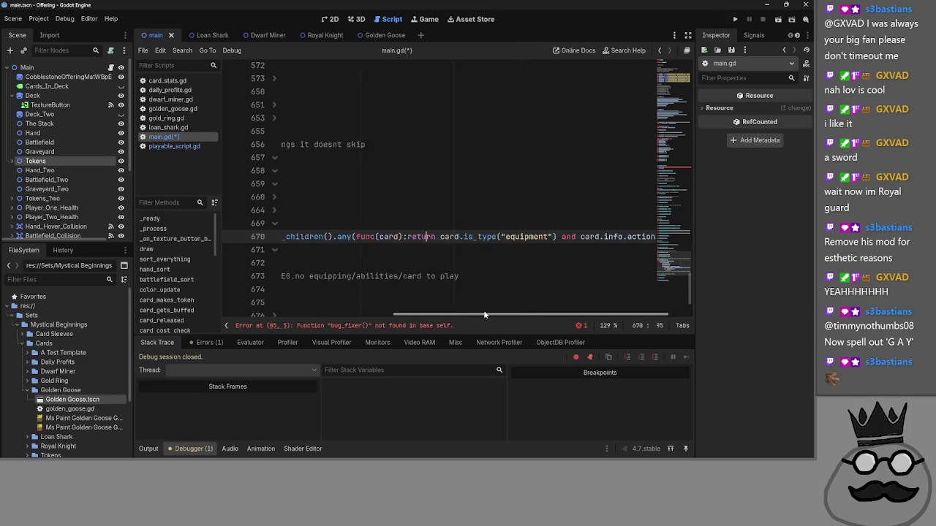
scroll(350, 298, "right", 10)
scroll(442, 299, "left", 8)
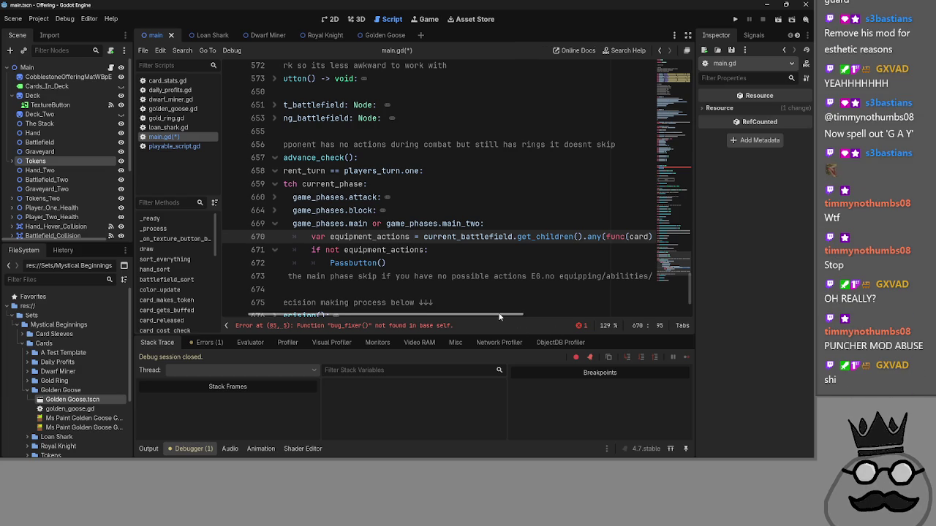
left_click_drag(499, 316, 699, 309)
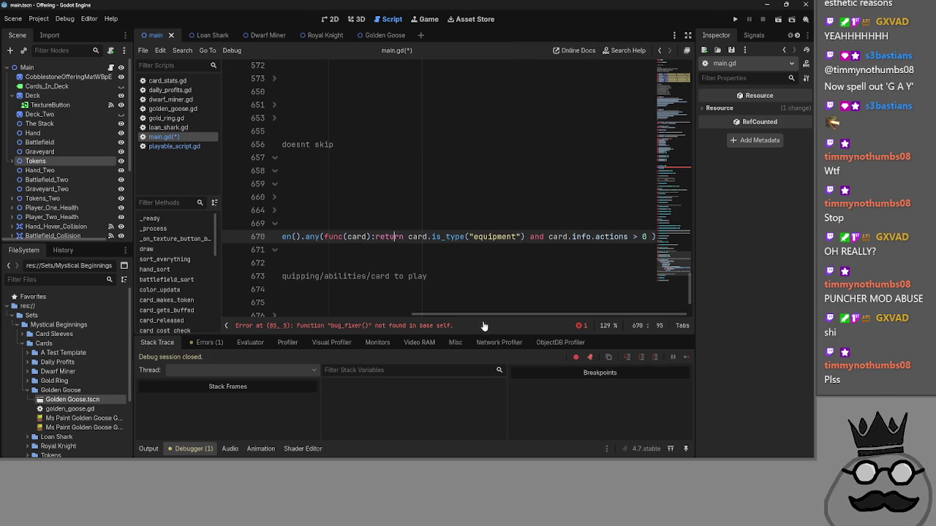
double_click(448, 236)
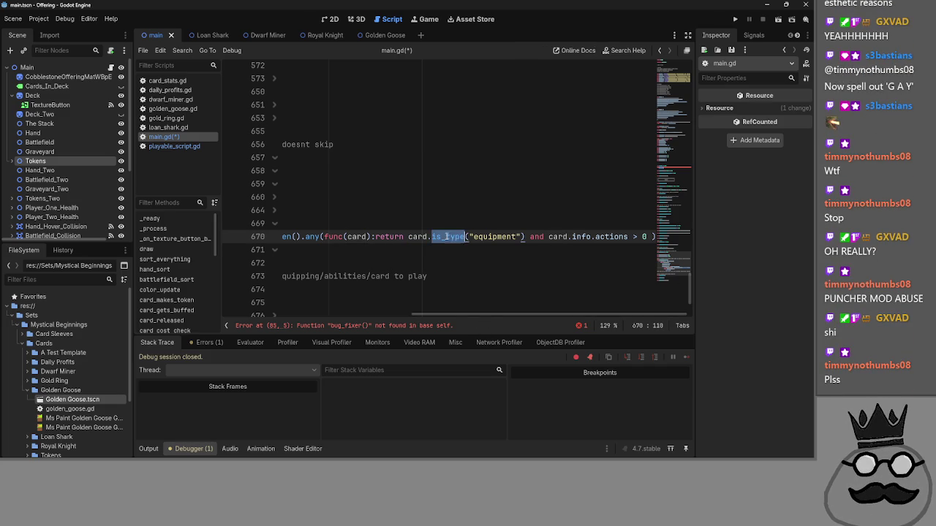
mouse_move(531, 318)
left_mouse_down()
mouse_move(560, 320)
mouse_move(356, 315)
left_mouse_up()
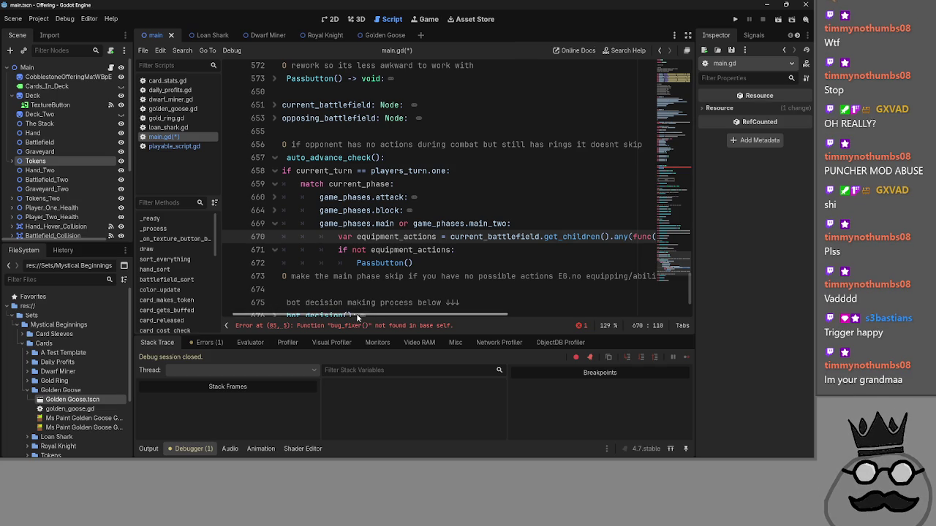
mouse_move(357, 316)
left_mouse_down()
mouse_move(479, 317)
mouse_move(291, 316)
left_mouse_up()
left_click_drag(462, 237, 688, 241)
left_click_drag(518, 315, 341, 314)
double_click(508, 237)
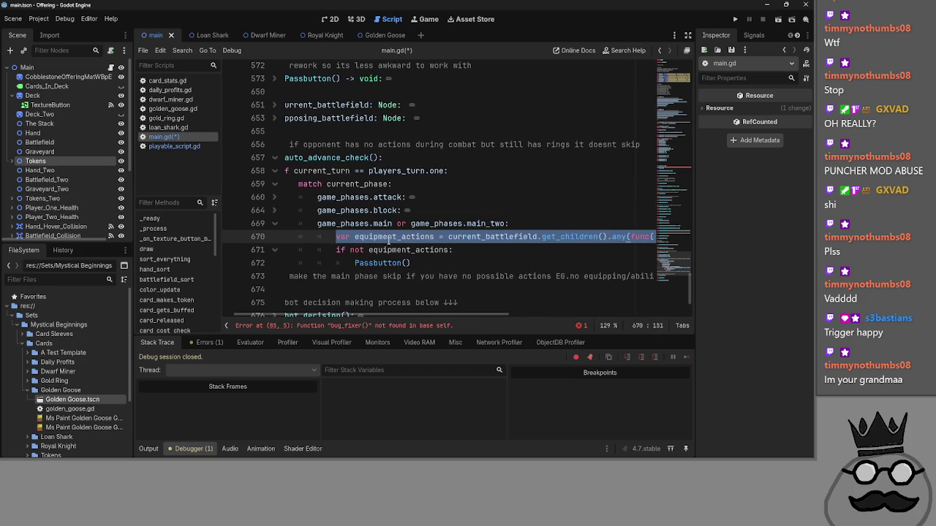
left_click_drag(482, 315, 661, 317)
double_click(416, 236)
double_click(449, 237)
double_click(496, 237)
double_click(558, 237)
double_click(608, 237)
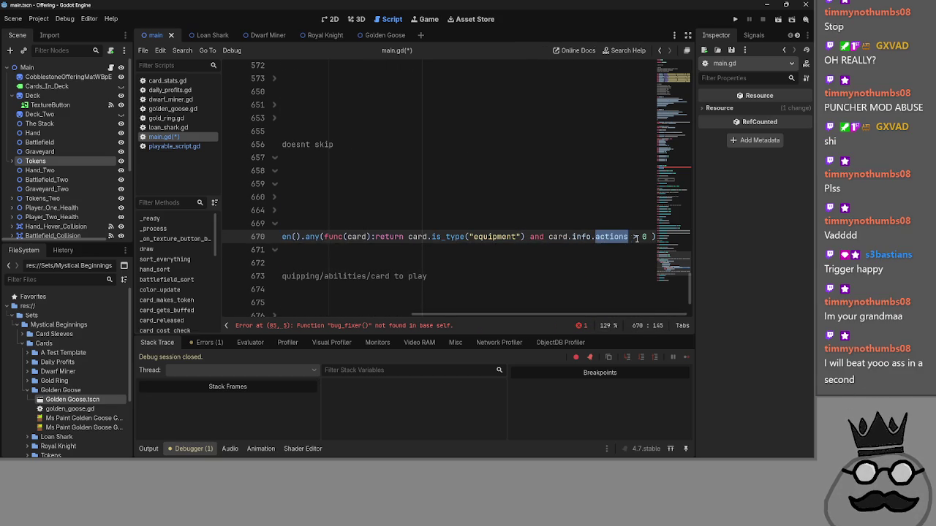
left_click(634, 237)
left_click(653, 237)
key("BackSpace")
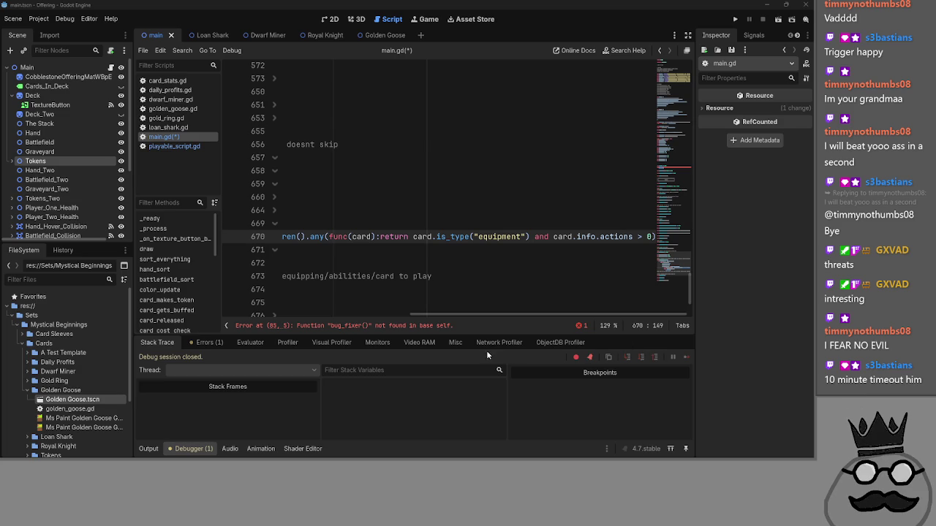
- Inspect the equipment_actions check and Passbutton() call on lines 671–672
left_click_drag(471, 315, 293, 321)
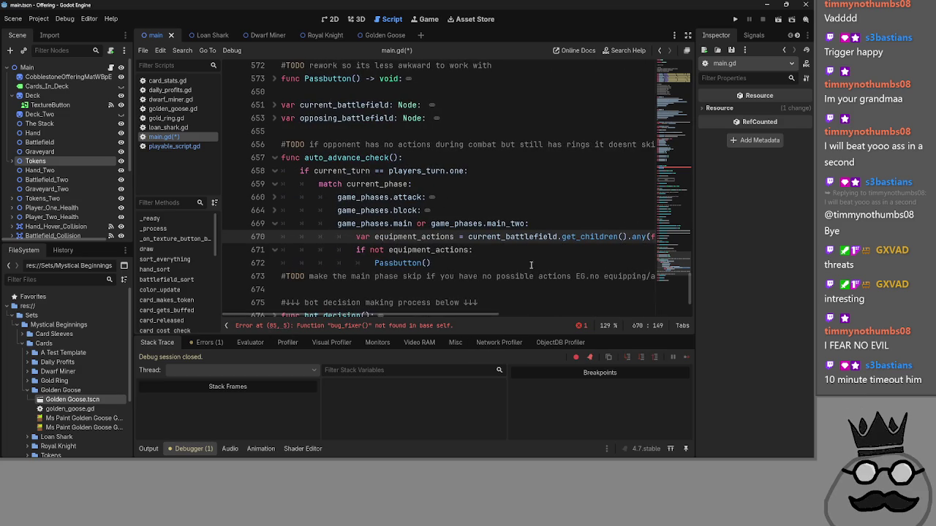
left_click(540, 249)
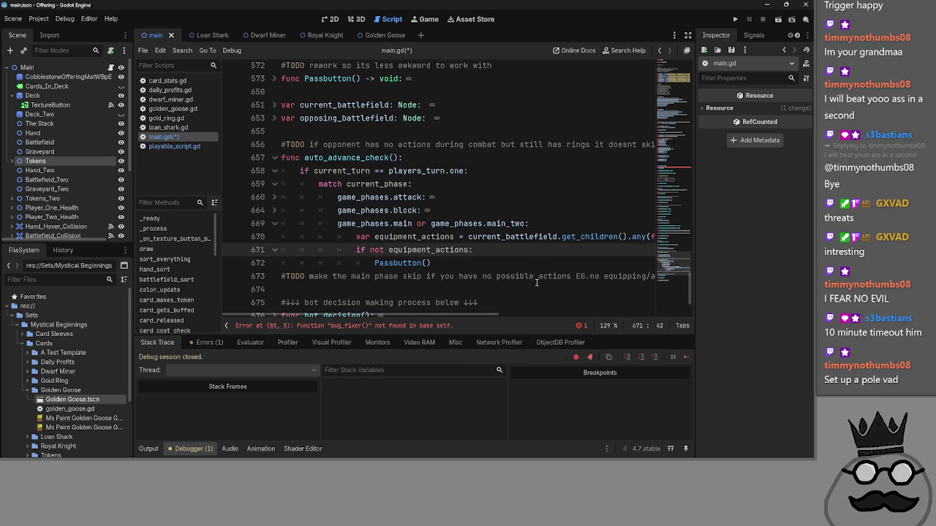
left_click(536, 264)
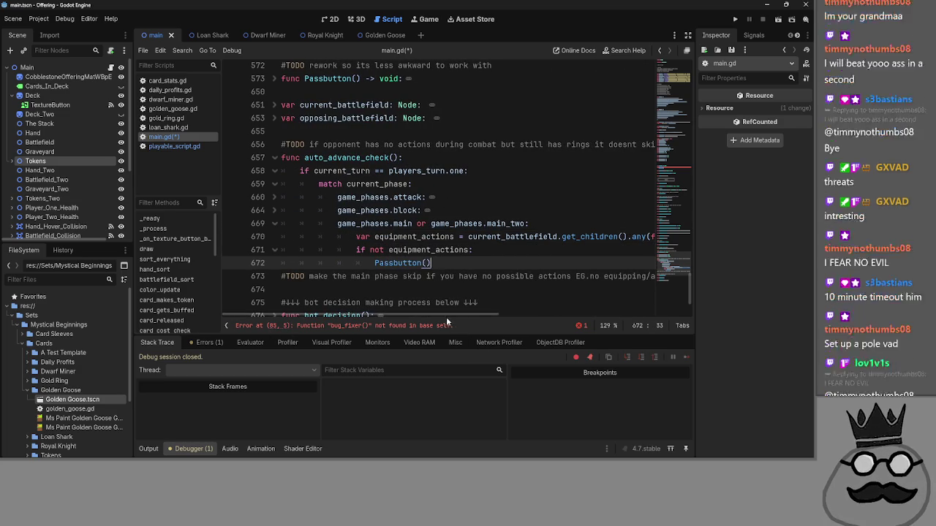
mouse_move(437, 314)
left_mouse_down()
mouse_move(568, 314)
mouse_move(447, 325)
left_mouse_up()
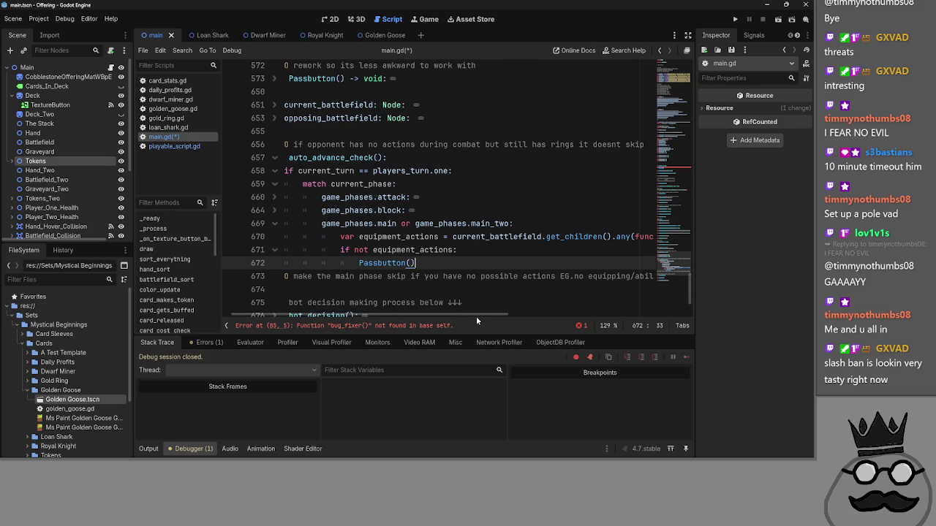
left_click(345, 250)
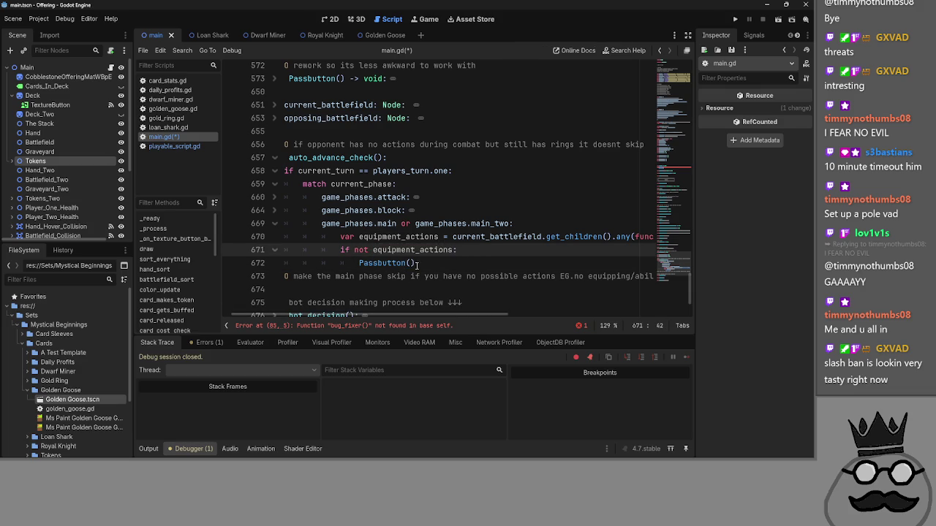
double_click(441, 250)
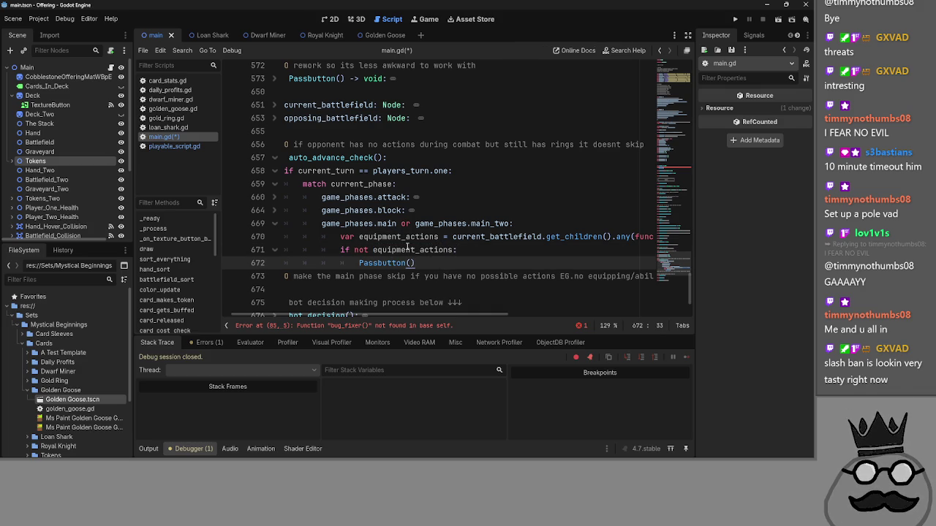
mouse_move(467, 318)
left_mouse_down()
mouse_move(655, 320)
mouse_move(432, 315)
left_mouse_up()
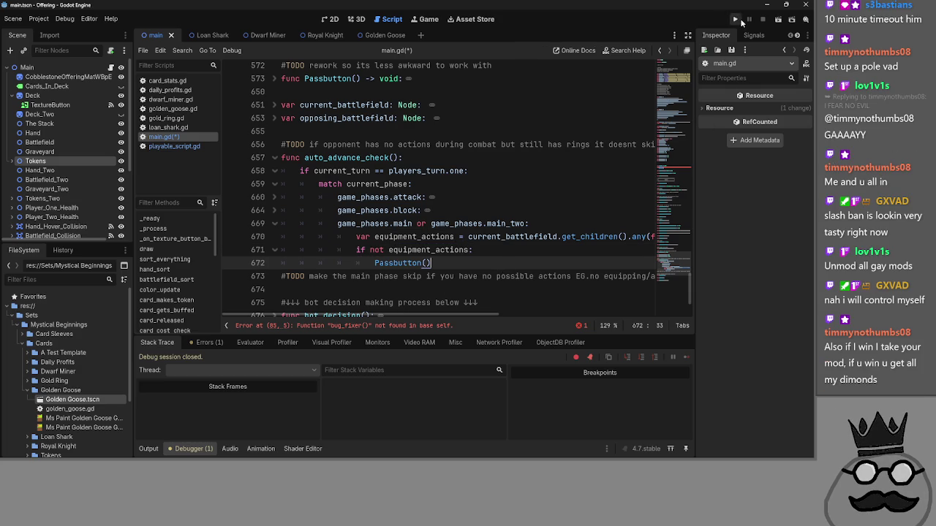
- Launch the game, restart it after the startup error, and offer two hand cards
left_click(737, 19)
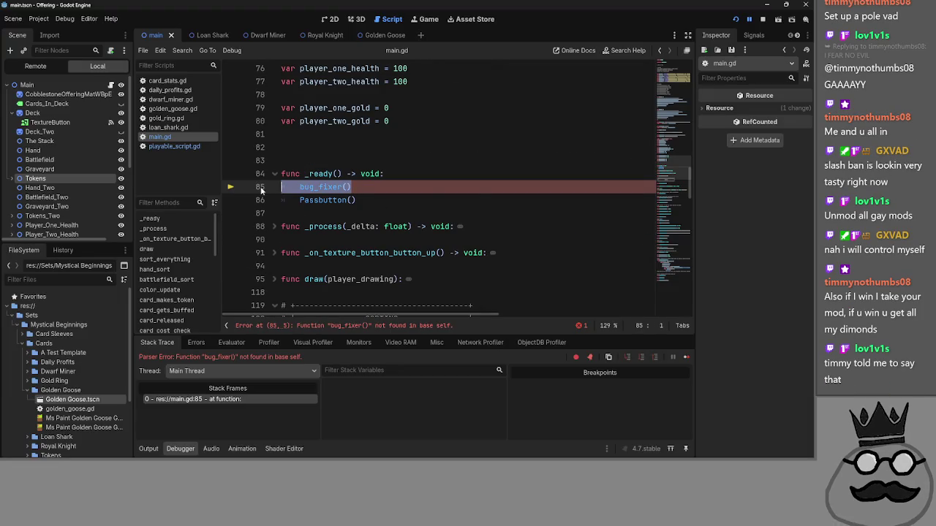
left_click(735, 19)
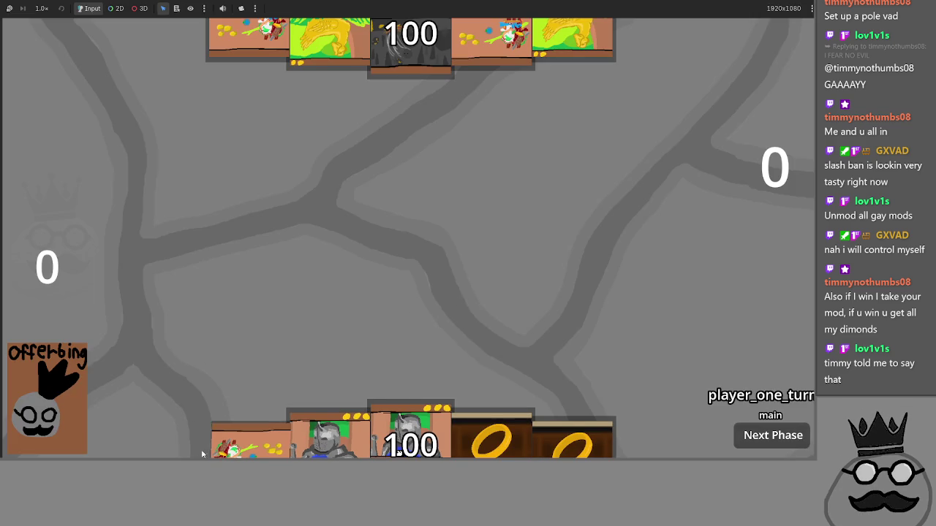
left_click(212, 416)
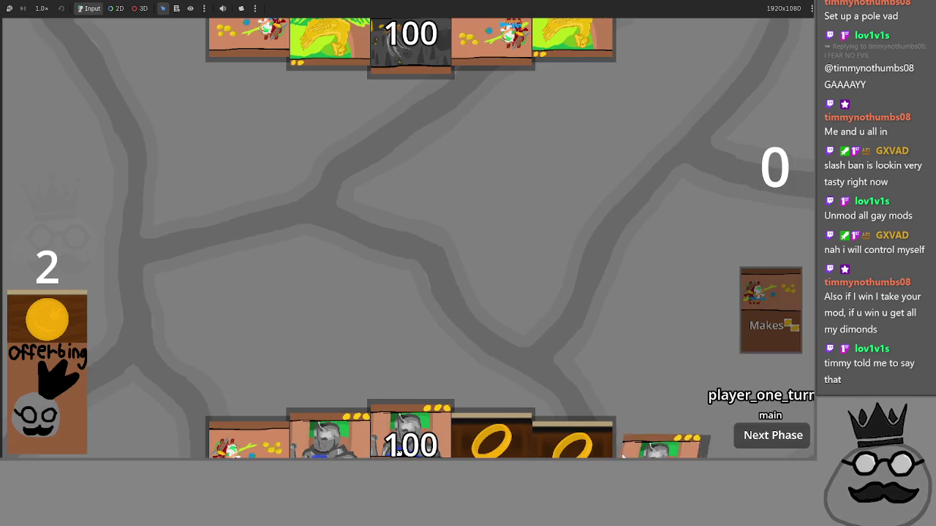
left_click(248, 439)
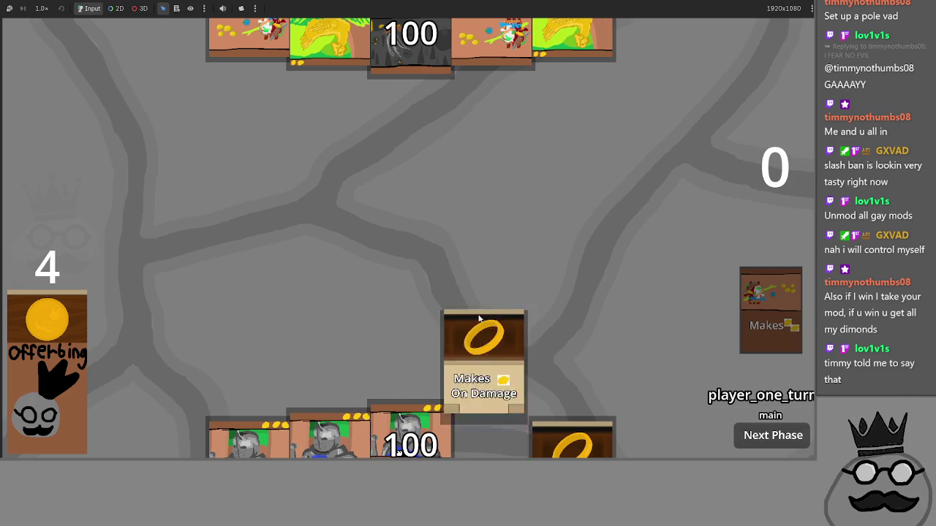
- Play the ring and Brace 1 cards onto the board, then return to the editor
left_click(491, 424)
left_click_drag(494, 294, 498, 220)
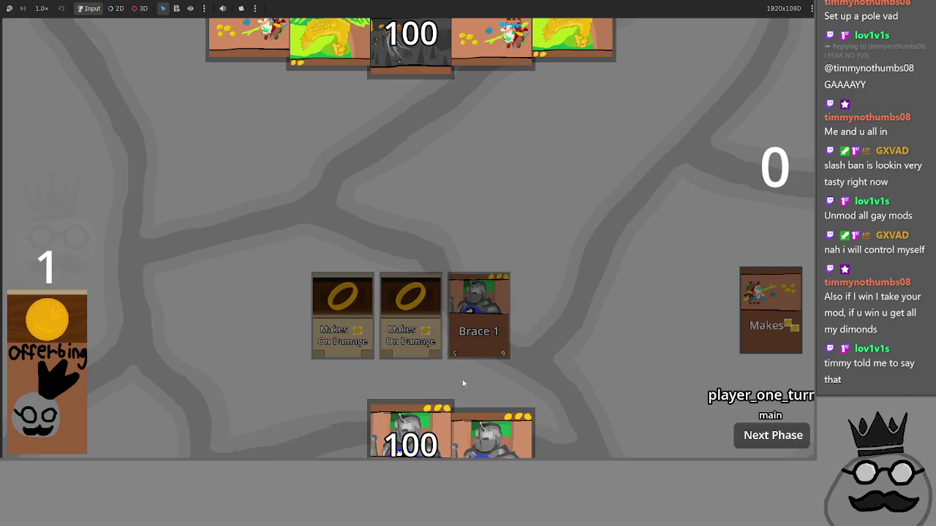
left_click(62, 393)
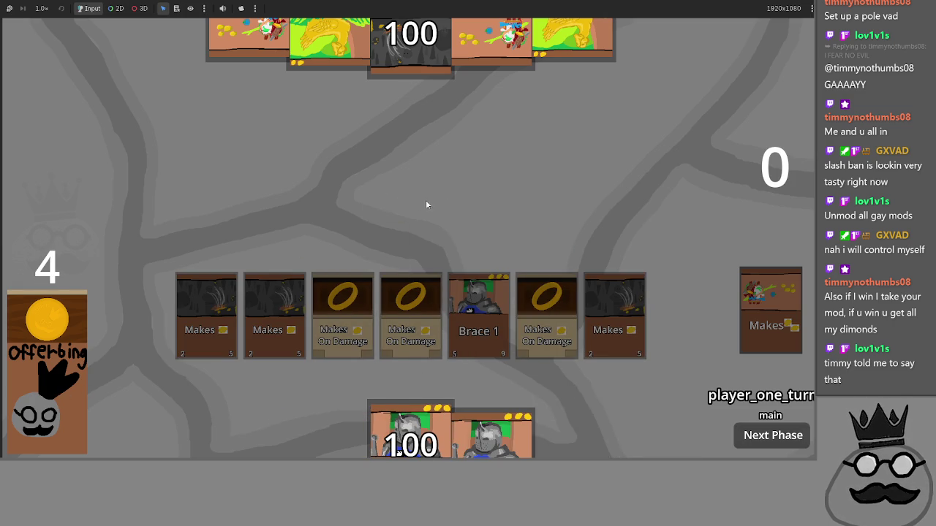
key("alt+Tab")
scroll(477, 248, "down", 20)
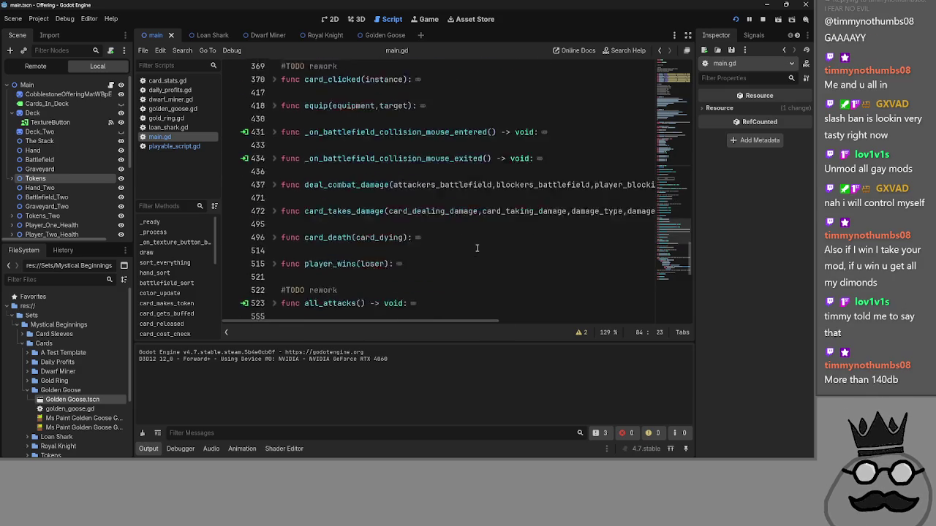
scroll(477, 248, "up", 3)
left_click(465, 271)
mouse_move(465, 273)
left_mouse_down()
mouse_move(278, 231)
mouse_move(278, 270)
mouse_move(269, 230)
left_mouse_up()
left_click(462, 269)
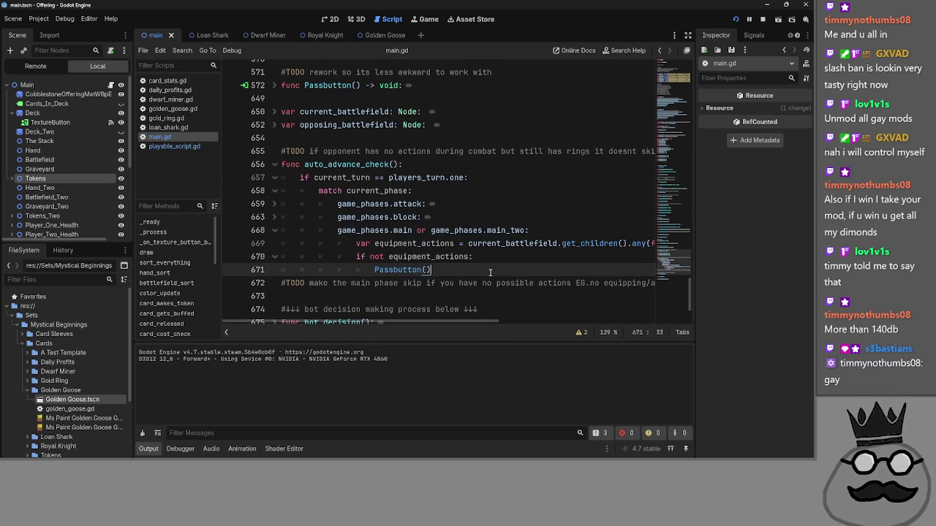
mouse_move(468, 321)
left_mouse_down()
mouse_move(641, 334)
mouse_move(463, 323)
left_mouse_up()
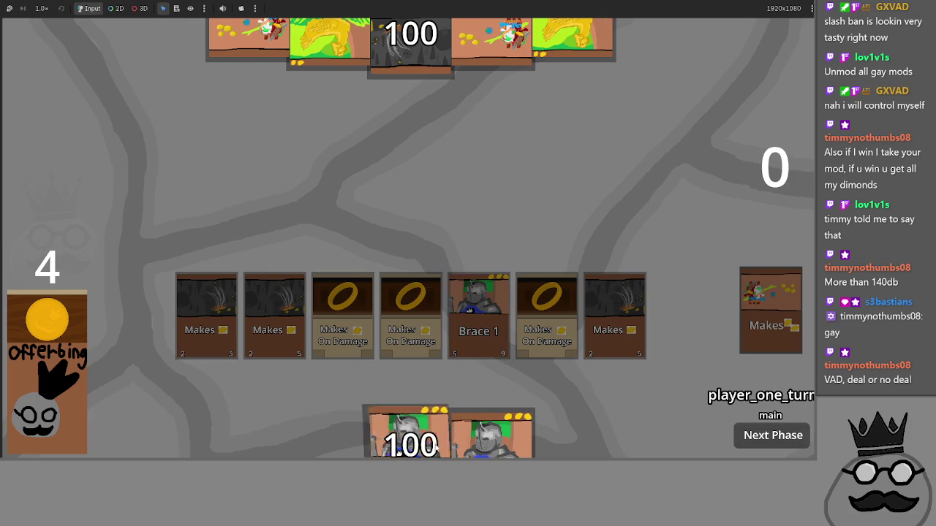
- Play a Makes card and Brace 1 onto the board and pass the turn to the opponent
mouse_move(491, 435)
left_mouse_down()
mouse_move(498, 358)
mouse_move(461, 315)
left_mouse_up()
left_click_drag(435, 242, 436, 245)
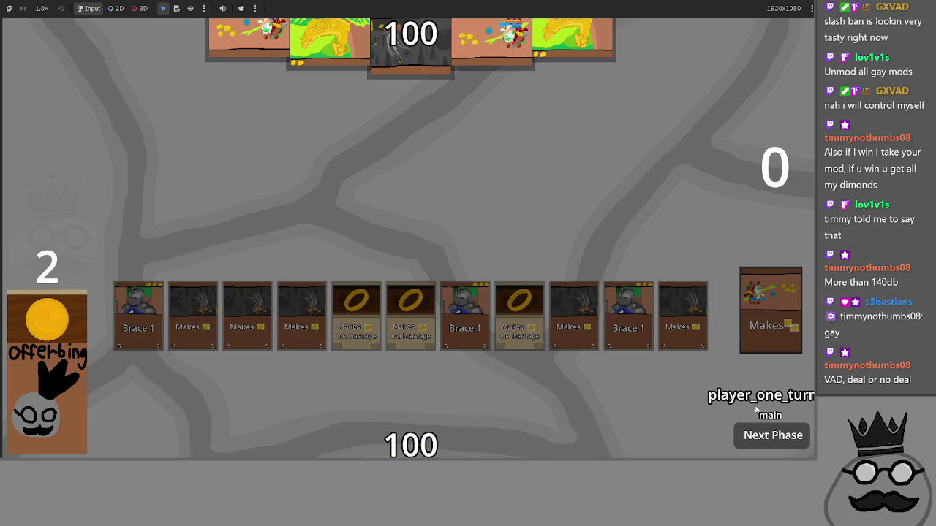
left_click(778, 439)
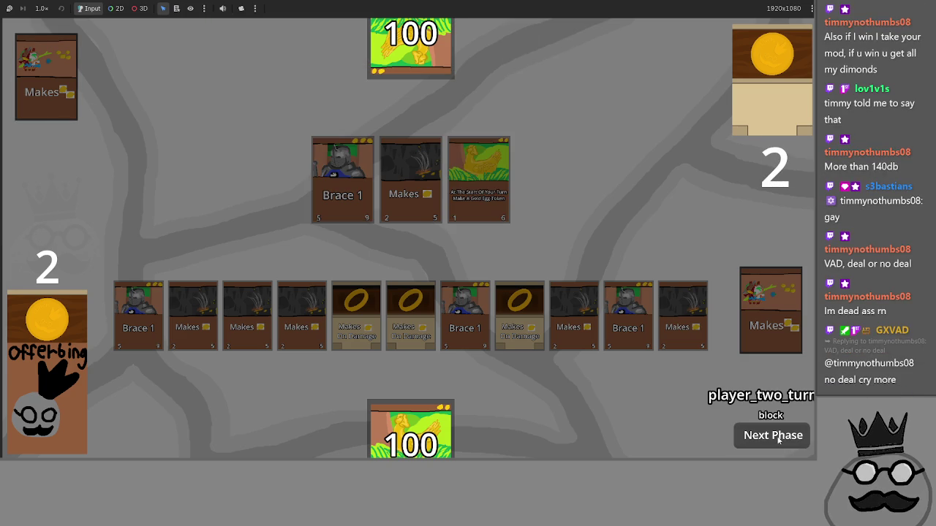
left_click(778, 439)
scroll(438, 326, "right", 5)
scroll(331, 325, "left", 5)
- Resume the paused game and advance through the opponent's phases to player one's turn
key("F12")
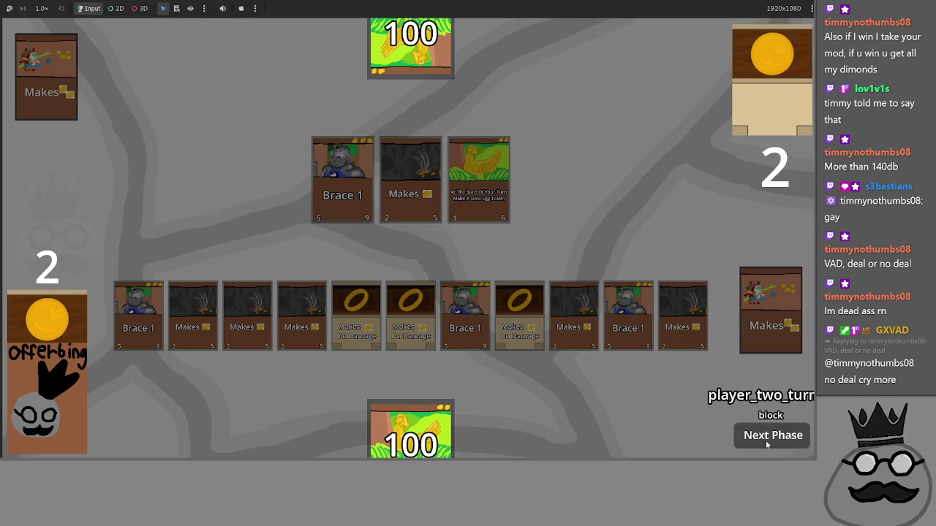
left_click(766, 443)
left_click(766, 443)
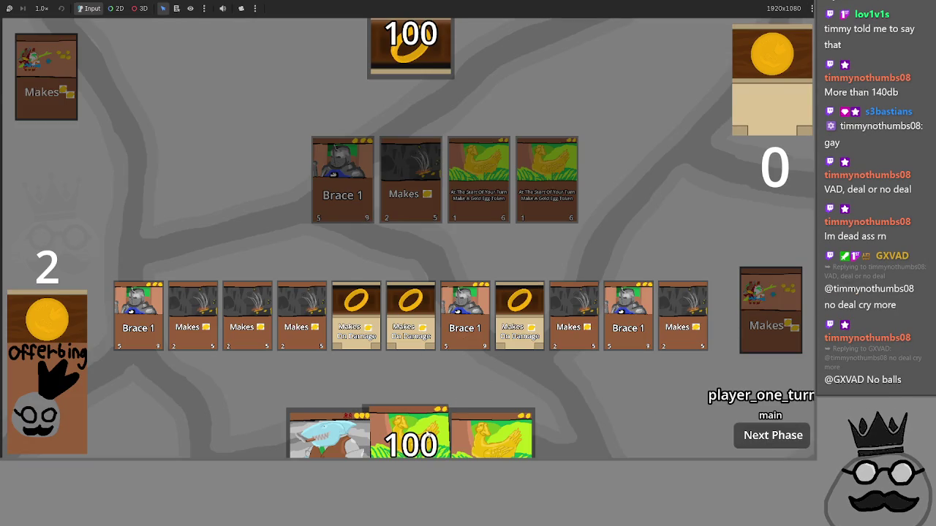
- Play the chicken card, offer two brown cards for gold, and equip the gold ring
left_click_drag(421, 433, 447, 289)
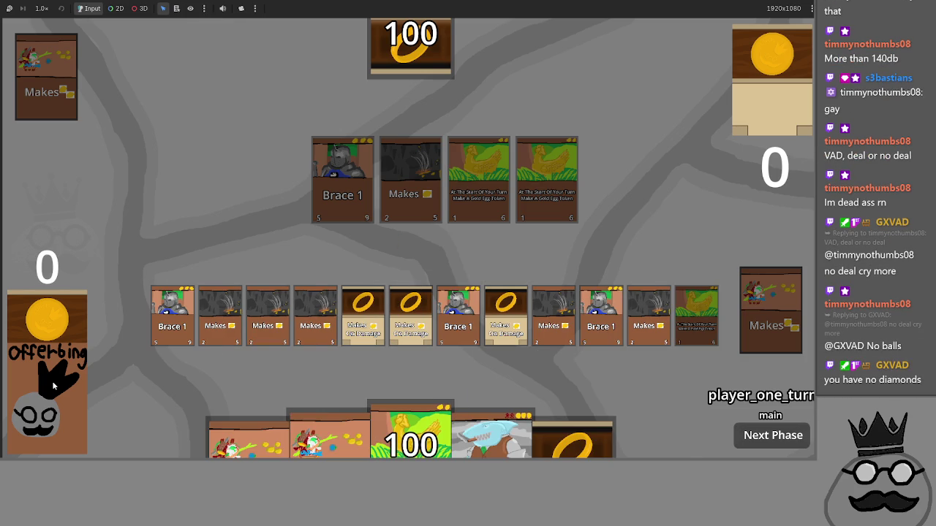
left_click_drag(314, 424, 51, 365)
left_click_drag(246, 431, 51, 365)
left_click_drag(329, 431, 124, 314)
left_click(75, 399)
mouse_move(570, 422)
left_mouse_down()
mouse_move(580, 261)
mouse_move(577, 307)
left_mouse_up()
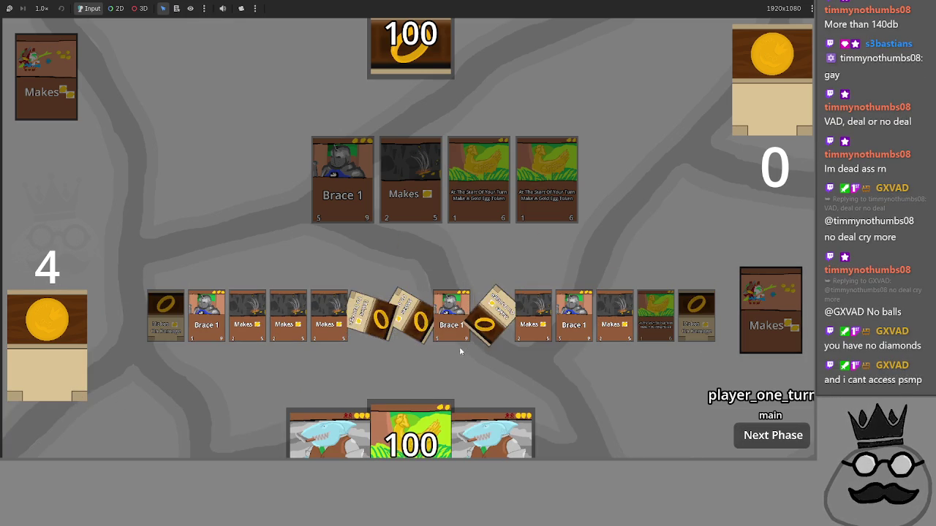
- Summon the shark by sacrificing a board card, attack to drop the opponent to 79, and stop
mouse_move(493, 435)
left_mouse_down()
mouse_move(499, 277)
mouse_move(494, 314)
left_mouse_up()
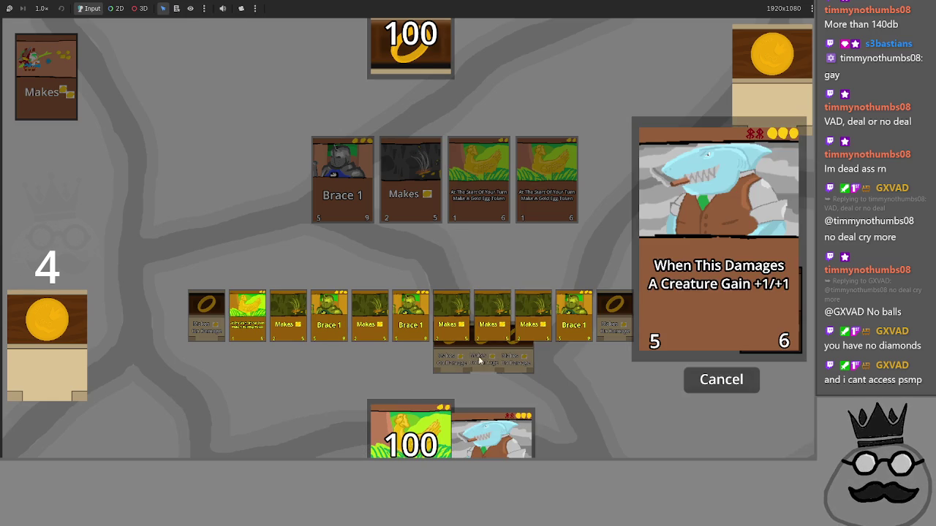
left_click(521, 305)
left_click(707, 381)
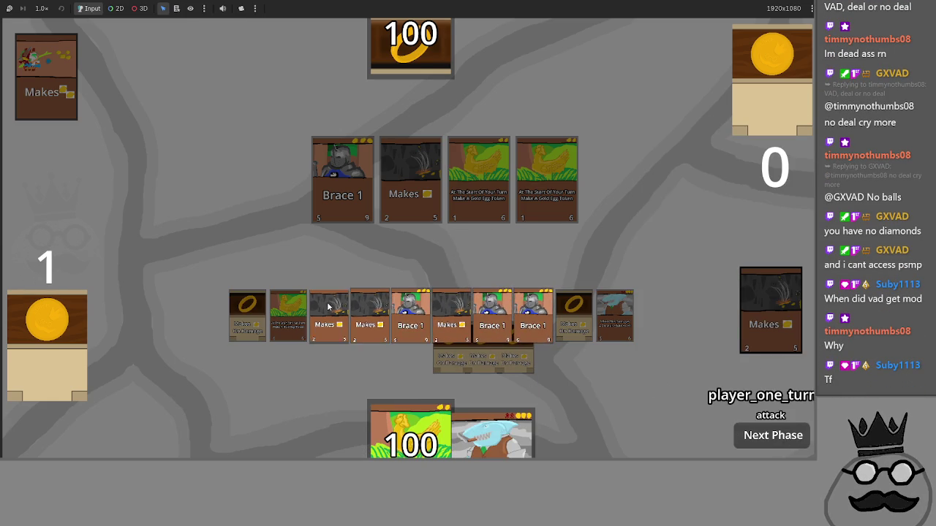
left_click(776, 434)
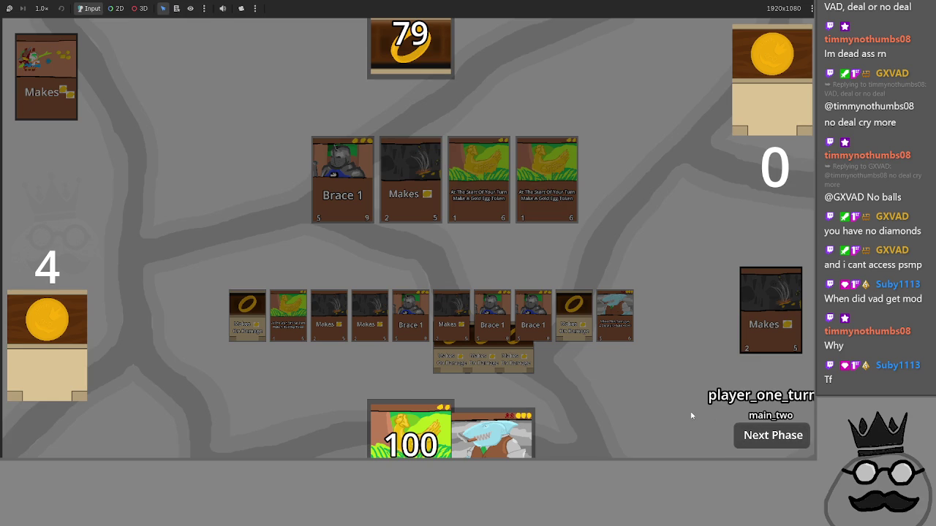
key("F8")
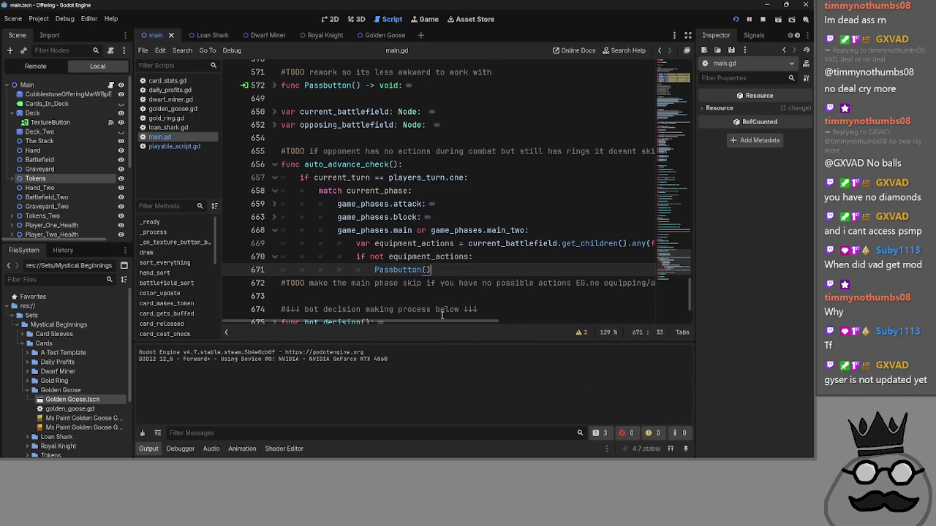
- Scroll the code and dismiss the window switcher to stay in the editor
left_click_drag(441, 324, 636, 346)
scroll(509, 321, "left", 10)
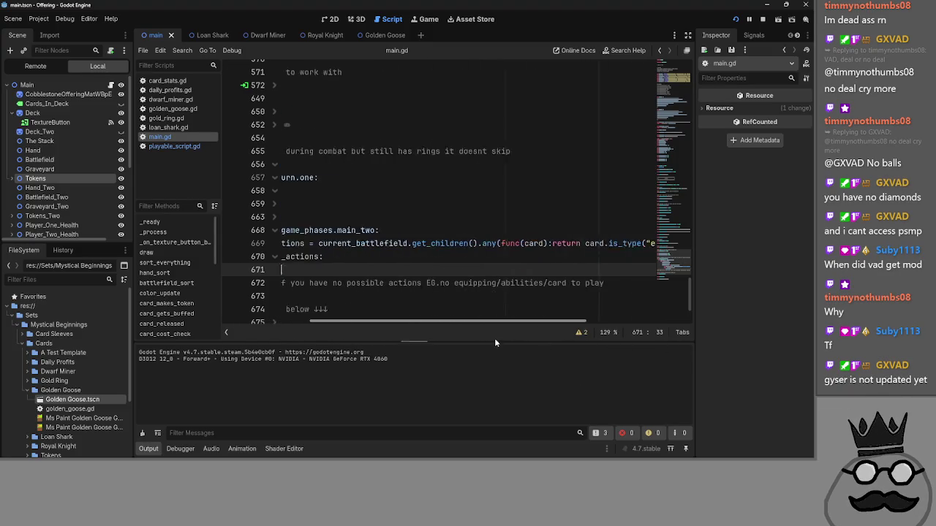
key("alt+Tab")
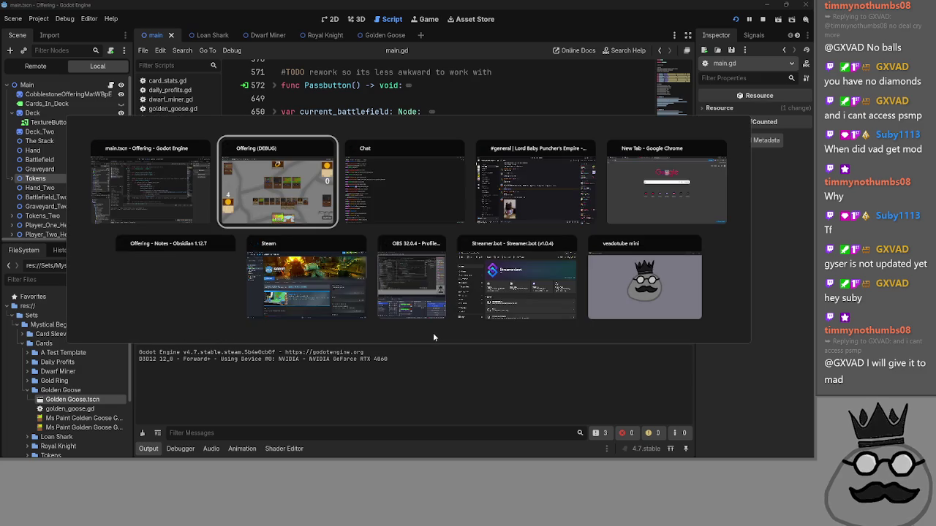
key("alt+Tab")
key("alt+Tab")
key("Escape")
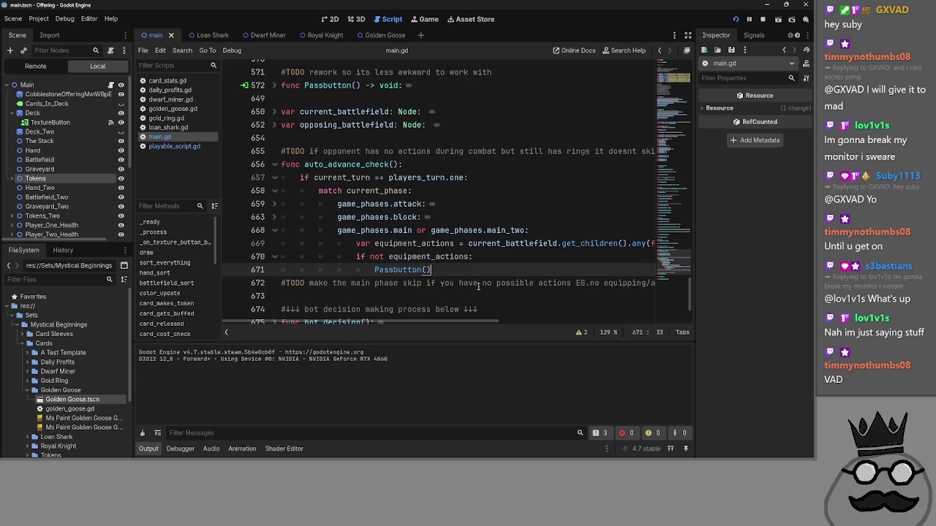
- Select equipment_actions on line 670 and expand the folded Passbutton function
mouse_move(442, 322)
left_mouse_down()
mouse_move(563, 329)
mouse_move(434, 333)
left_mouse_up()
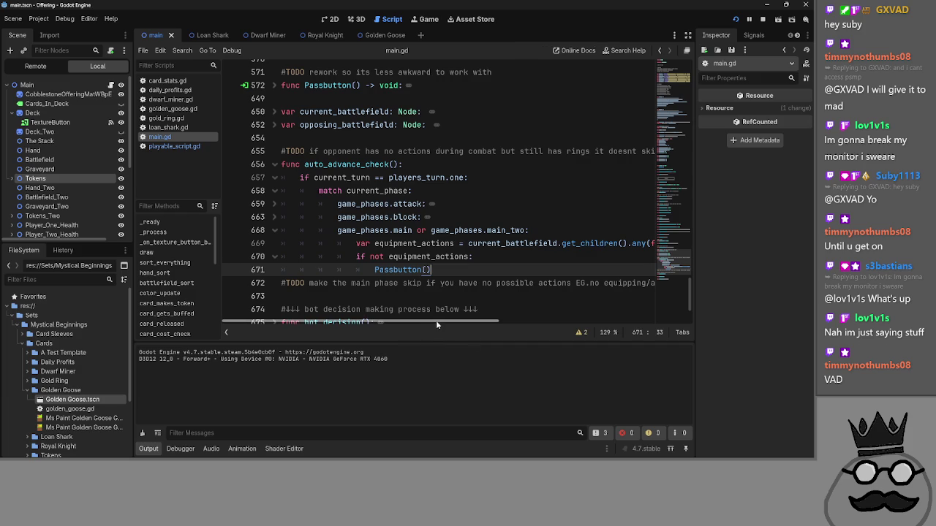
key("Up")
key("ctrl+d")
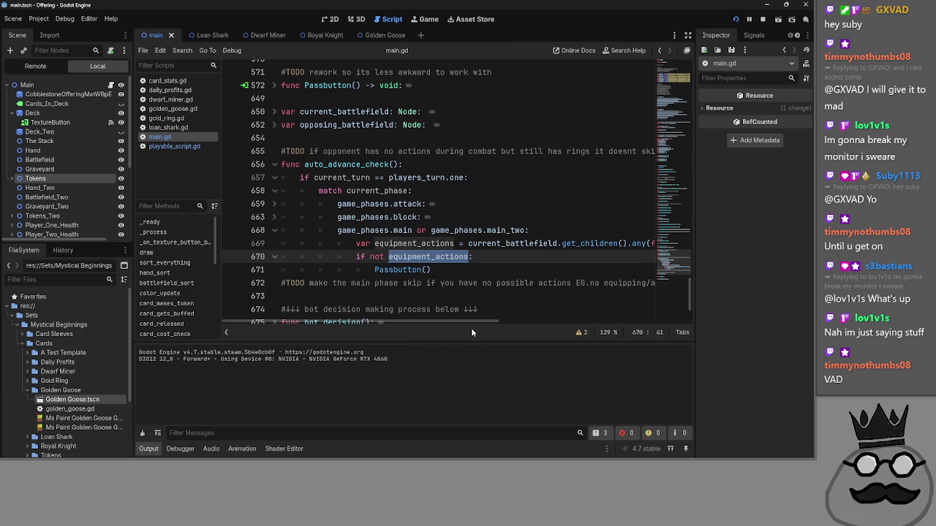
mouse_move(472, 329)
left_mouse_down()
mouse_move(703, 329)
mouse_move(398, 333)
left_mouse_up()
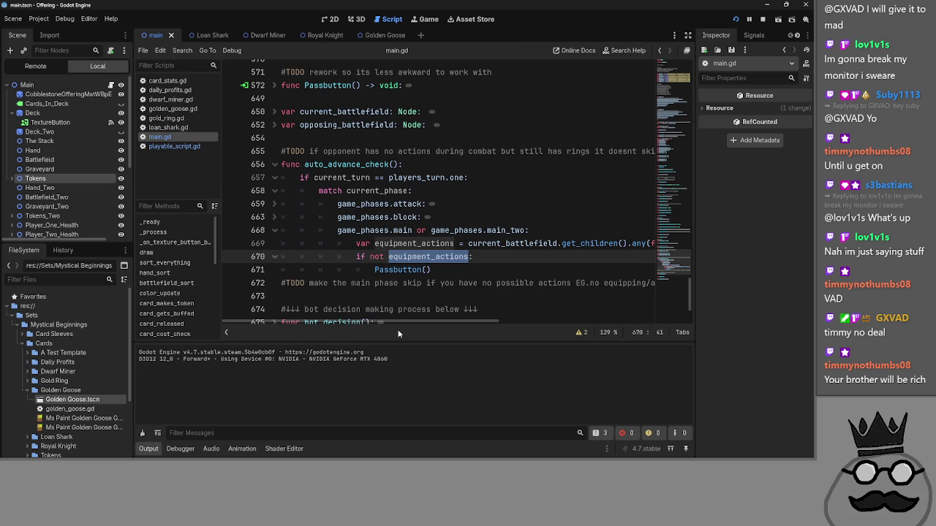
scroll(414, 249, "up", 3)
left_click(274, 204)
scroll(478, 231, "down", 6)
scroll(477, 231, "down", 9)
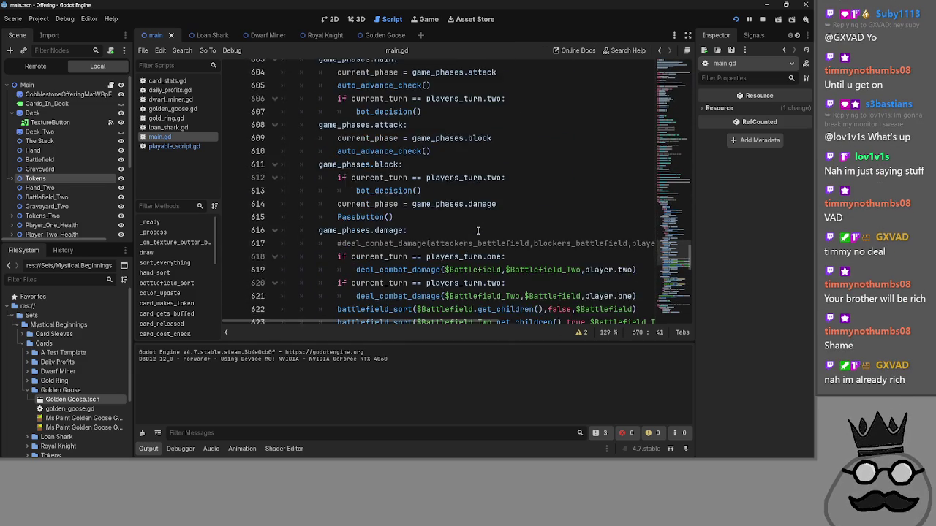
scroll(477, 231, "down", 4)
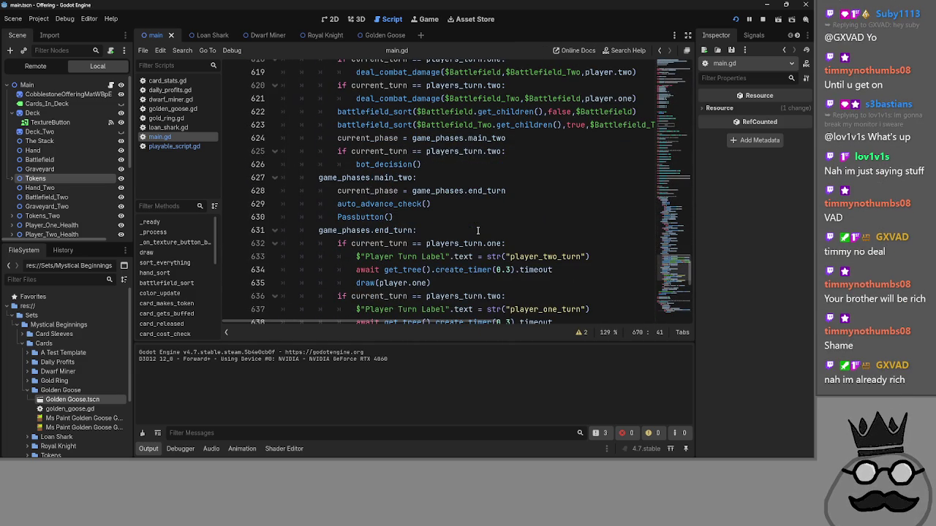
scroll(468, 218, "up", 7)
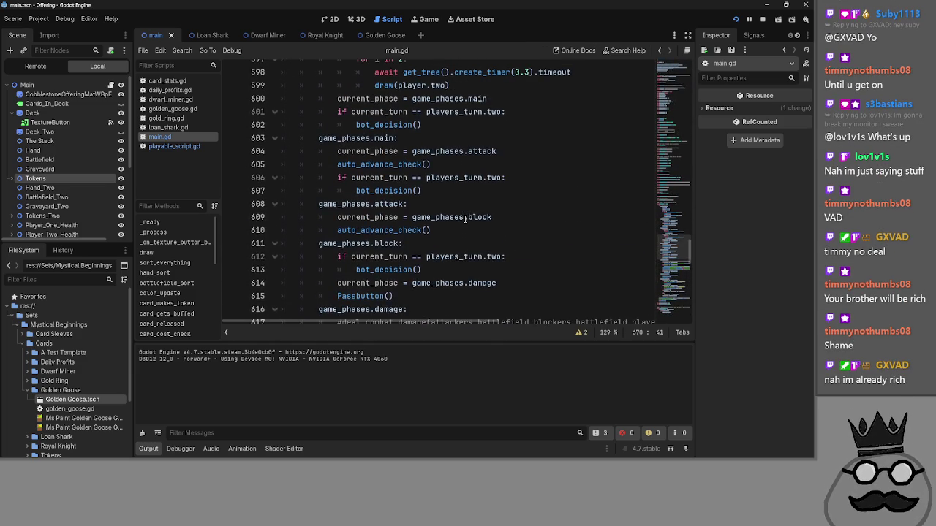
scroll(464, 218, "down", 6)
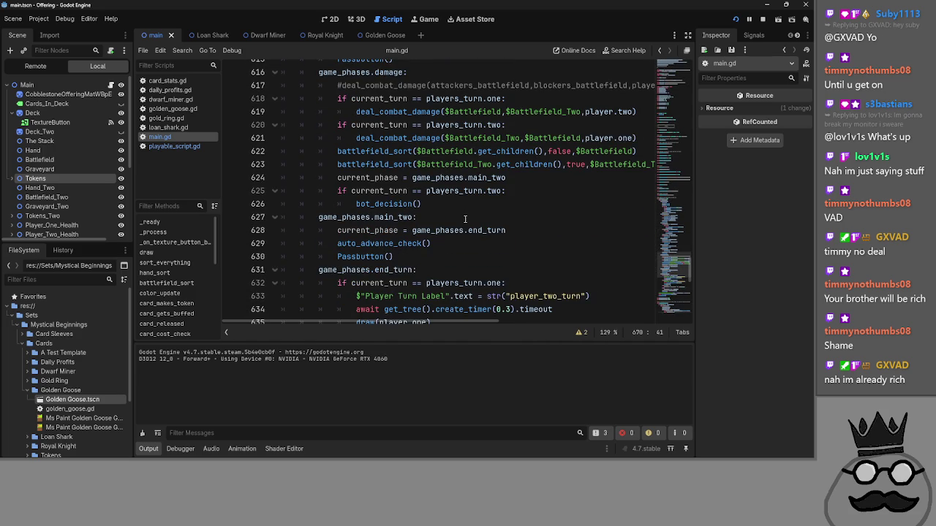
left_click(464, 205)
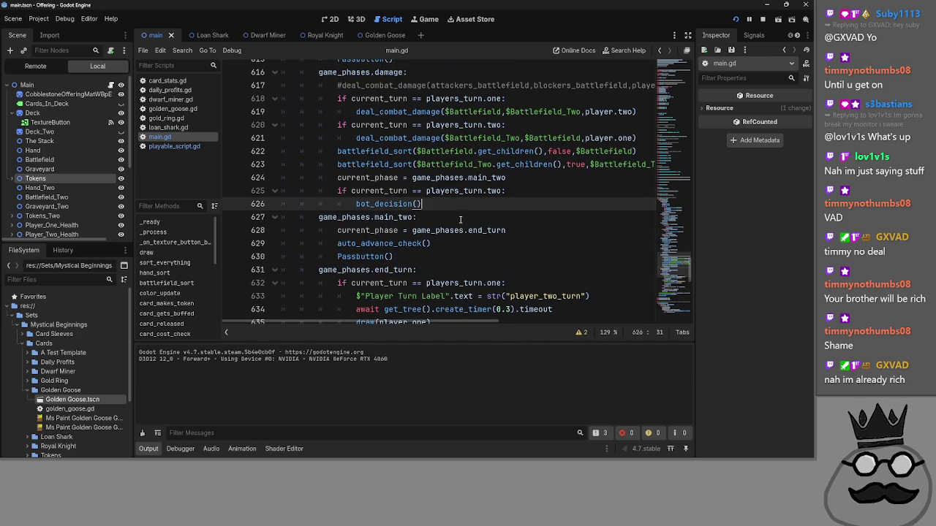
scroll(455, 239, "up", 2)
scroll(455, 239, "up", 3)
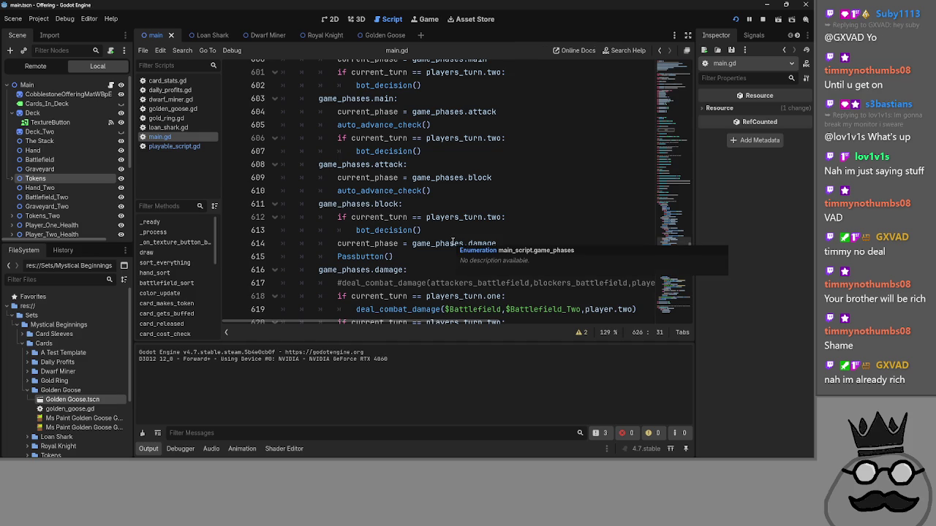
scroll(453, 241, "down", 5)
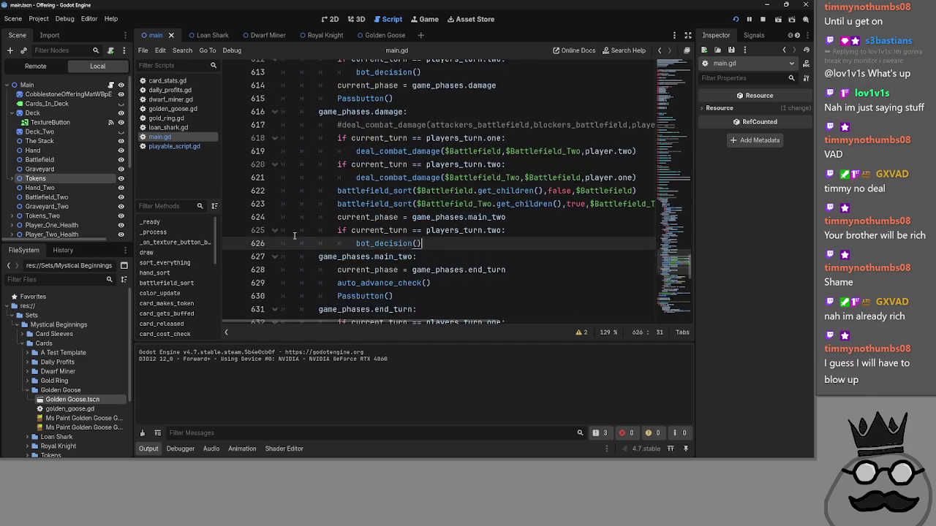
scroll(294, 235, "up", 8)
scroll(295, 235, "down", 4)
scroll(294, 235, "down", 4)
scroll(296, 233, "up", 15)
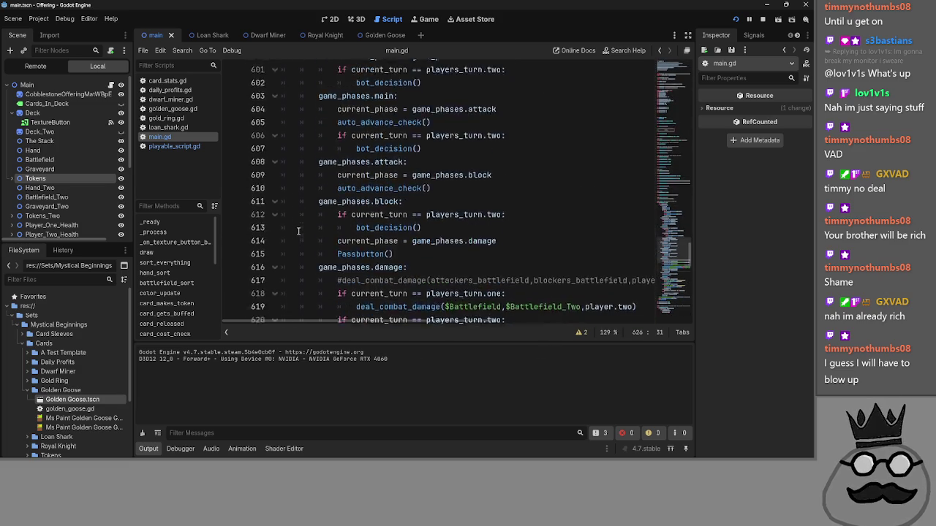
left_click(275, 164)
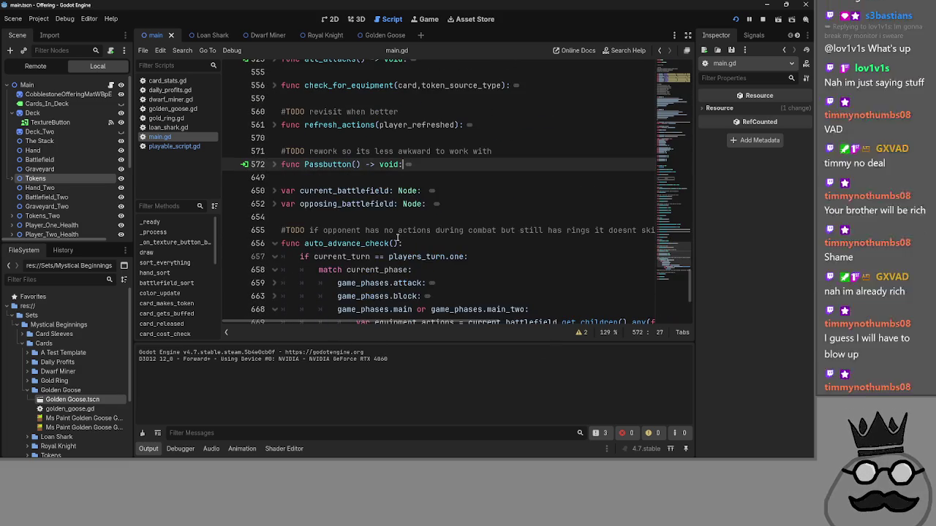
- Toggle the line 656 fold, leave auto_advance_check collapsed, and put the caret on empty line 673
scroll(272, 167, "down", 2)
double_click(273, 165)
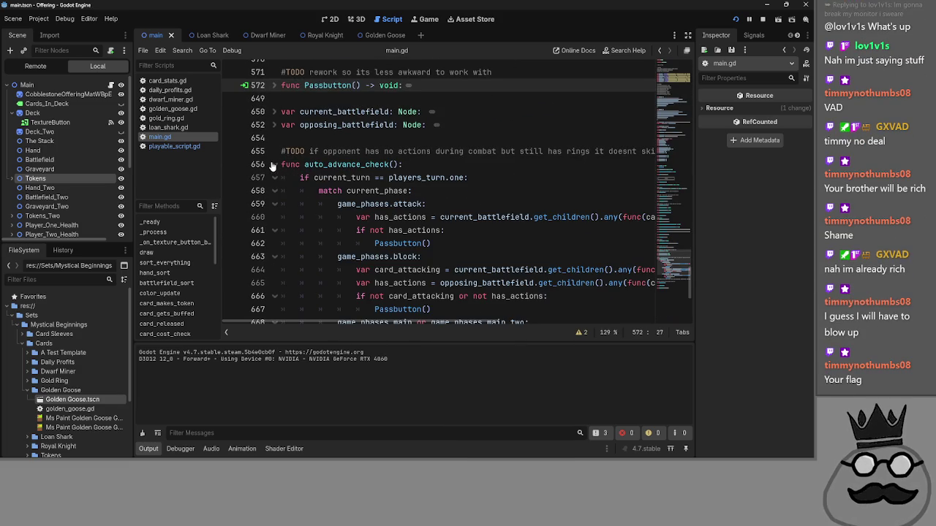
left_click(273, 164)
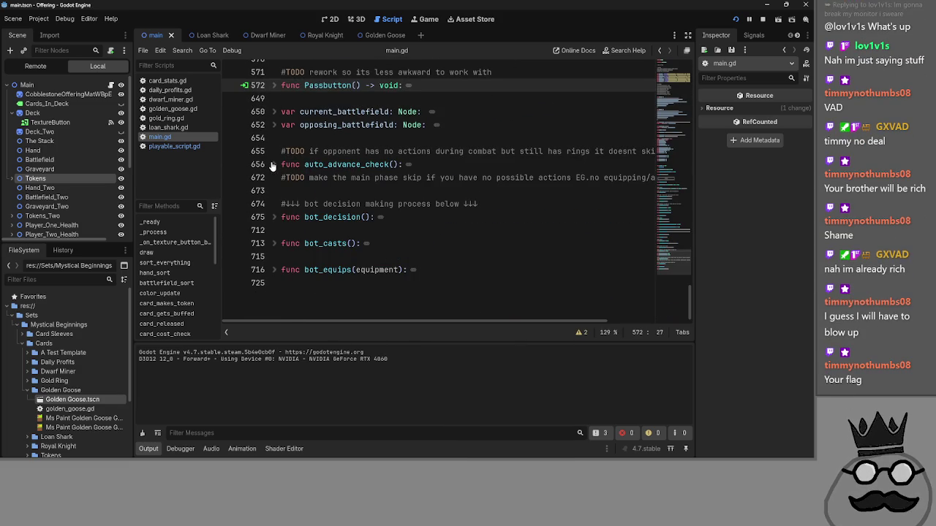
left_click(274, 164)
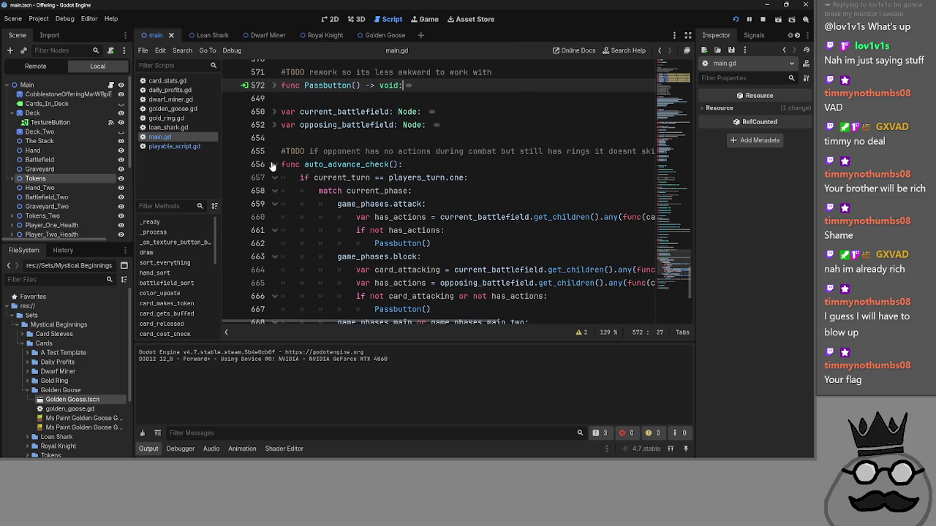
scroll(272, 167, "down", 2)
scroll(271, 154, "up", 2)
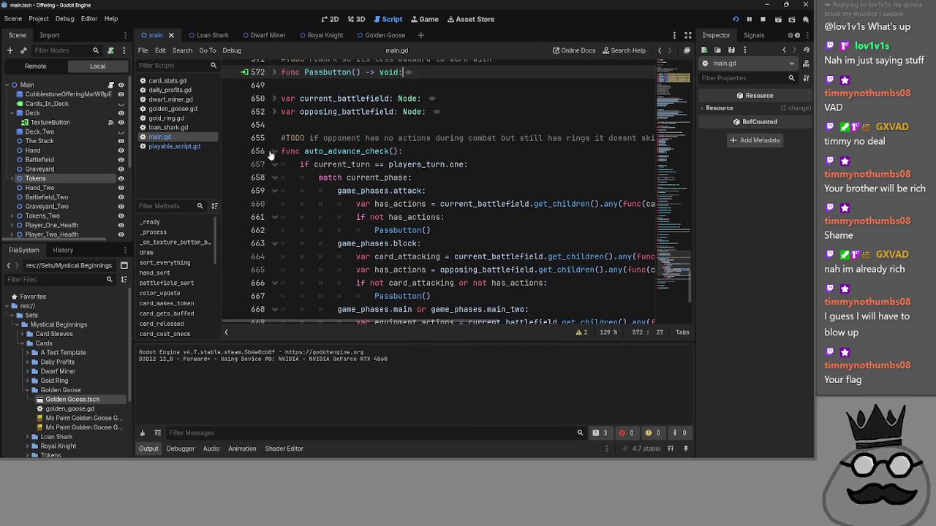
left_click(272, 152)
left_click(361, 177)
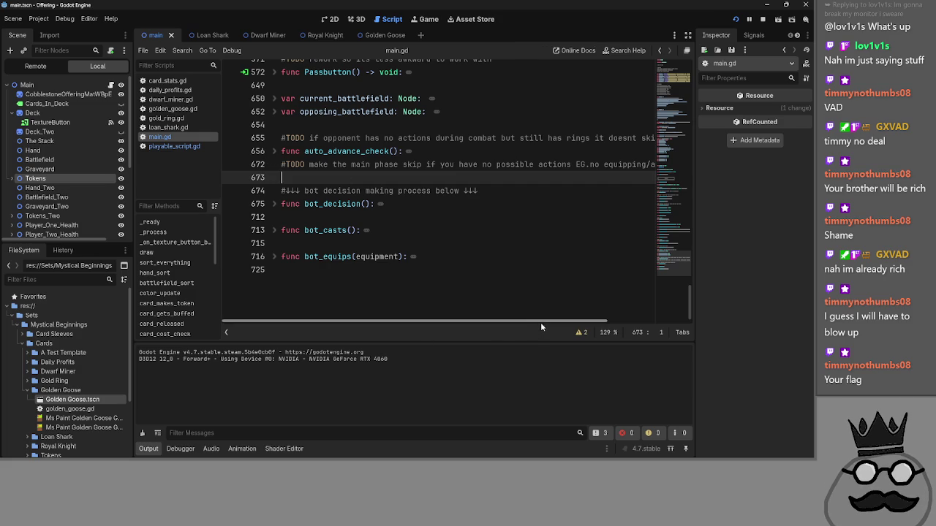
scroll(540, 322, "up", 2)
scroll(562, 319, "right", 1)
scroll(439, 277, "left", 1)
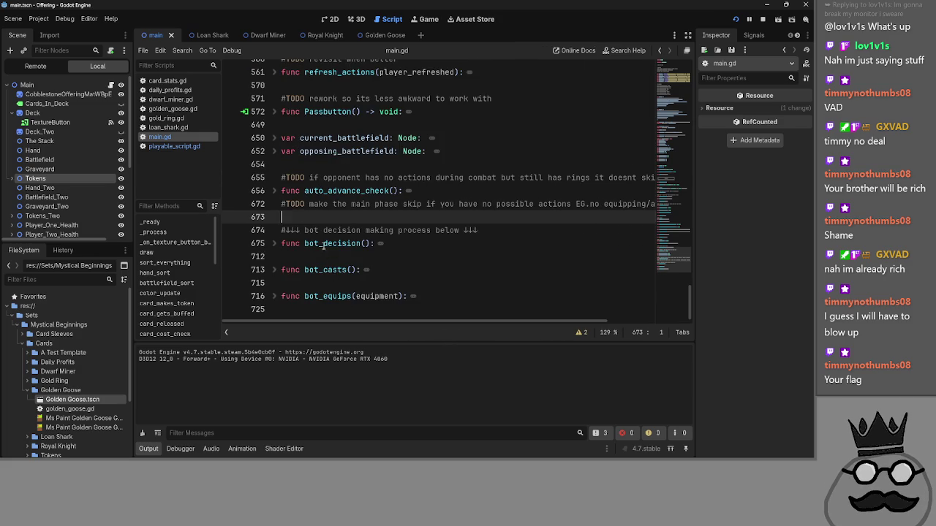
key("alt+Tab")
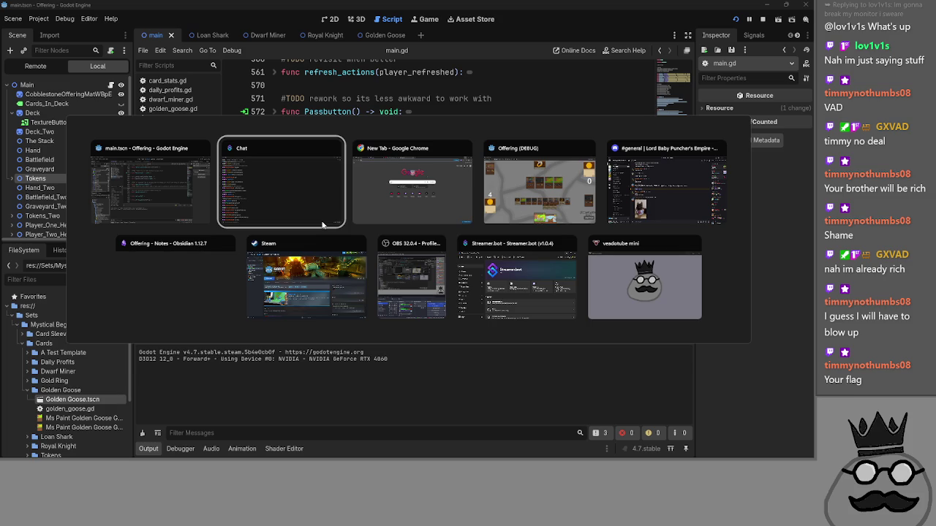
- Cancel the first window switch, then cycle the window switcher over to Discord's general channel
key("Escape")
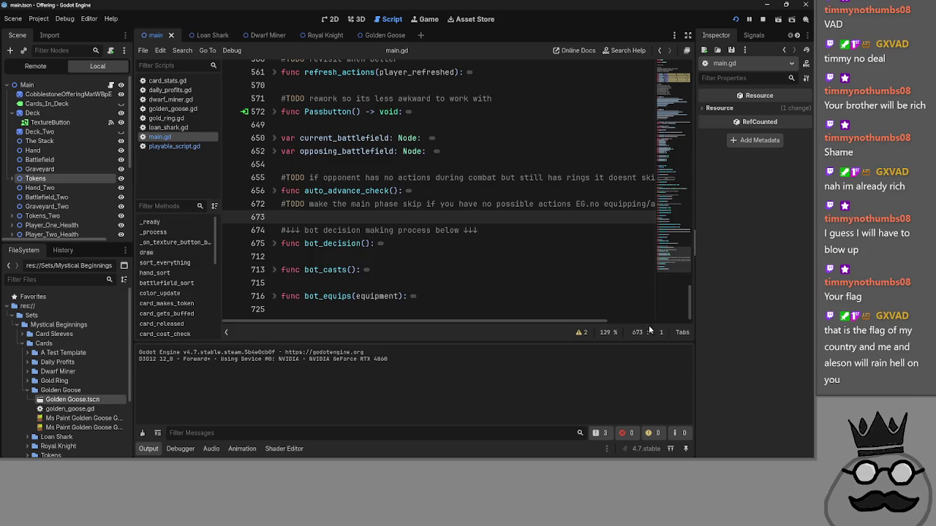
key("alt+Tab")
key("alt+Tab")
key("alt+Tab")
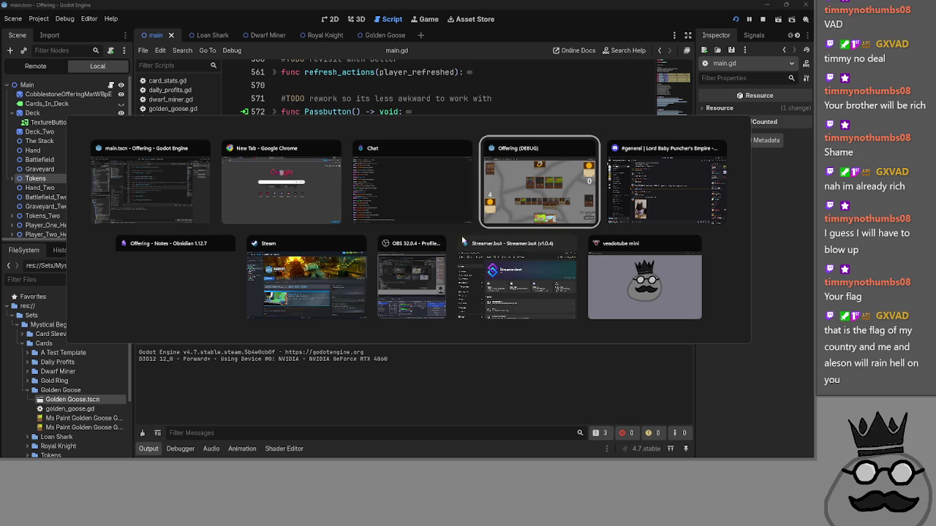
key("alt+Tab")
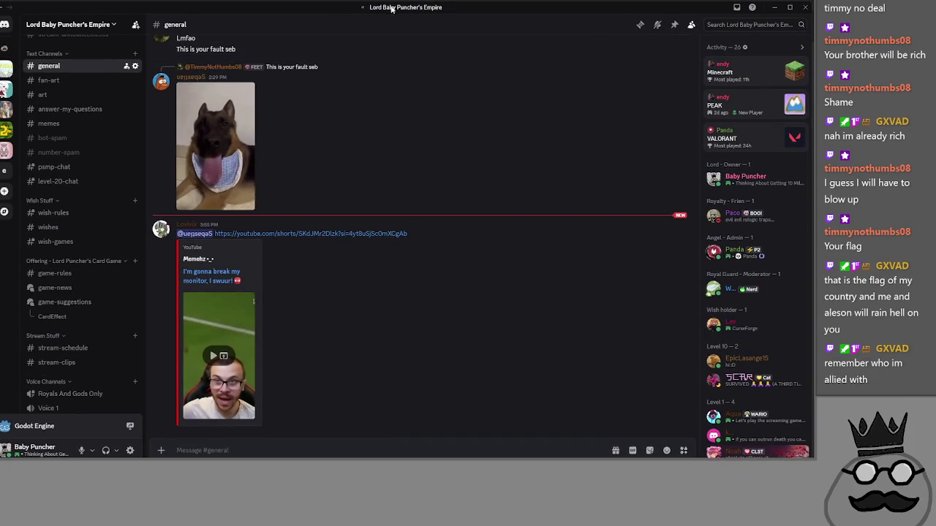
- Return from Discord to main.gd in Godot and unfold the bot_decision function
key("alt+Tab")
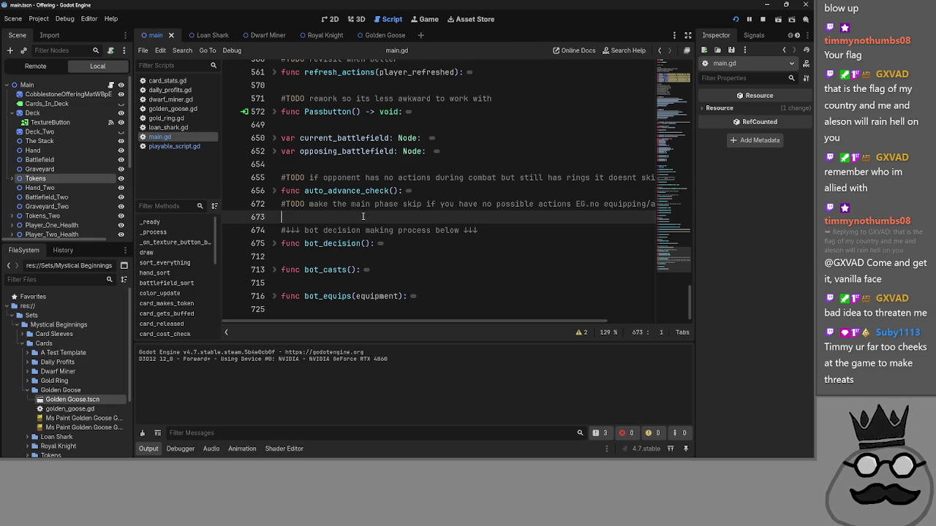
left_click(275, 244)
- Unfold bot_decision, read through its gold-spending logic, and fold it again
left_click(275, 245)
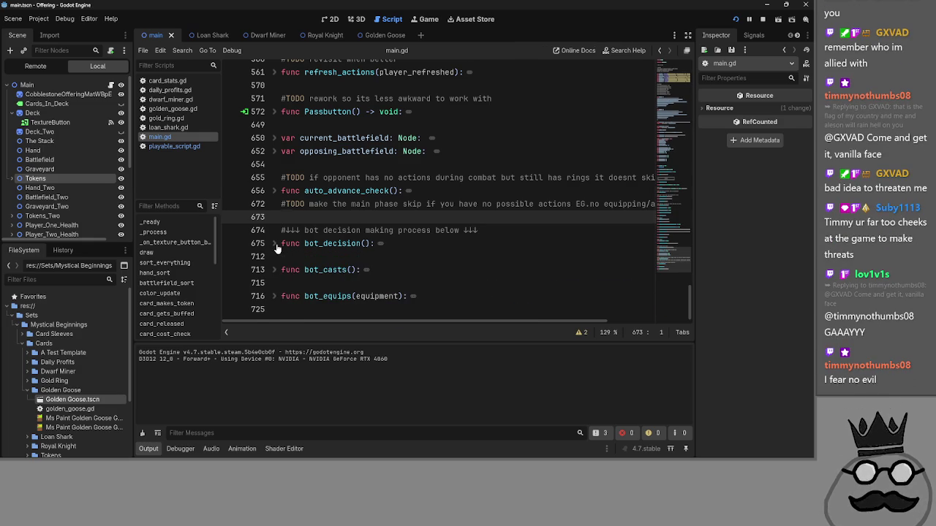
left_click(275, 245)
scroll(276, 248, "down", 1)
scroll(276, 220, "down", 3)
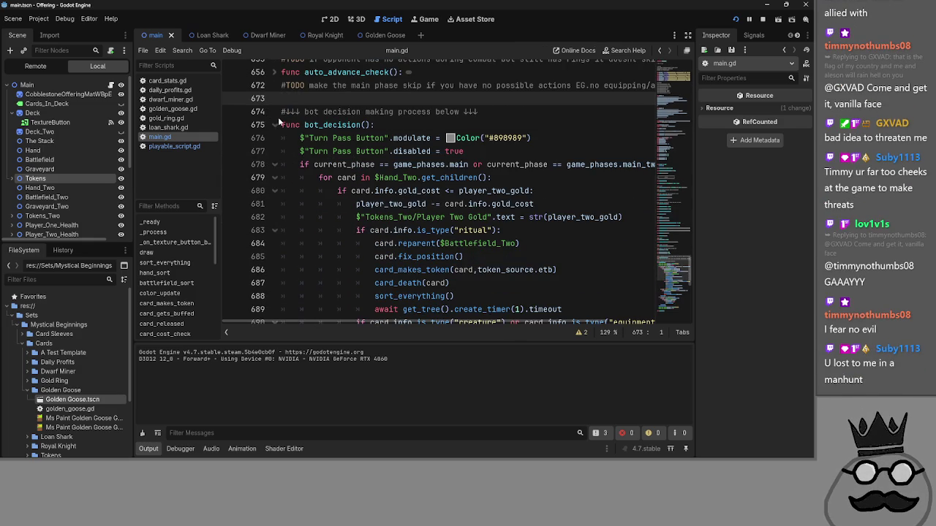
left_click(274, 125)
scroll(274, 146, "up", 4)
- Peek into auto_advance_check and Passbutton, refold both, and cycle windows toward Obsidian
left_click(275, 230)
left_click(275, 231)
left_click(276, 151)
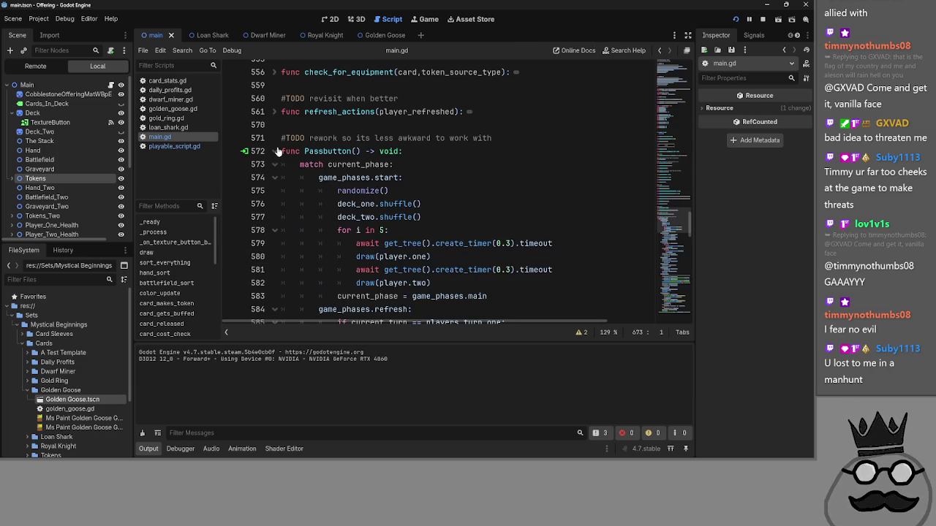
left_click(275, 152)
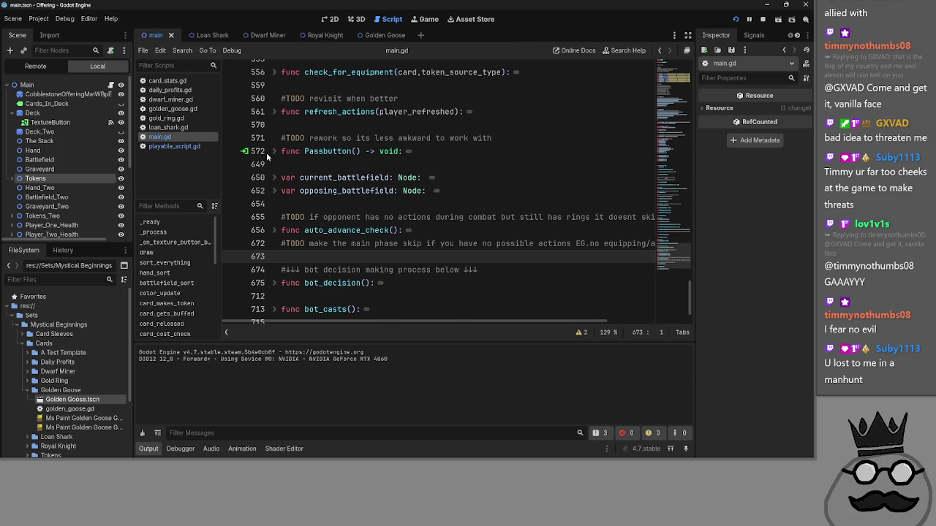
key("alt+Tab")
key("Tab")
key("Tab")
key("Tab")
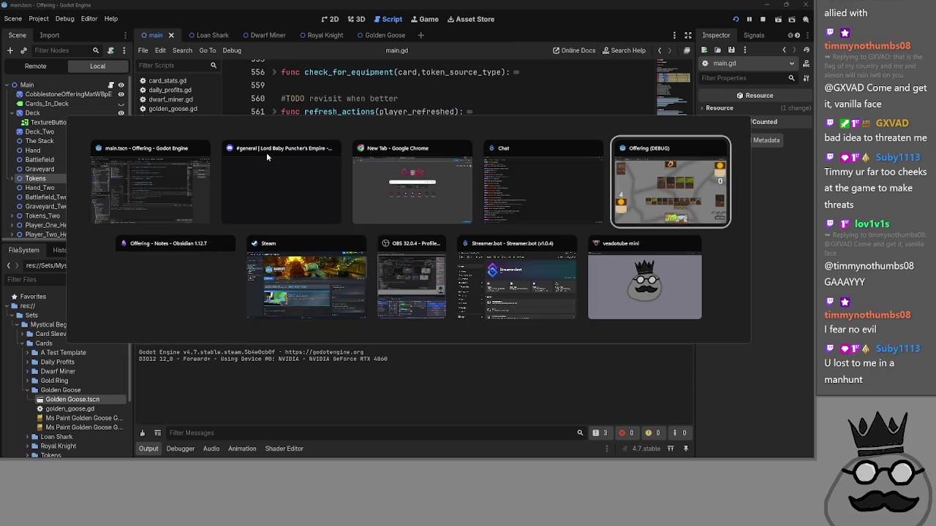
- In the Offering note, review the bug entries, starting with the ring rotation not resetting
key("shift+Tab")
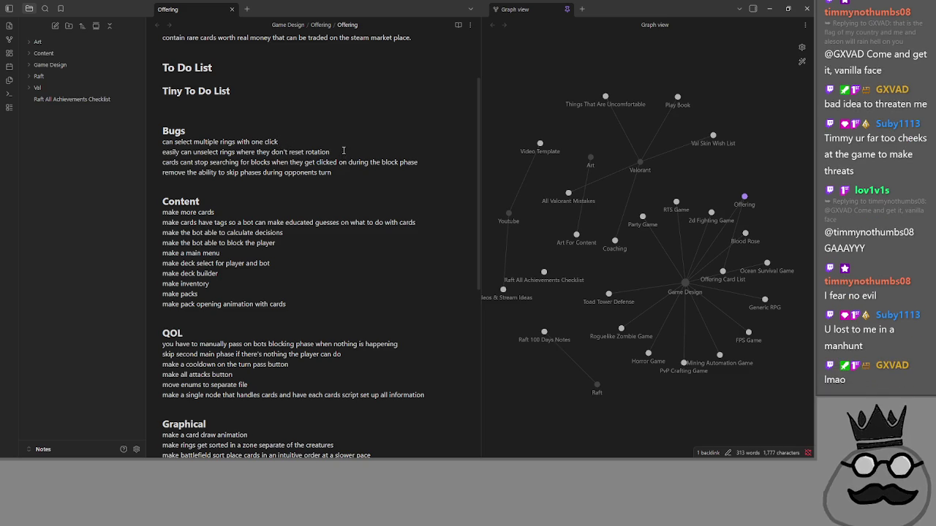
left_click_drag(330, 152, 127, 157)
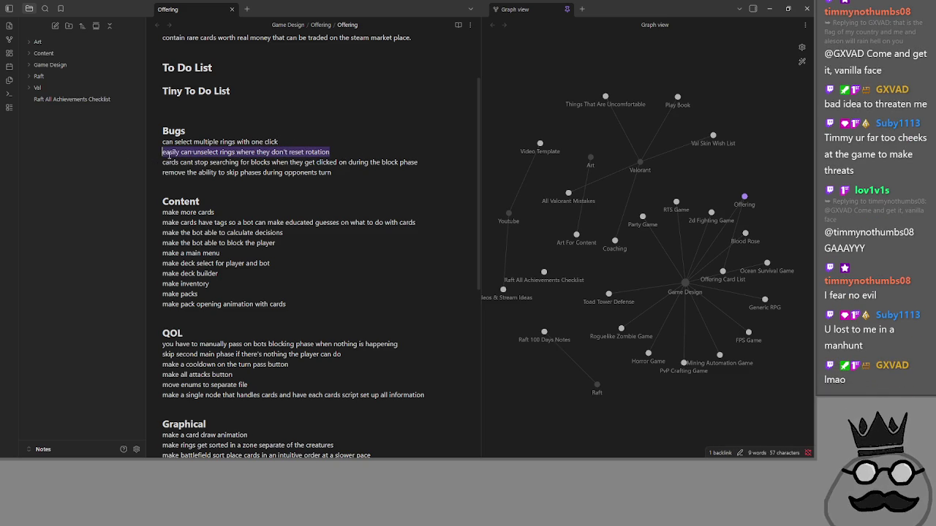
mouse_move(331, 152)
left_mouse_down()
mouse_move(157, 155)
mouse_move(329, 153)
mouse_move(237, 164)
mouse_move(141, 155)
mouse_move(355, 150)
mouse_move(148, 156)
left_mouse_up()
left_click(338, 153)
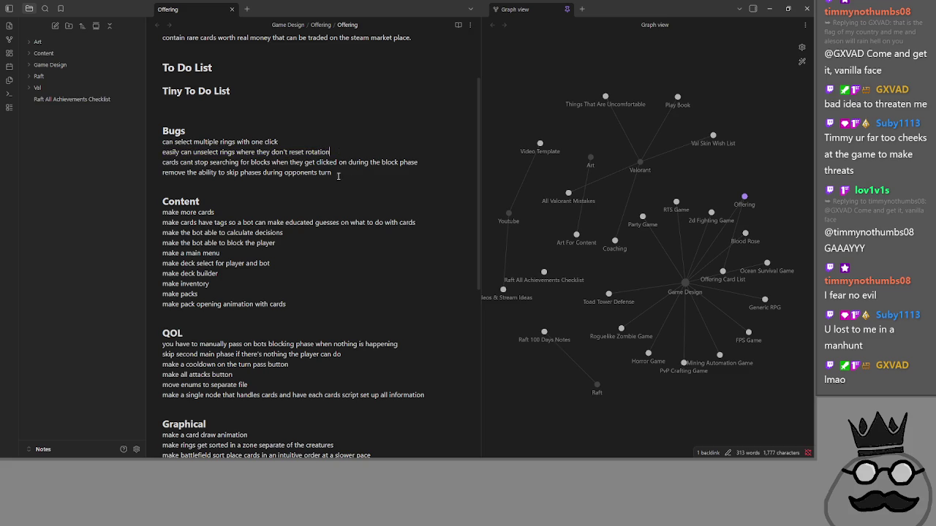
mouse_move(175, 162)
left_mouse_down()
mouse_move(428, 158)
mouse_move(271, 163)
left_mouse_up()
left_click(271, 162)
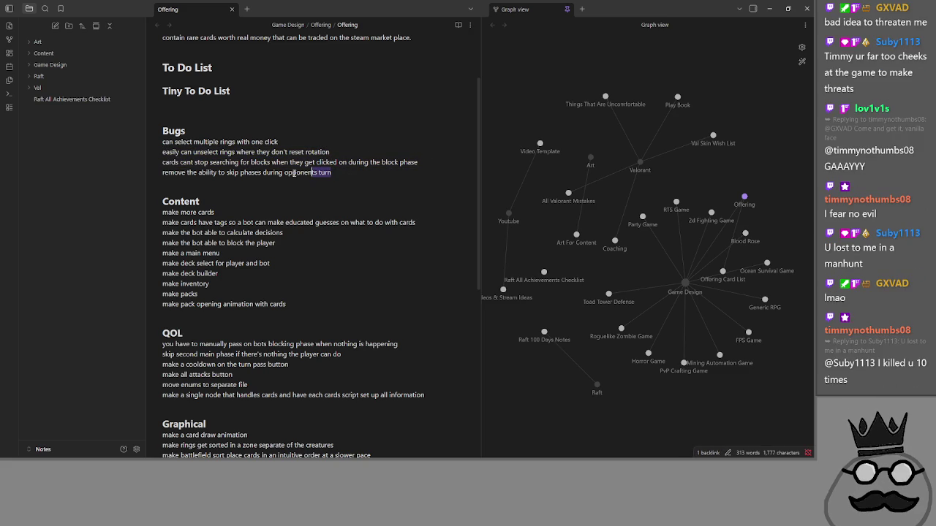
left_click_drag(333, 173, 162, 172)
left_click(358, 172)
left_click_drag(333, 173, 146, 175)
left_click(355, 173)
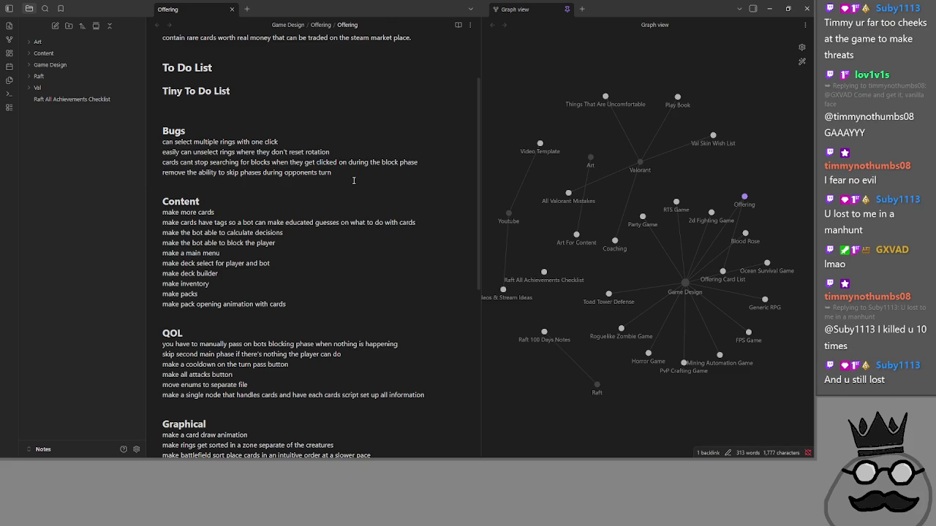
- Glance back at the Godot script, then return to the notes and review the card tags item
key("alt+Tab")
scroll(406, 208, "up", 5)
scroll(406, 208, "up", 5)
key("alt+Tab")
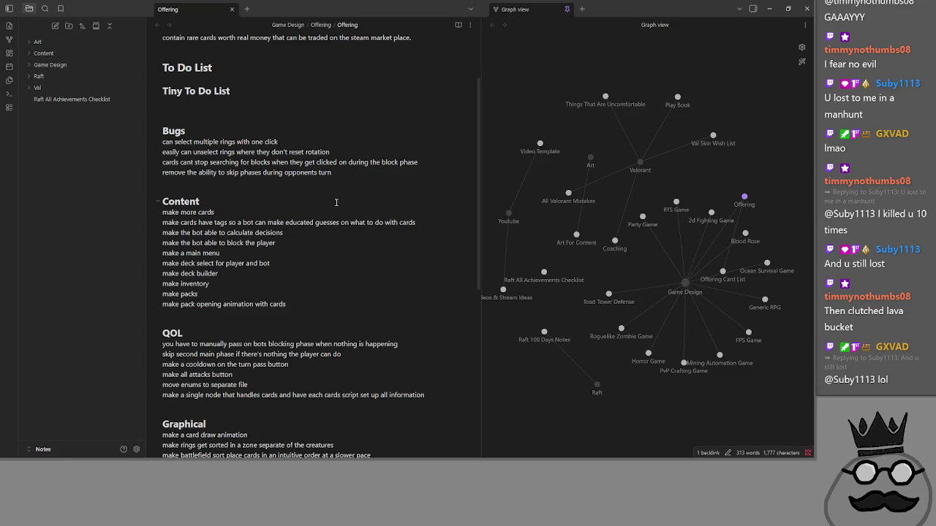
scroll(245, 266, "down", 3)
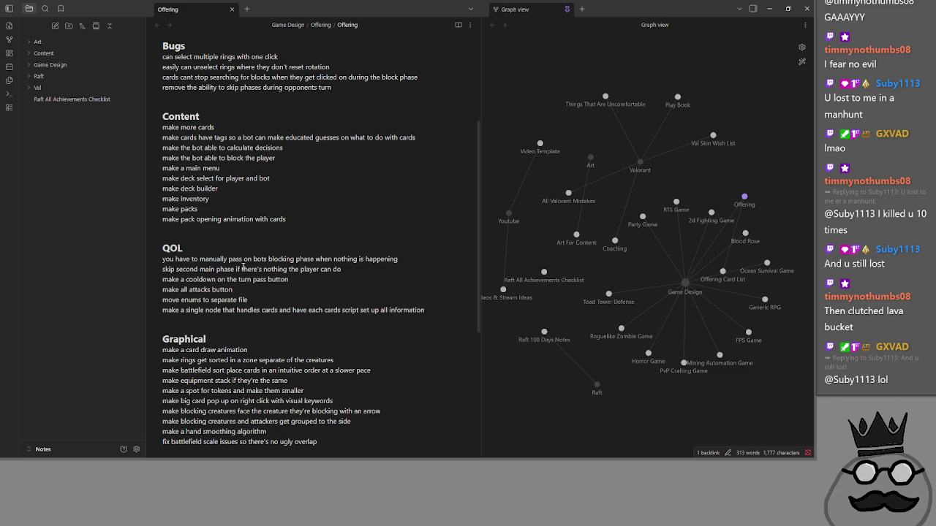
scroll(243, 267, "up", 1)
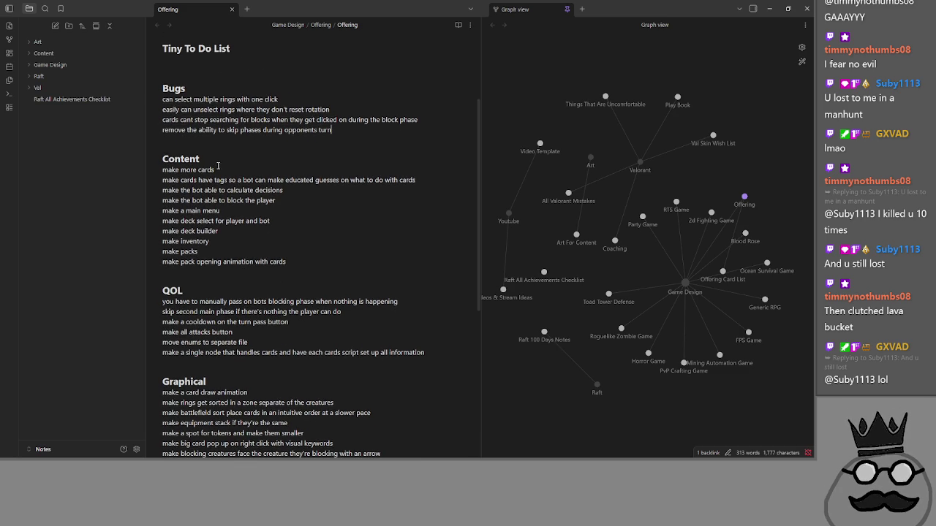
left_click_drag(231, 179, 228, 180)
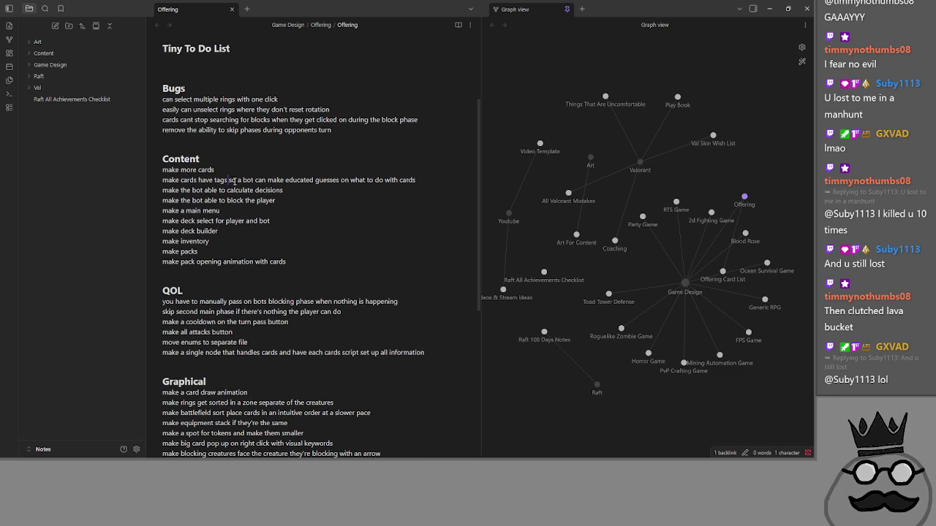
left_click(299, 196)
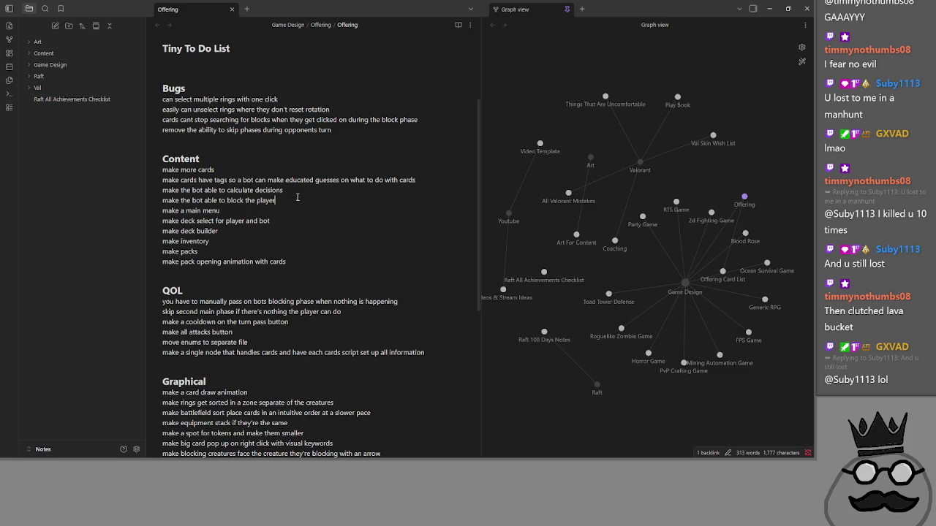
scroll(296, 200, "down", 3)
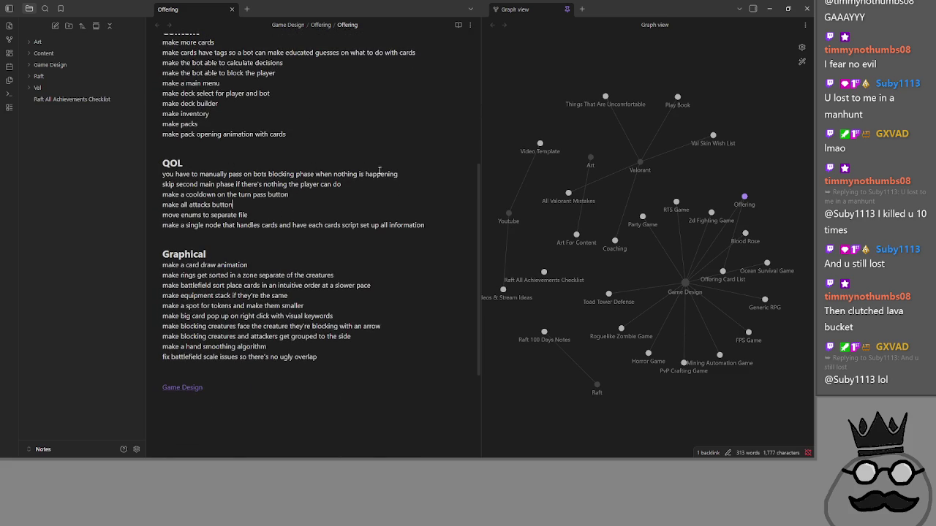
- Look over the QOL items, including skip second main phase and the cooldown entry
mouse_move(420, 174)
left_mouse_down()
mouse_move(249, 184)
mouse_move(183, 163)
mouse_move(236, 173)
mouse_move(139, 177)
left_mouse_up()
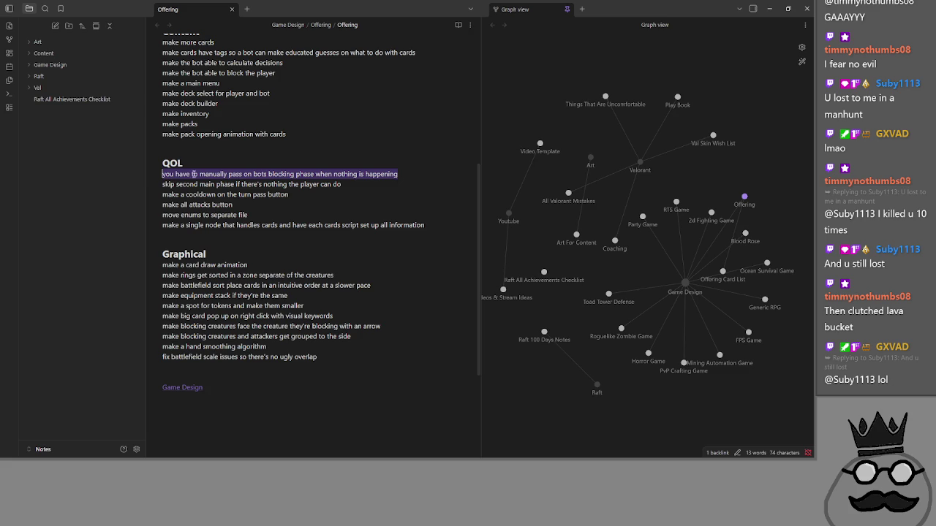
left_click_drag(340, 184, 157, 187)
left_click(163, 184)
left_click(373, 189)
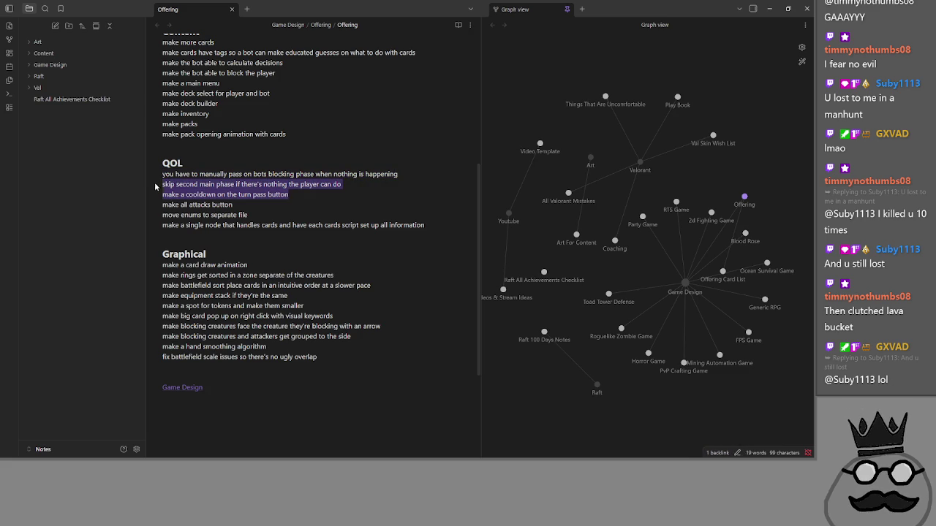
left_click(174, 193)
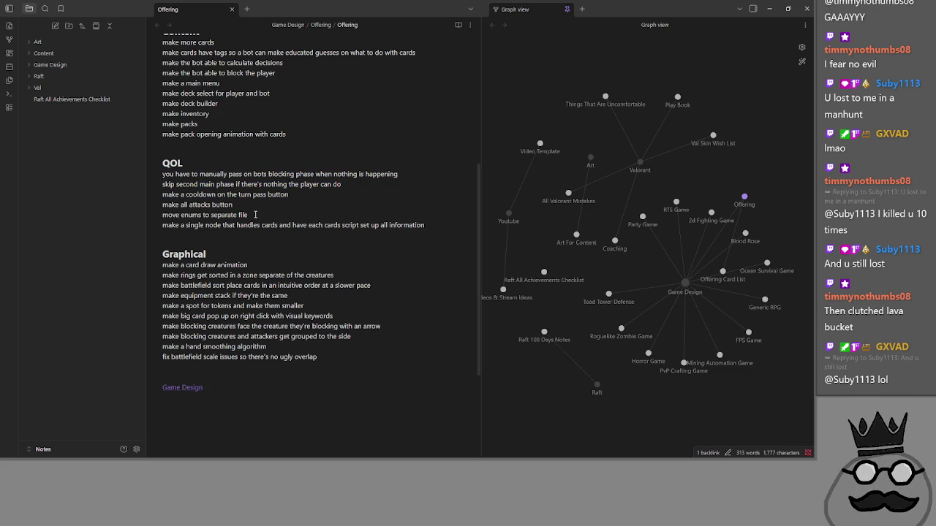
left_click(223, 235)
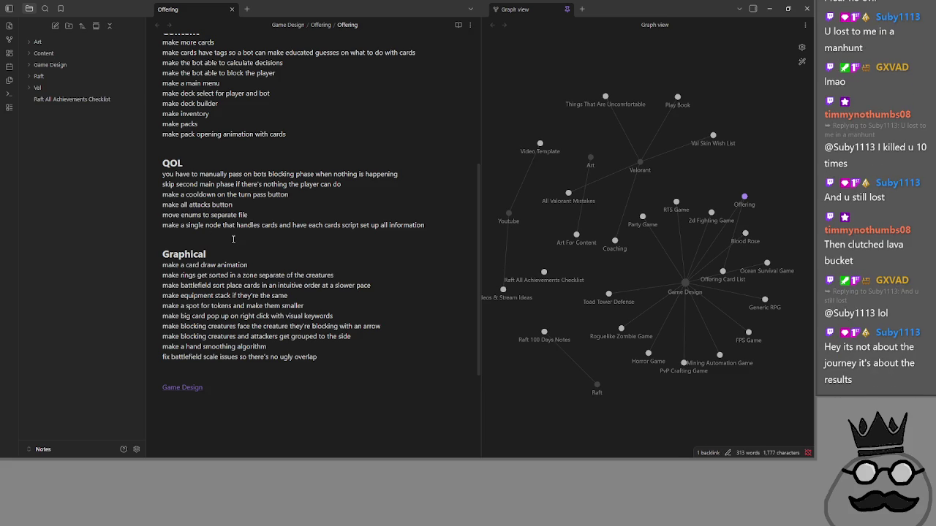
- Rename the heading to 'Player QOL' and add a '## Programmer QOL' heading above the enums item
left_click(191, 164)
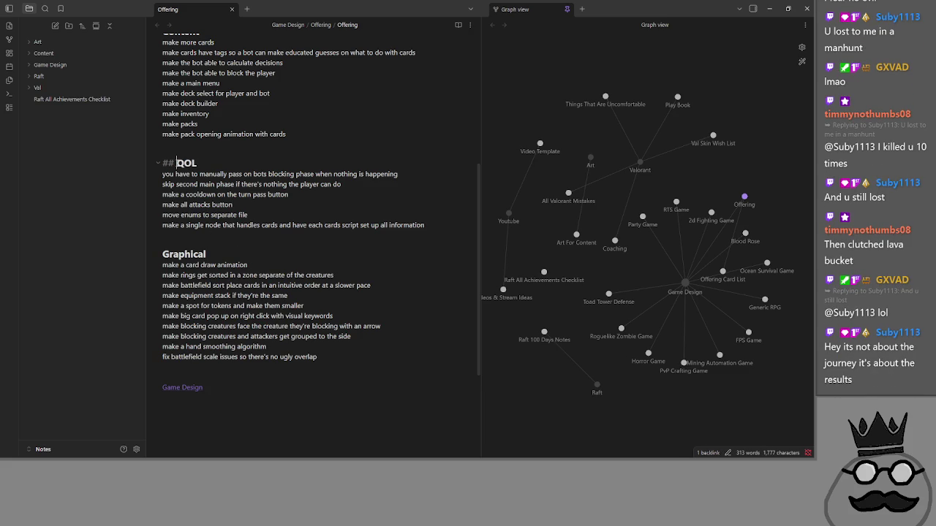
type("Player")
left_click(280, 208)
key("Return")
key("Return")
type("## Programmer ")
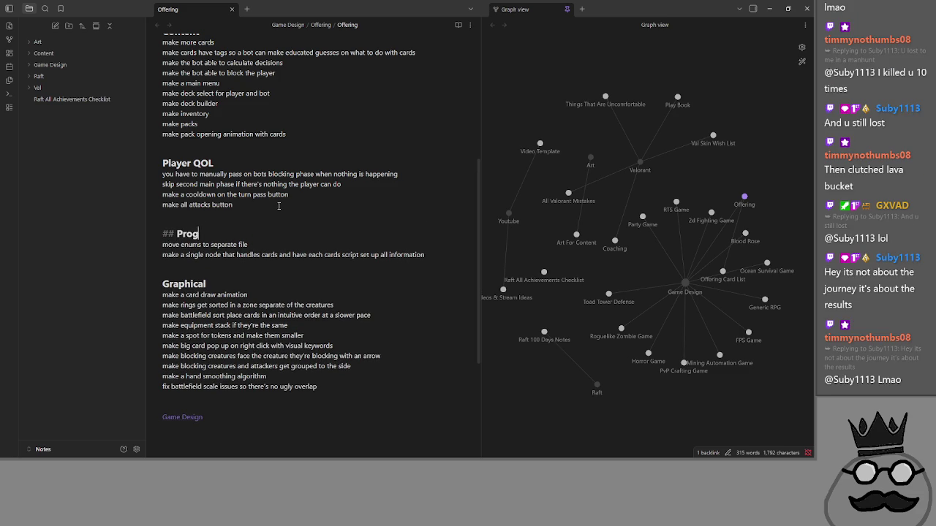
type("QOL")
left_click(203, 170)
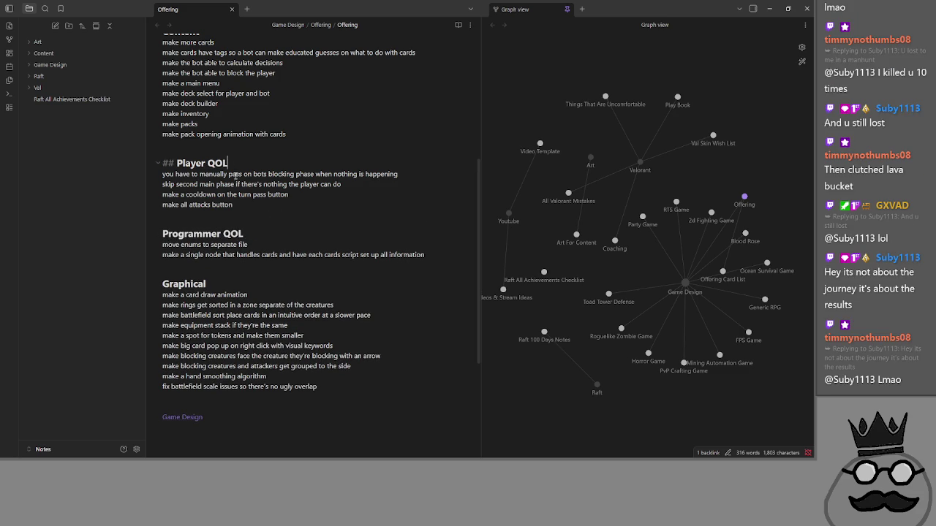
left_click(257, 234)
left_click(259, 259)
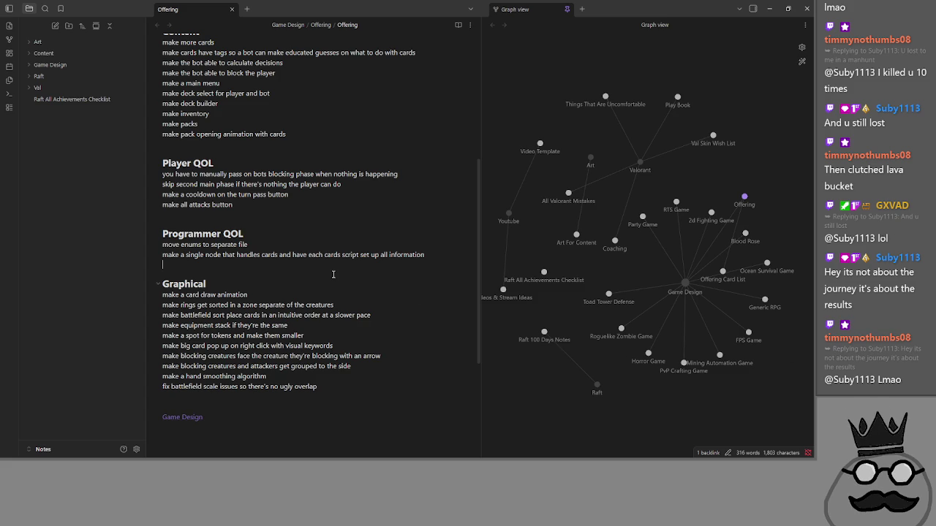
- Check the items under Programmer QOL, such as the card draw animation, then return to Godot
left_click(333, 274)
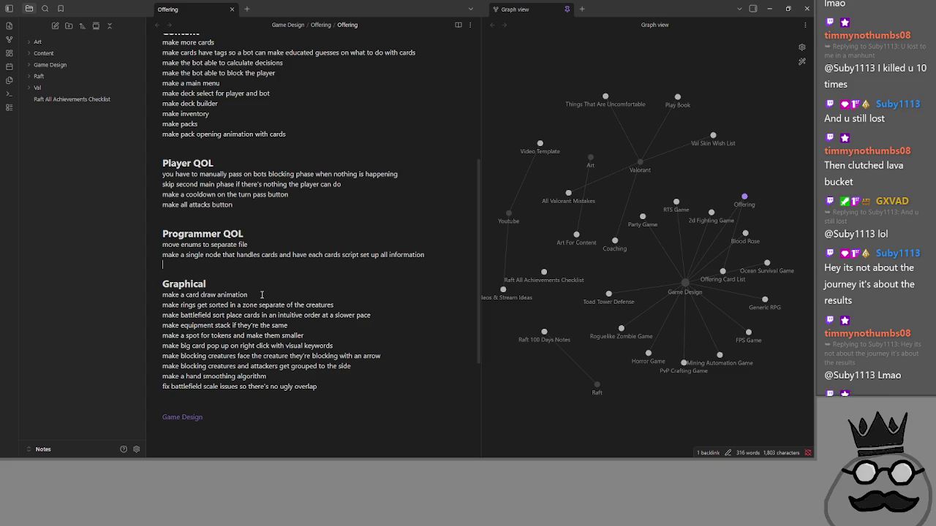
left_click(261, 295)
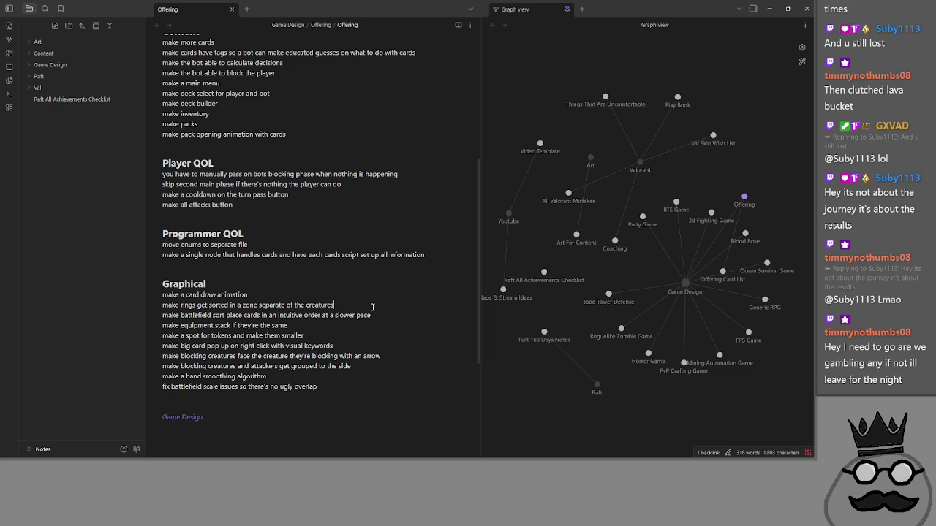
scroll(382, 386, "up", 10)
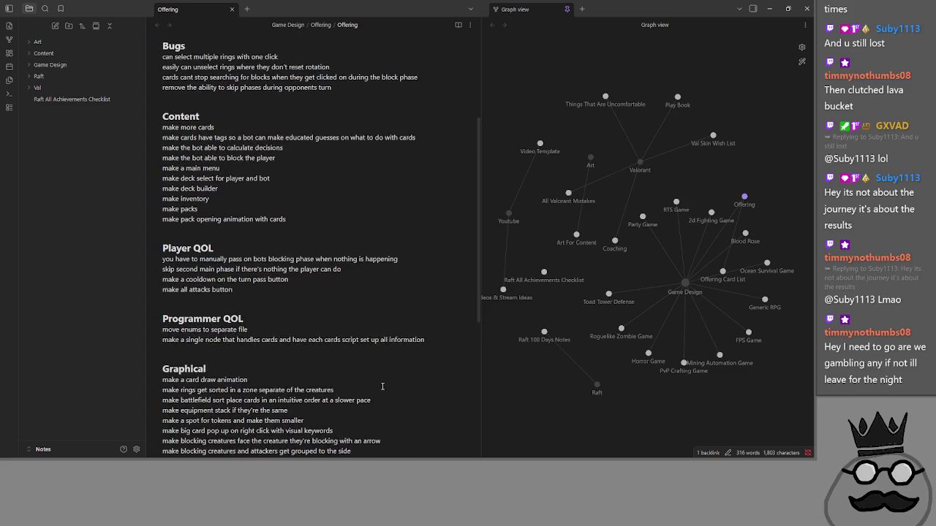
key("alt+Tab")
key("alt+Tab")
key("alt+Tab")
key("alt+Tab")
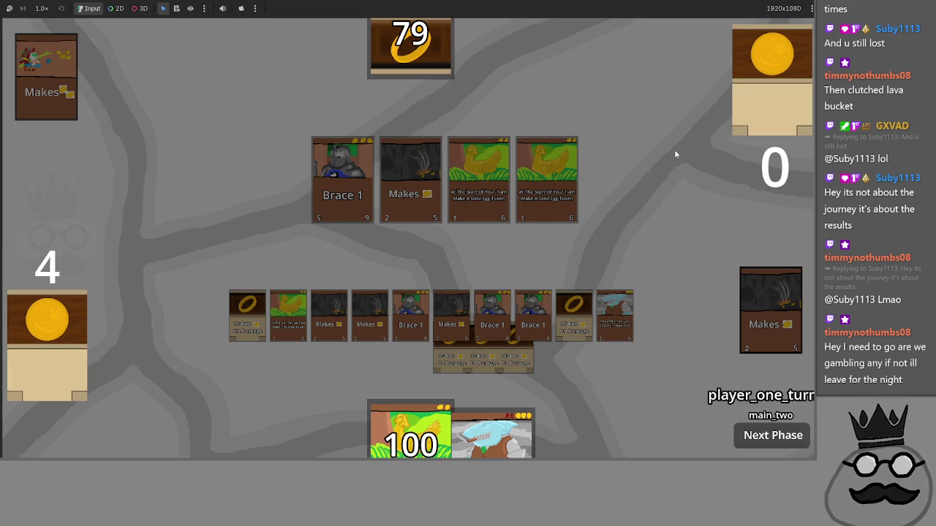
- Bring the Godot editor forward and launch the Offering game with F5
key("alt+Tab")
key("alt+Tab")
key("alt+Tab")
key("alt+Tab")
key("alt+Tab")
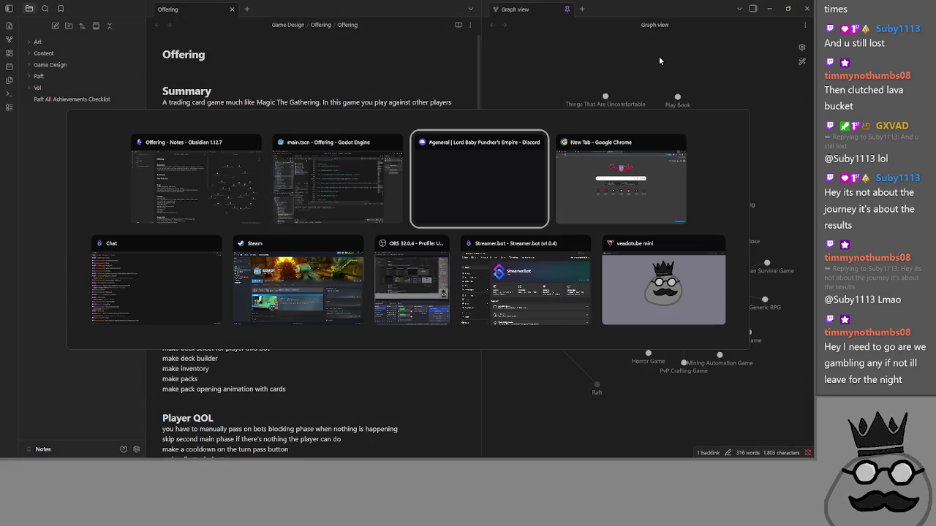
left_click(241, 188)
key("alt+Tab")
key("alt+Tab")
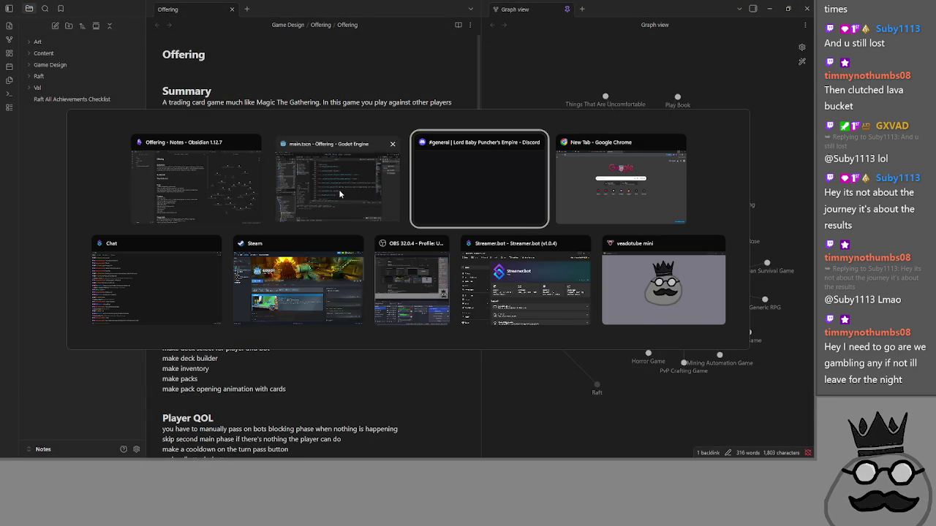
left_click(339, 194)
key("F5")
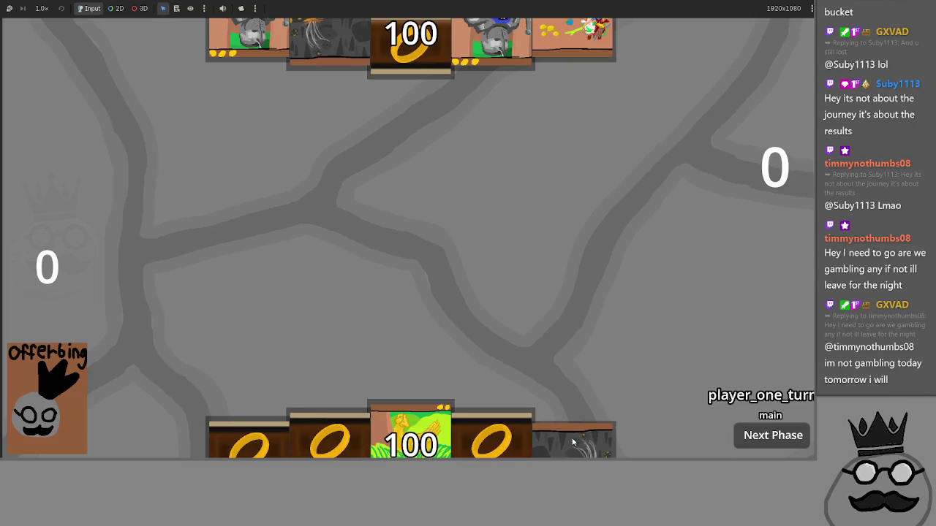
- Play the Makes card, get past the block phase, then place Brace 1 and equip the egg-chicken card
left_click(587, 445)
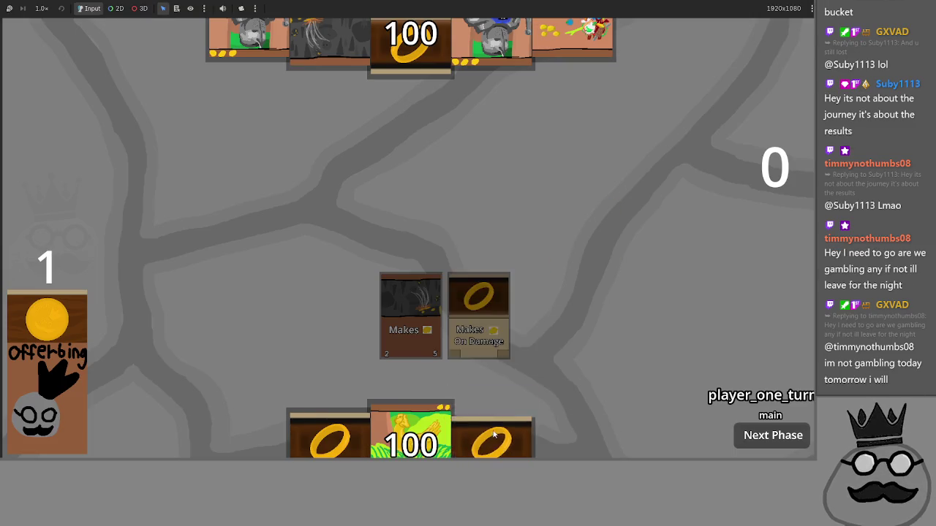
left_click(744, 439)
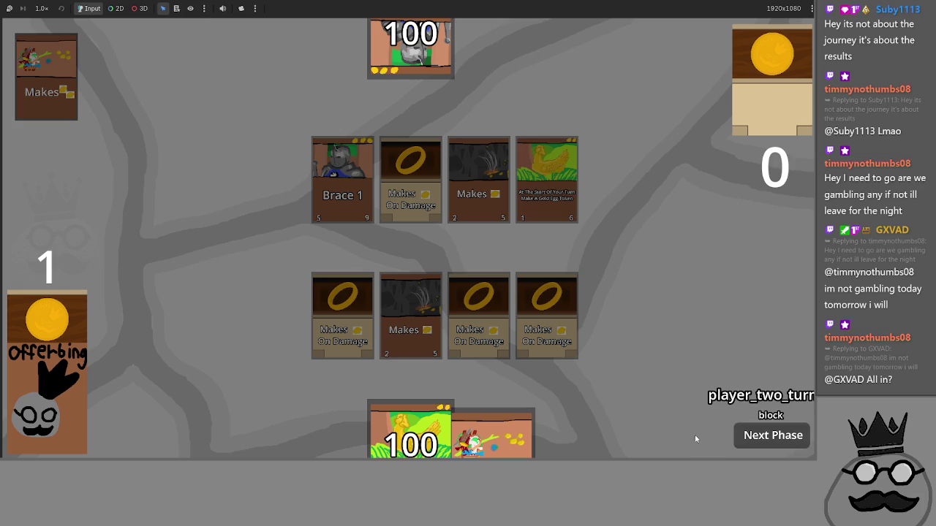
left_click_drag(491, 435, 630, 266)
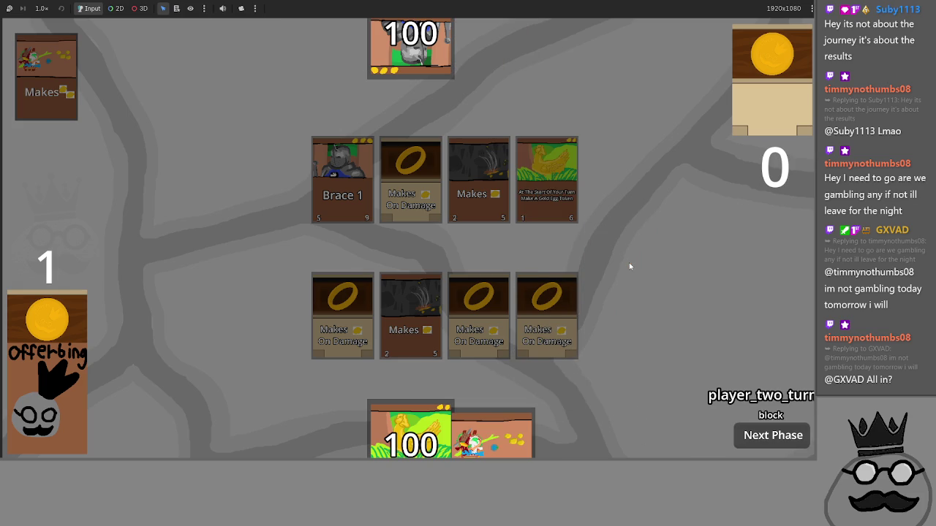
left_click(775, 439)
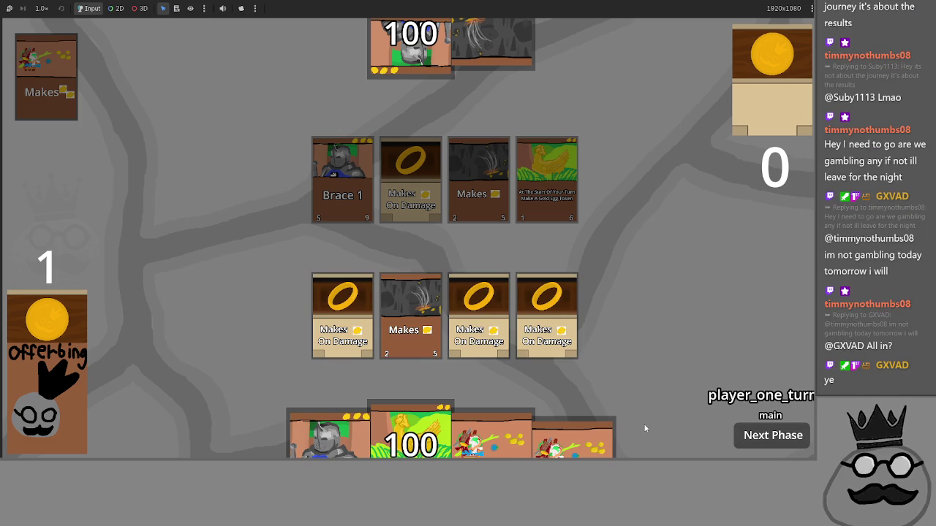
left_click_drag(491, 435, 598, 302)
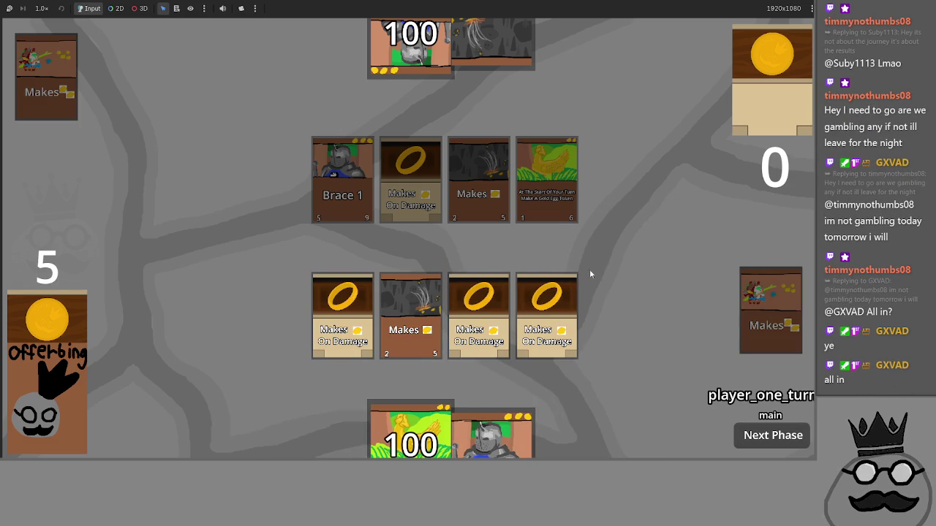
left_click_drag(492, 435, 561, 293)
mouse_move(410, 432)
left_mouse_down()
mouse_move(484, 334)
mouse_move(614, 315)
left_mouse_up()
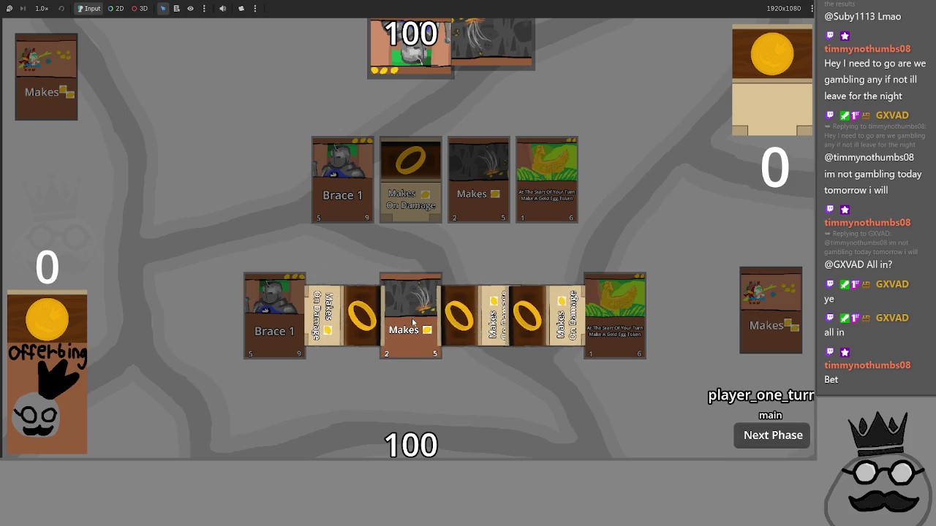
- Attack, pass through the opponent's turn, play Brace 1 and a Makes card, then stop the game
left_click(773, 435)
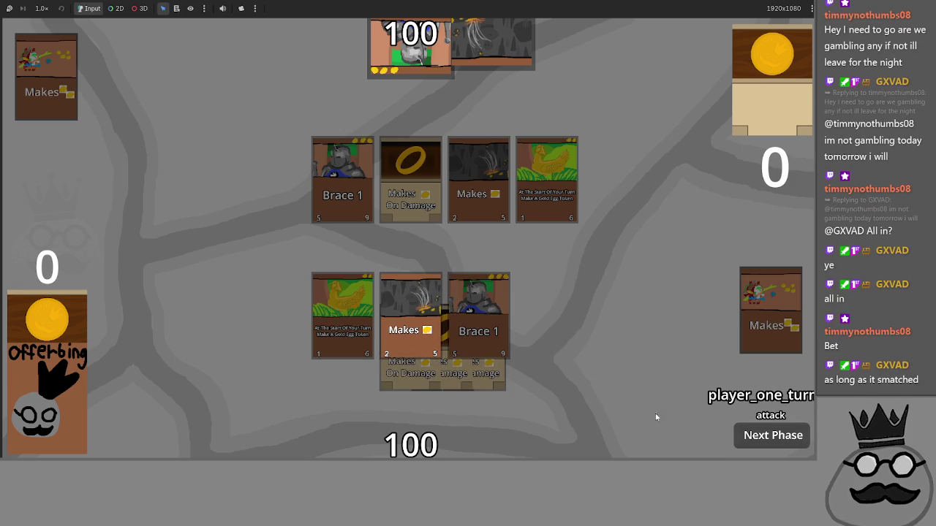
left_click(767, 445)
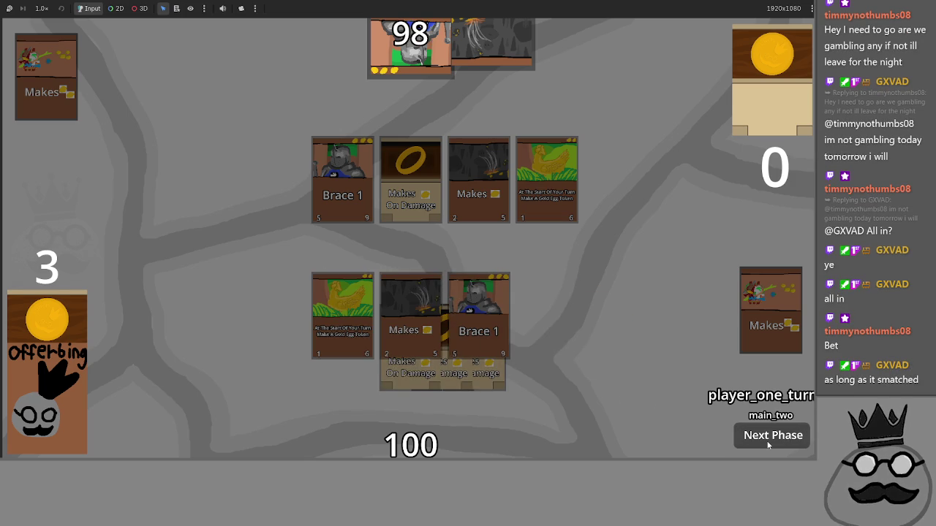
left_click(768, 445)
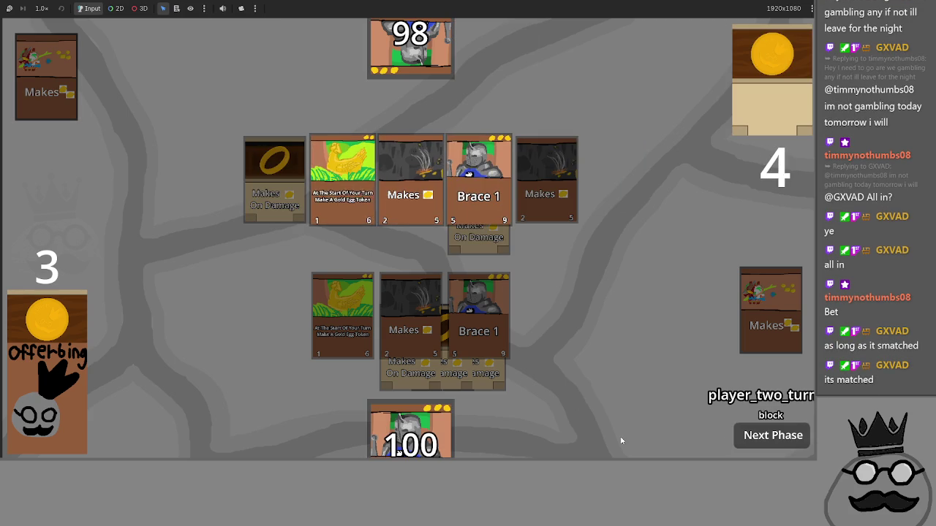
left_click(773, 444)
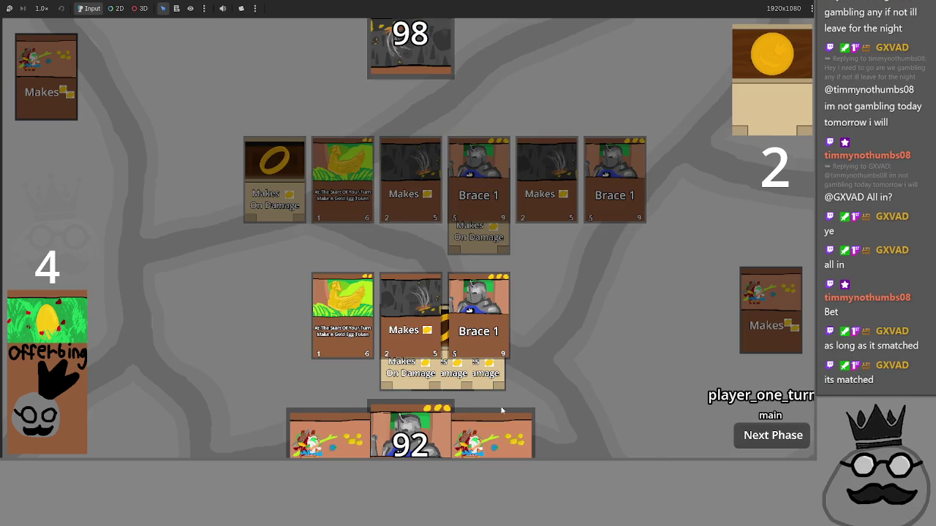
mouse_move(409, 431)
left_mouse_down()
mouse_move(563, 289)
mouse_move(560, 296)
left_mouse_up()
left_click_drag(491, 435, 539, 344)
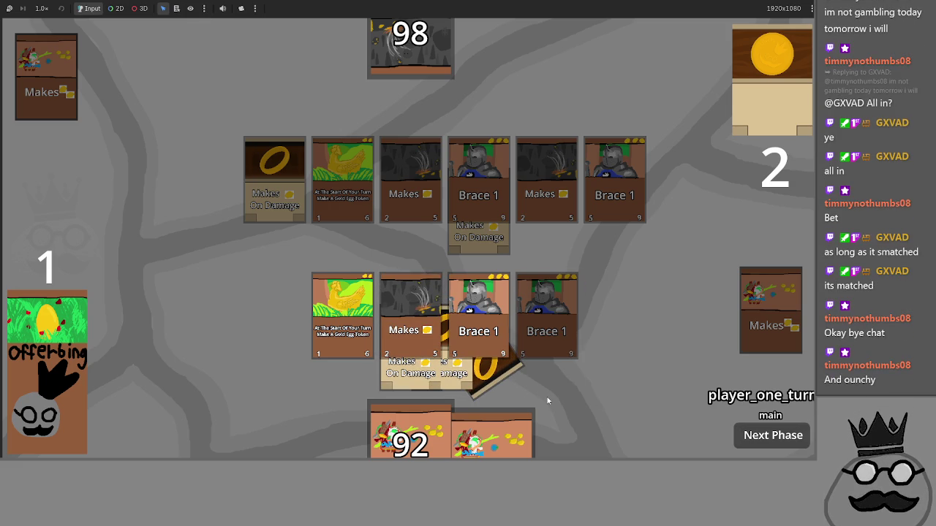
key("F8")
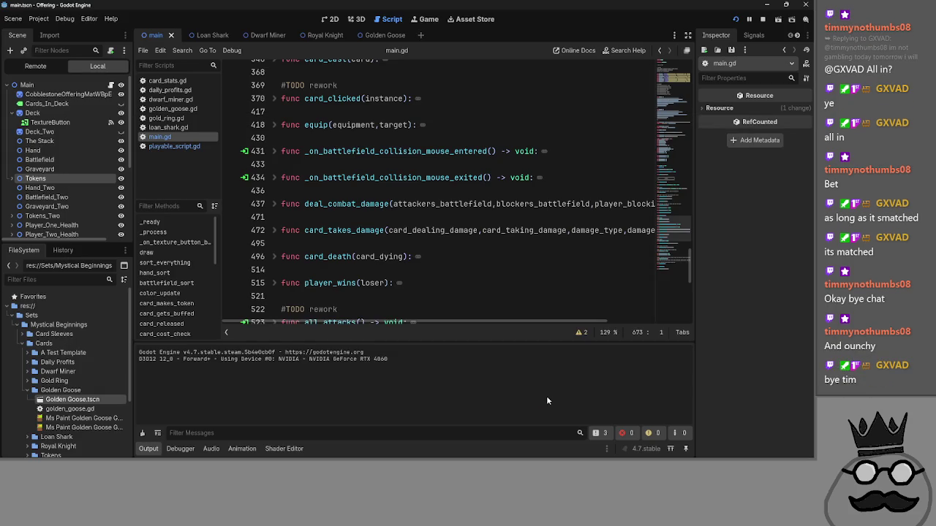
- Unfold card_clicked in main.gd and scroll through its body
left_click(276, 98)
left_click(544, 111)
scroll(550, 131, "down", 4)
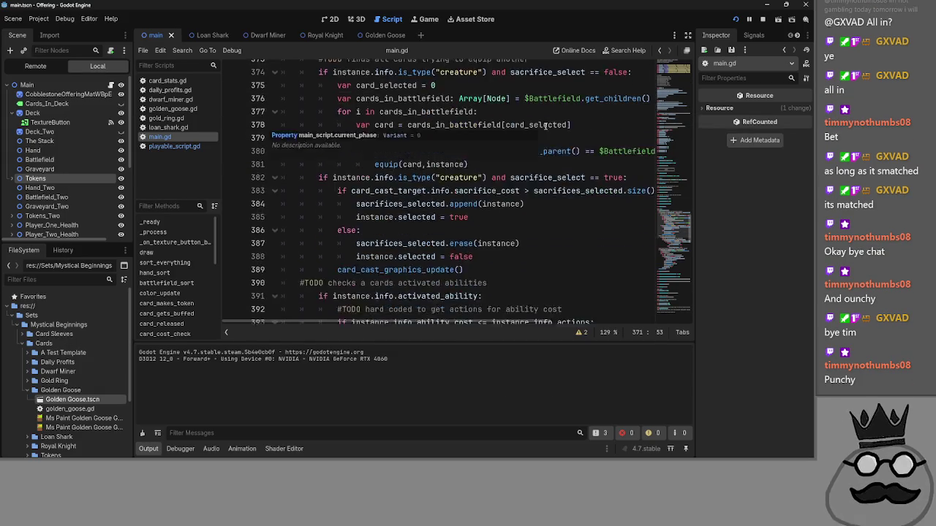
scroll(550, 131, "down", 6)
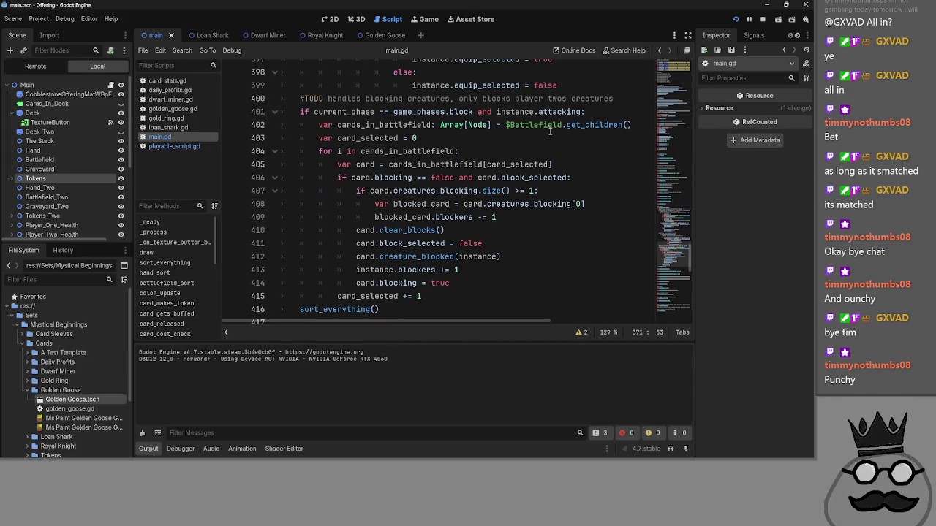
scroll(574, 204, "up", 6)
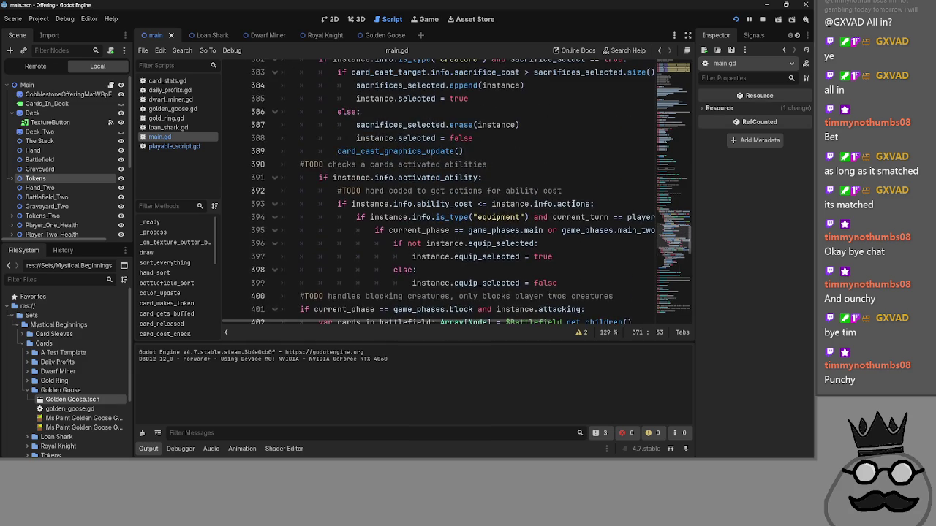
scroll(574, 204, "up", 5)
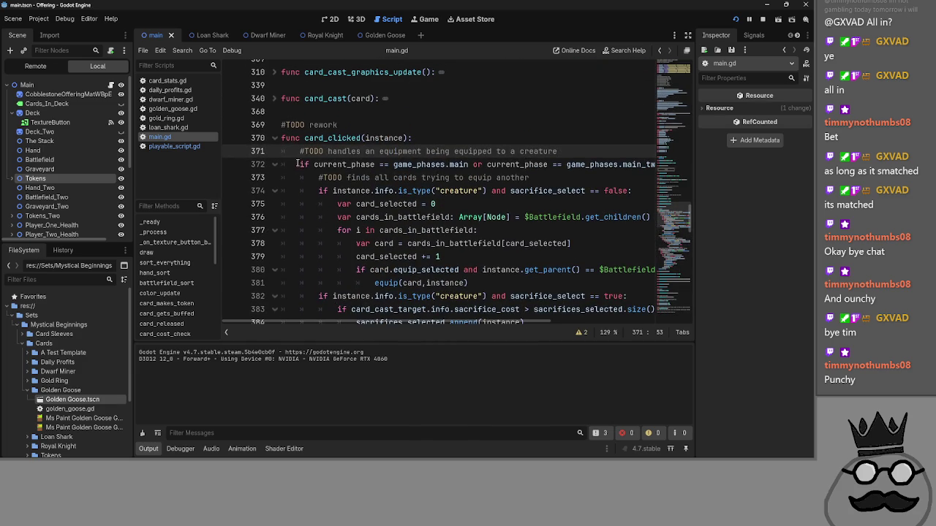
- Fold card_clicked's inner blocks, including the equip search and sacrifice selection at lines 374 and 382
left_click(283, 164)
left_click(275, 164)
left_click(276, 191)
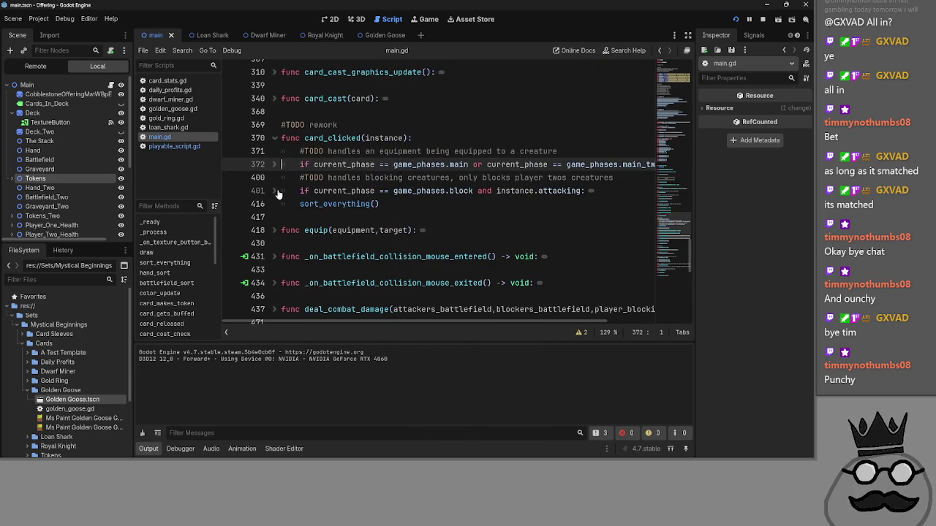
left_click(280, 165)
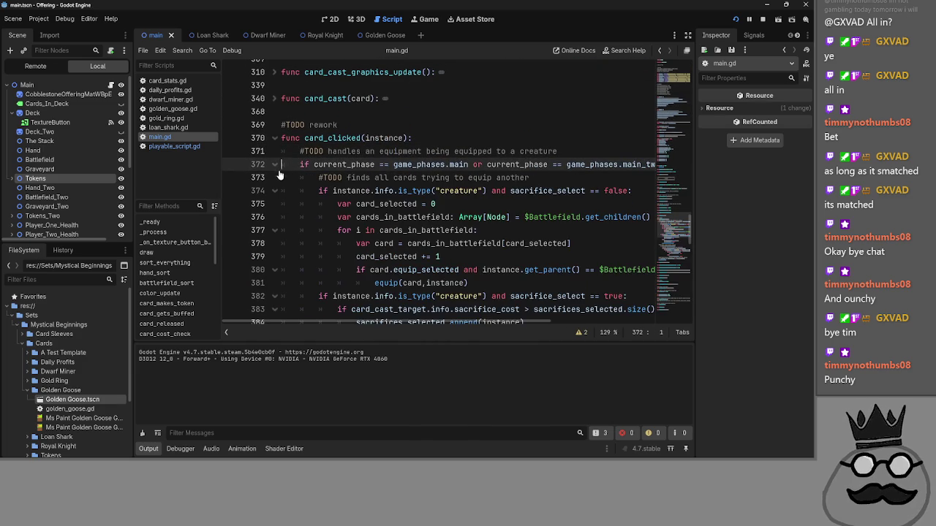
left_click(274, 192)
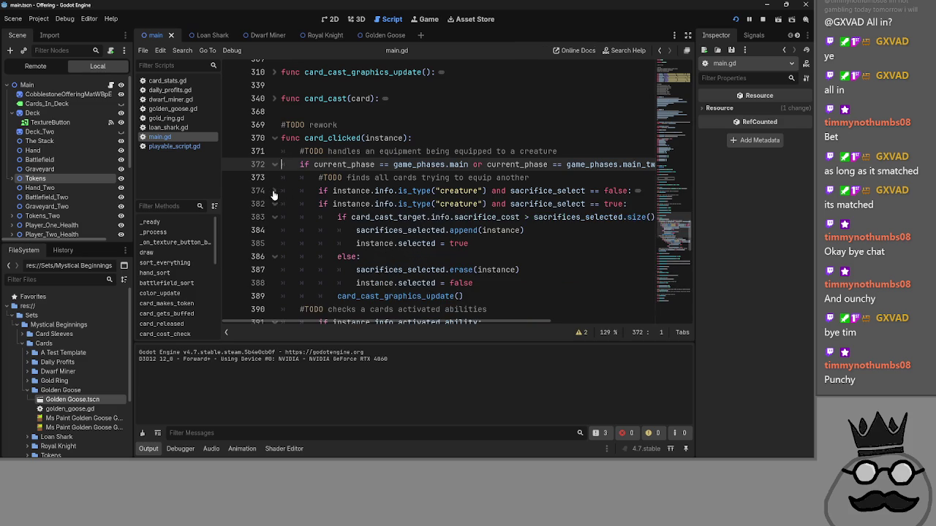
left_click(276, 205)
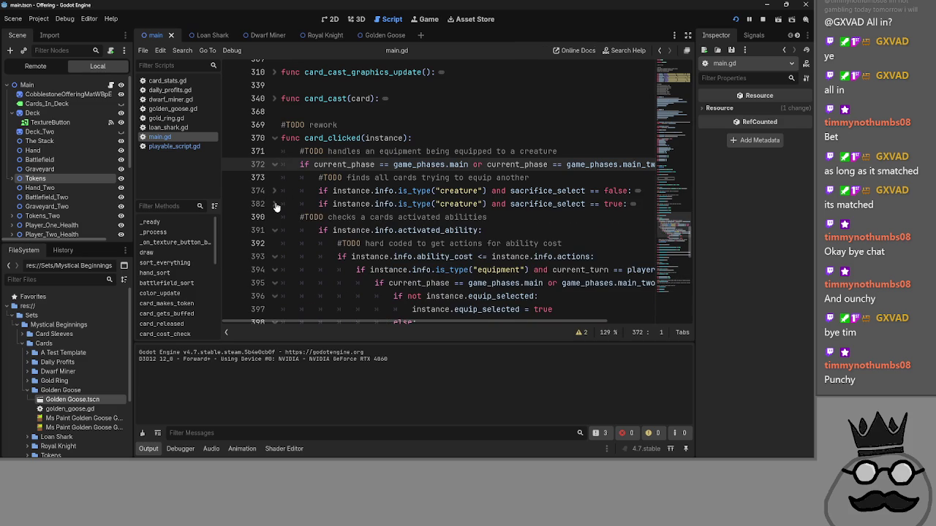
left_click(275, 204)
left_click(276, 205)
scroll(280, 218, "down", 1)
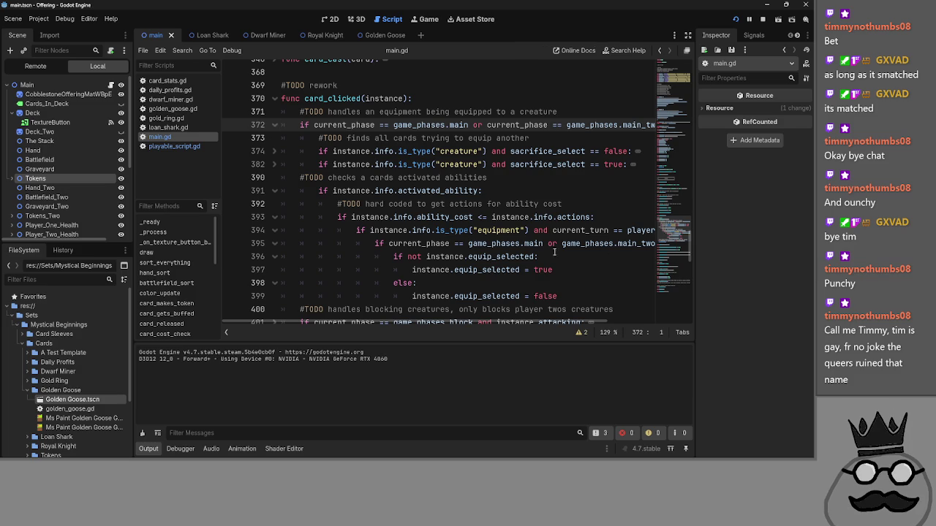
- Inspect lines 391–399, checking the game_phases main_two test and the equip_selected toggle
left_click(527, 190)
left_click(604, 216)
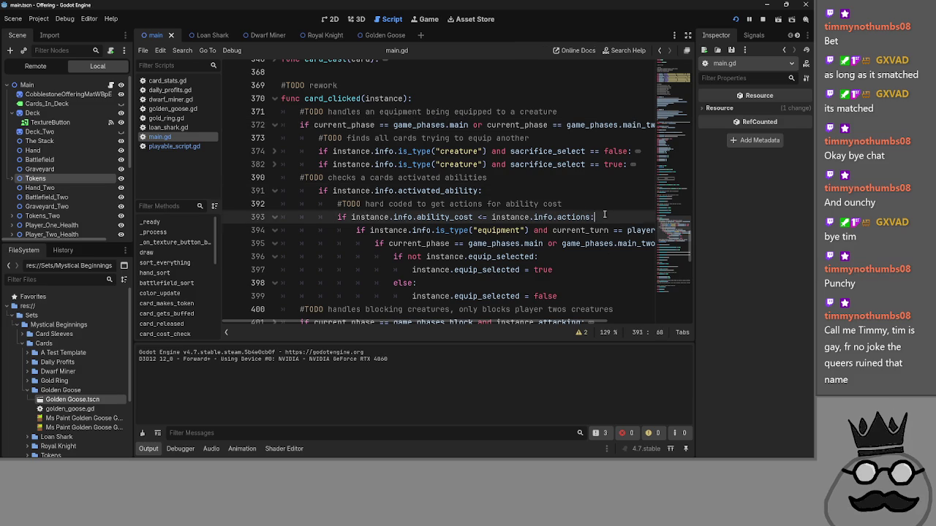
left_click_drag(434, 322, 479, 323)
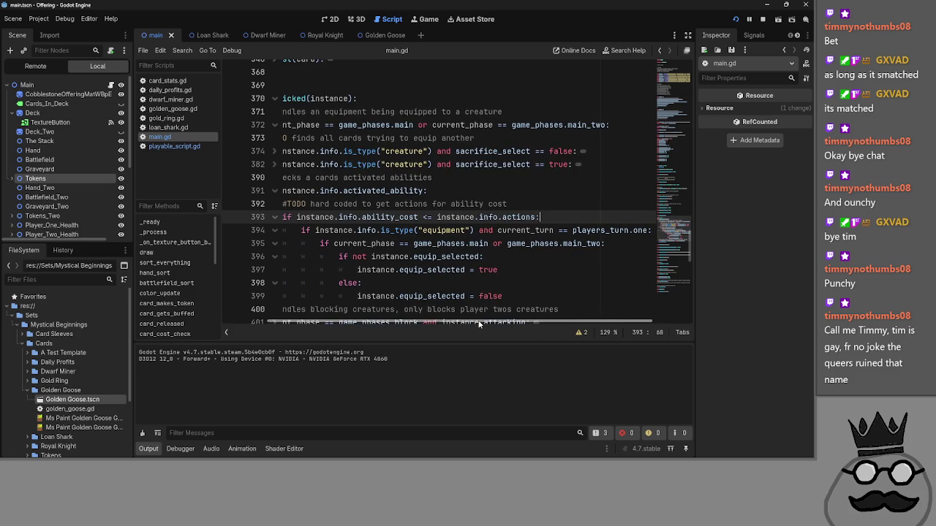
scroll(478, 302, "down", 1)
mouse_move(470, 322)
left_mouse_down()
mouse_move(355, 317)
mouse_move(479, 328)
mouse_move(402, 327)
mouse_move(465, 319)
left_mouse_up()
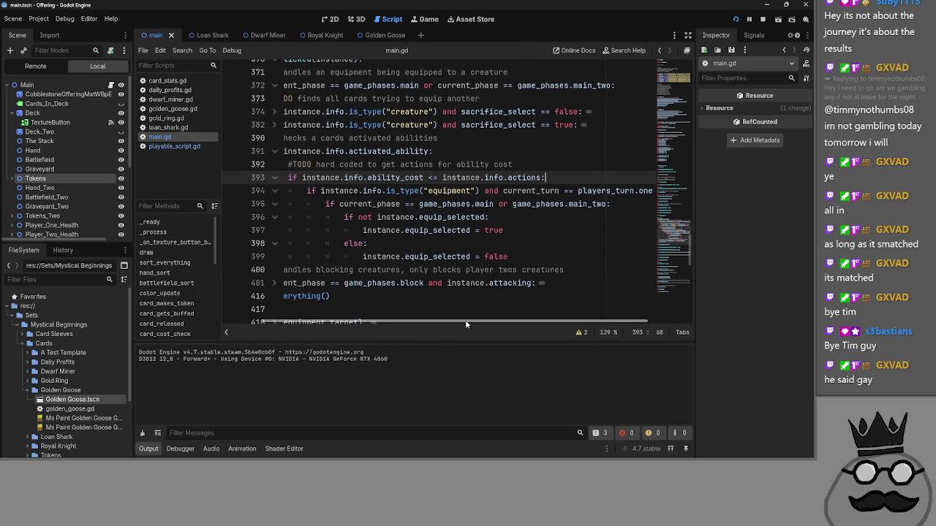
double_click(445, 204)
left_click(545, 204)
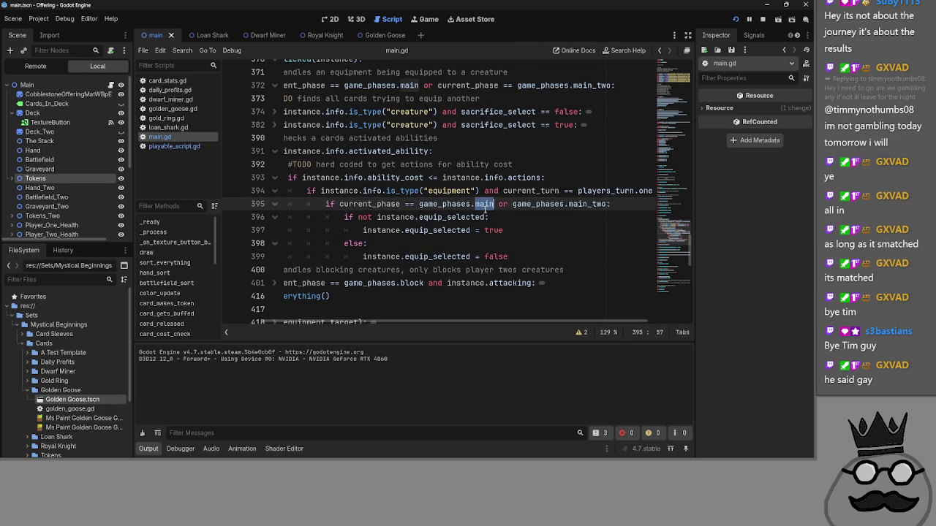
double_click(588, 204)
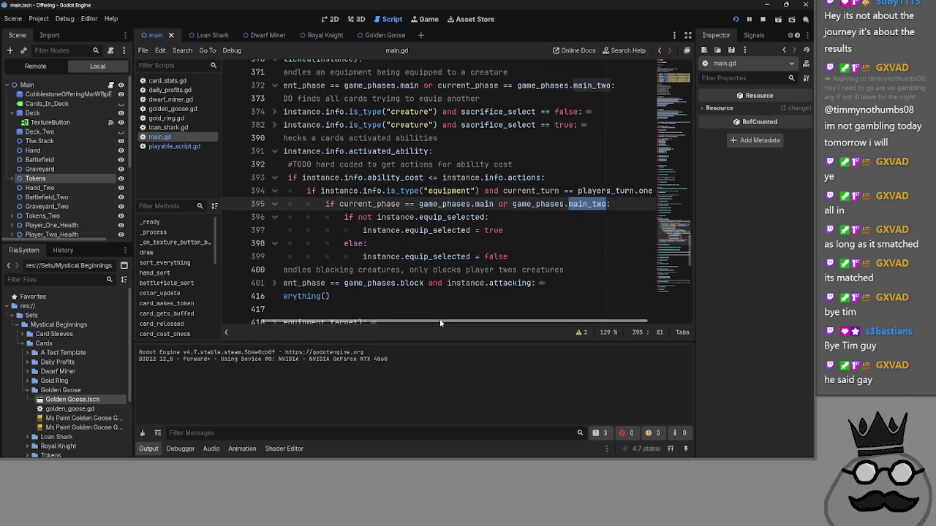
left_click_drag(439, 318, 409, 316)
left_click(431, 217)
left_click(472, 217)
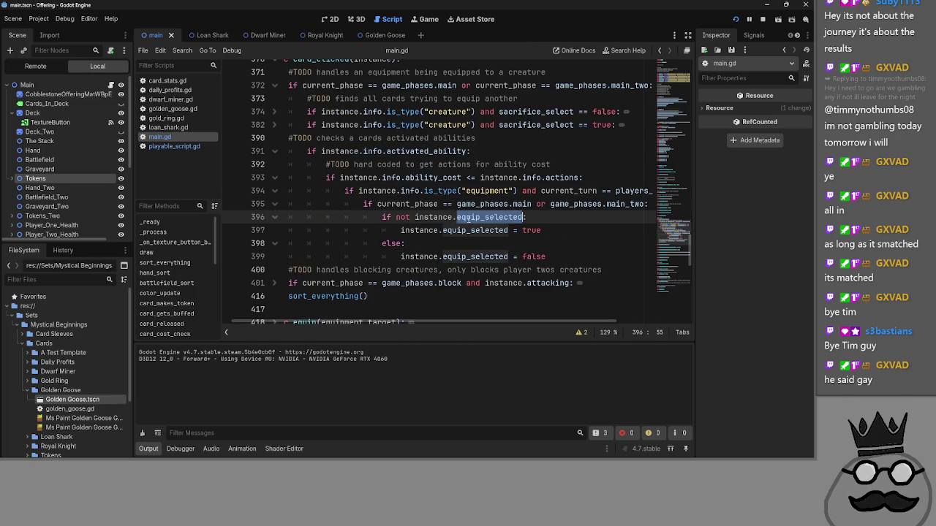
left_click(470, 239)
double_click(470, 231)
- Insert a new indented line after line 399, then switch to playable_script.gd
left_click(580, 262)
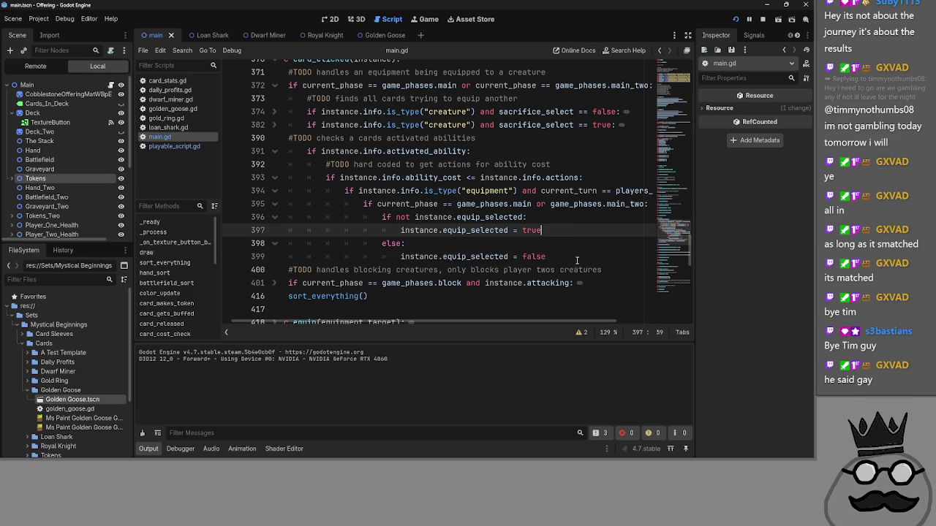
key("Return")
key("BackSpace")
key("BackSpace")
key("BackSpace")
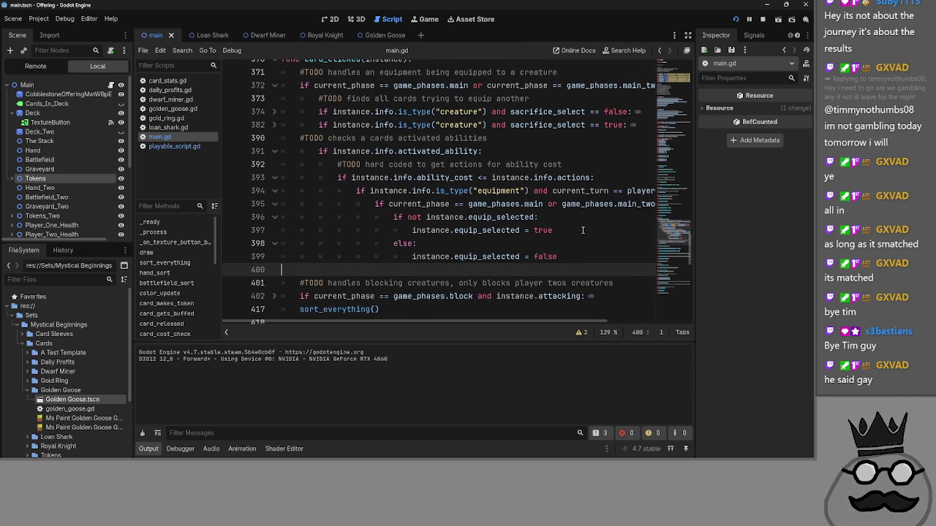
left_click(180, 149)
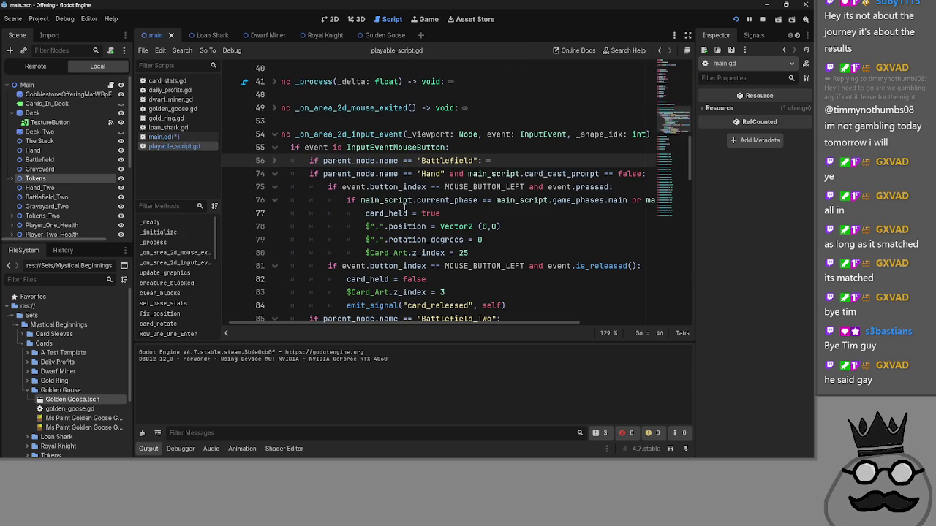
- Fold _on_area_2d_input_event and peek into update_graphics, creature_blocked and clear_blocks
left_click(275, 149)
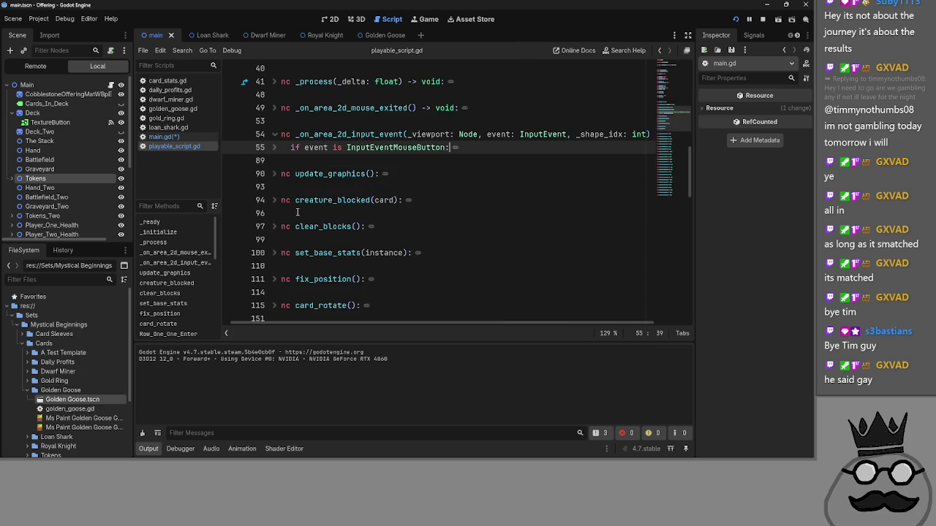
left_click(274, 136)
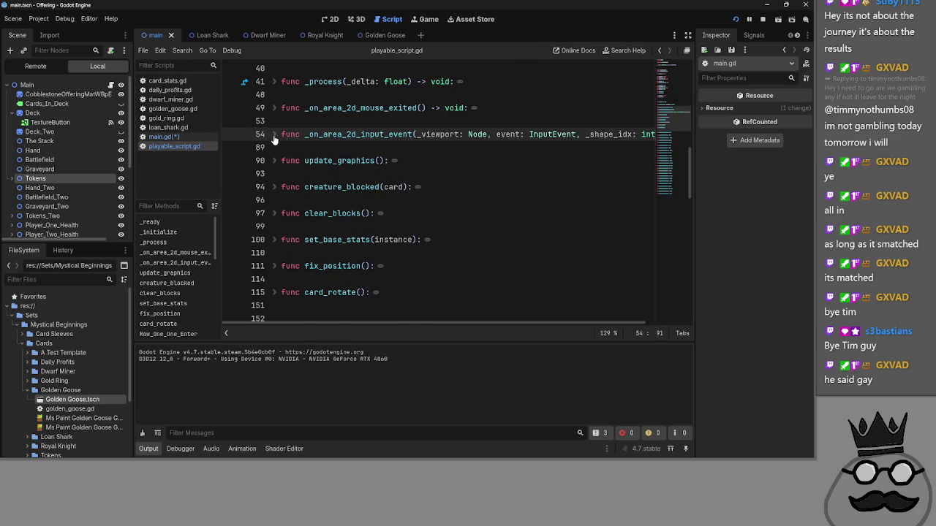
left_click(276, 163)
left_click(275, 162)
left_click(274, 187)
left_click(275, 187)
left_click(275, 214)
left_click(275, 214)
- Read fix_position and card_rotate, fold both, and go back to main.gd's card_clicked
left_click(274, 266)
scroll(279, 263, "down", 1)
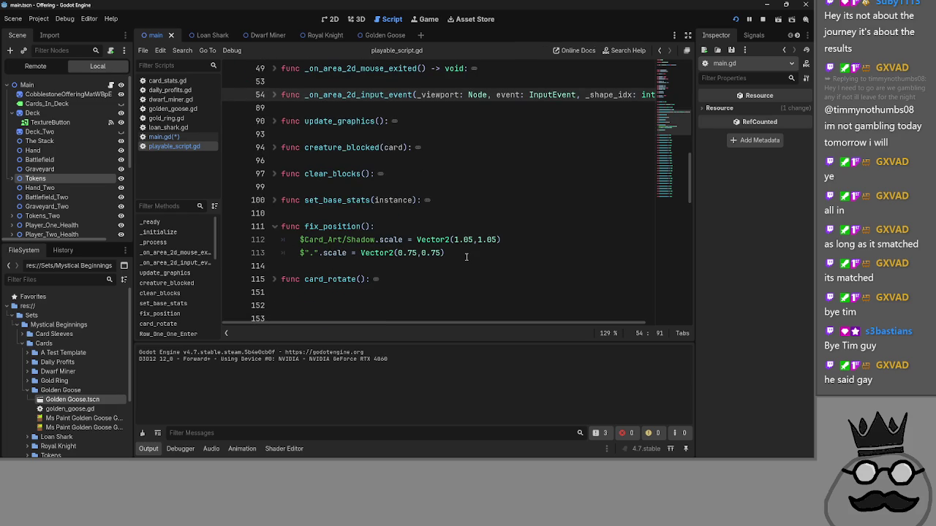
left_click(466, 252)
left_click(276, 228)
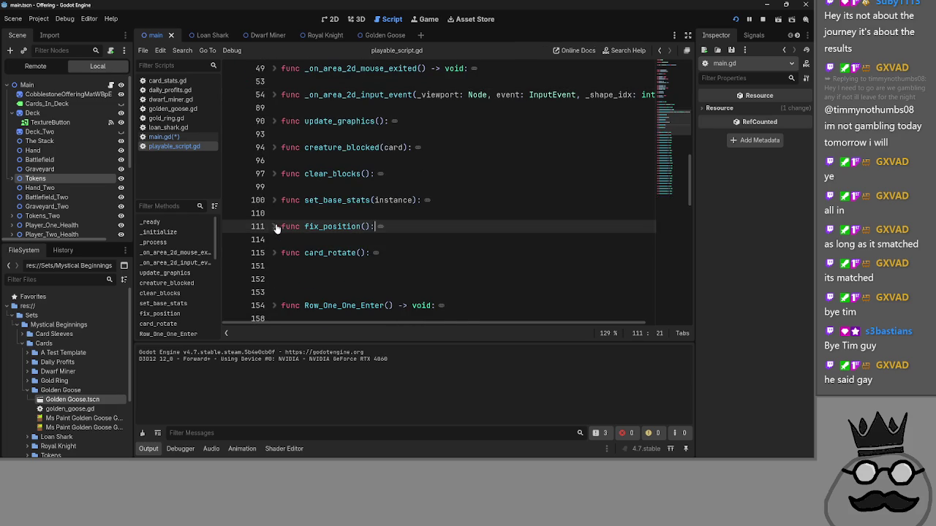
left_click(277, 252)
scroll(278, 219, "down", 1)
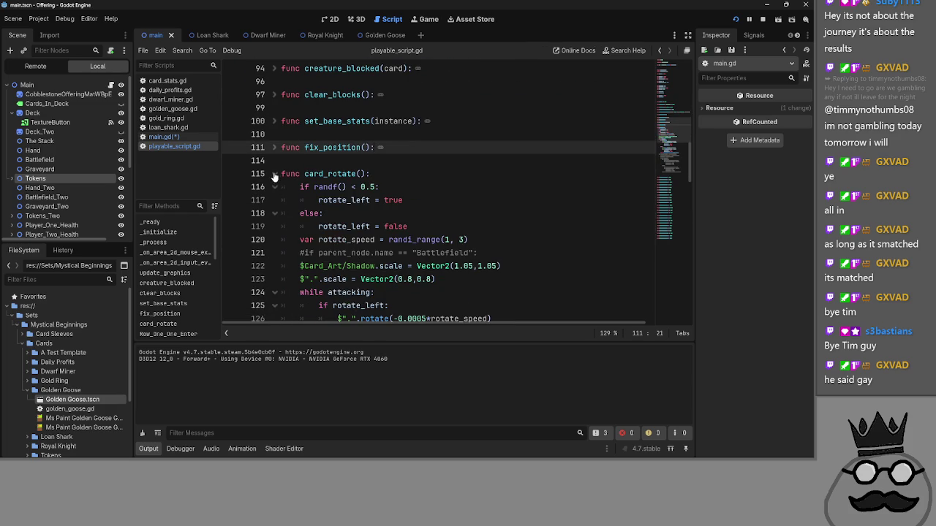
left_click(274, 173)
left_click(276, 147)
left_click(276, 147)
scroll(285, 219, "up", 4)
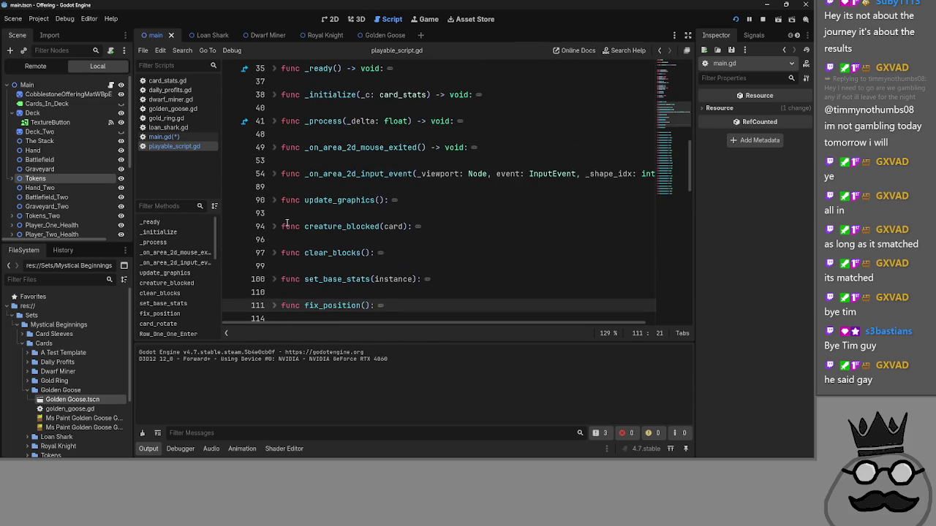
left_click(161, 136)
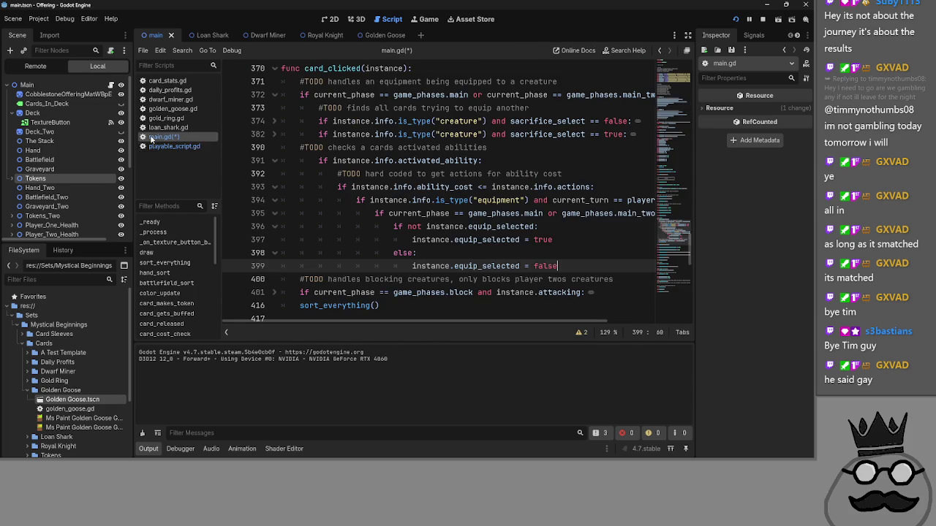
- Expand the creature equip block at line 374 of card_clicked in main.gd
left_click(580, 239)
left_click(579, 266)
left_click(580, 239)
left_click(579, 279)
left_click(578, 266)
scroll(572, 266, "up", 1)
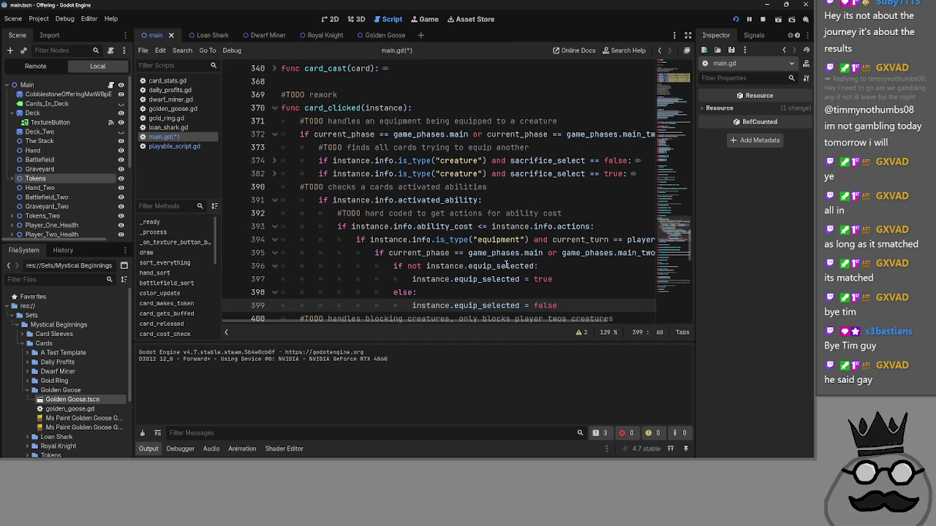
key("ctrl+z")
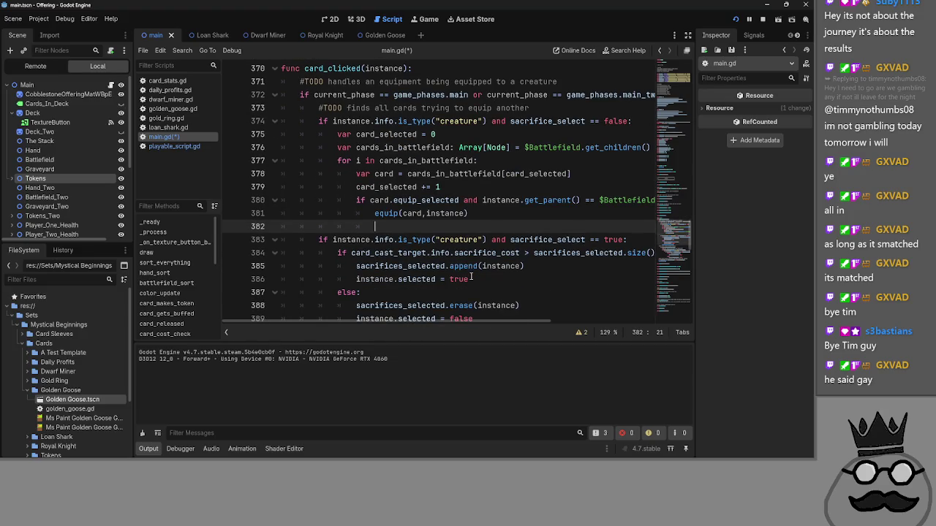
- Study the card lookup loop and the card_selected increment on lines 375–380
scroll(471, 279, "up", 1)
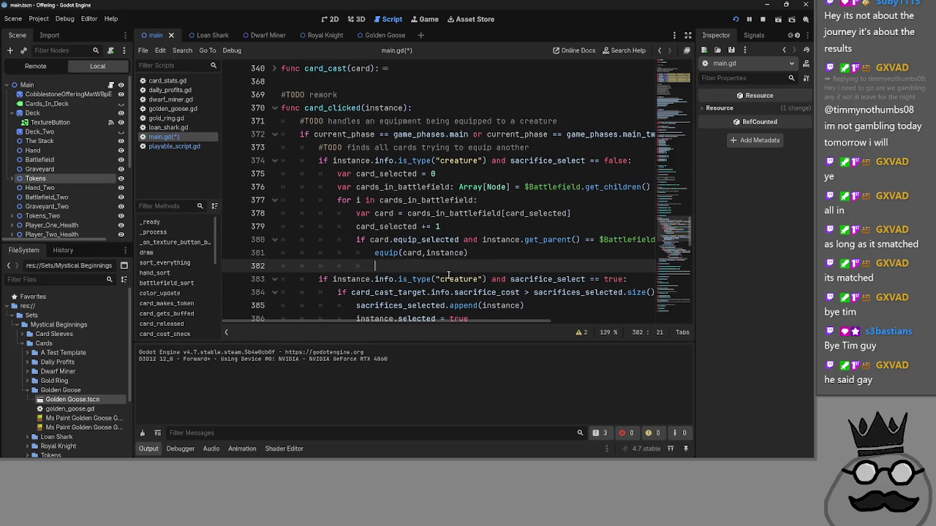
scroll(370, 107, "down", 12)
scroll(376, 187, "up", 4)
scroll(375, 188, "up", 9)
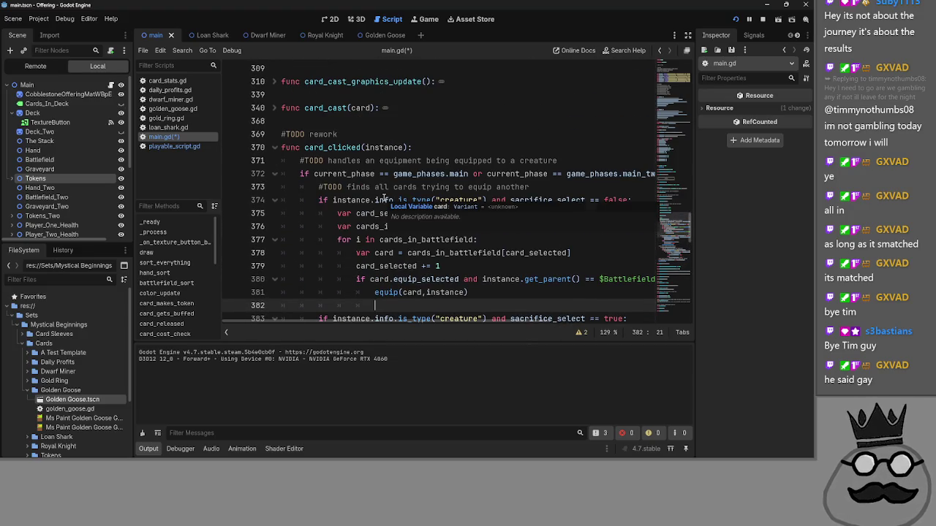
scroll(541, 284, "down", 1)
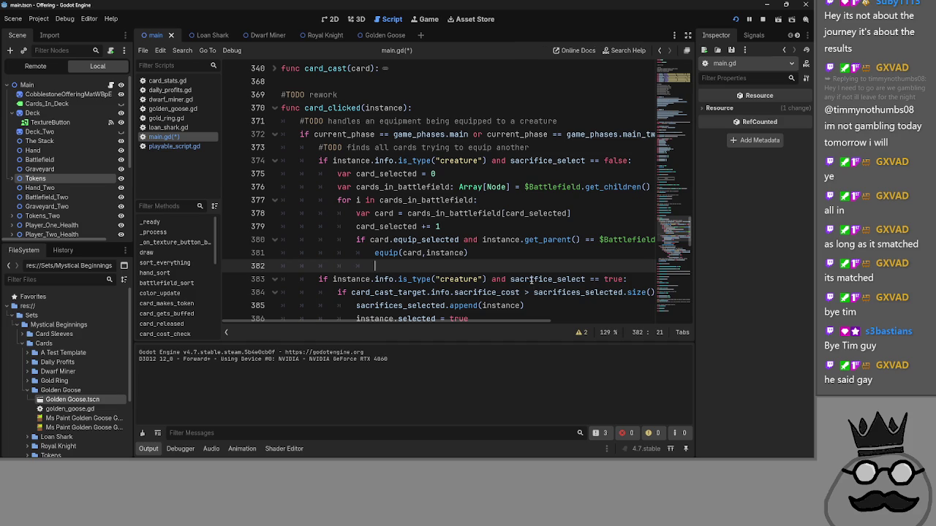
mouse_move(318, 174)
left_mouse_down()
mouse_move(587, 212)
mouse_move(278, 169)
left_mouse_up()
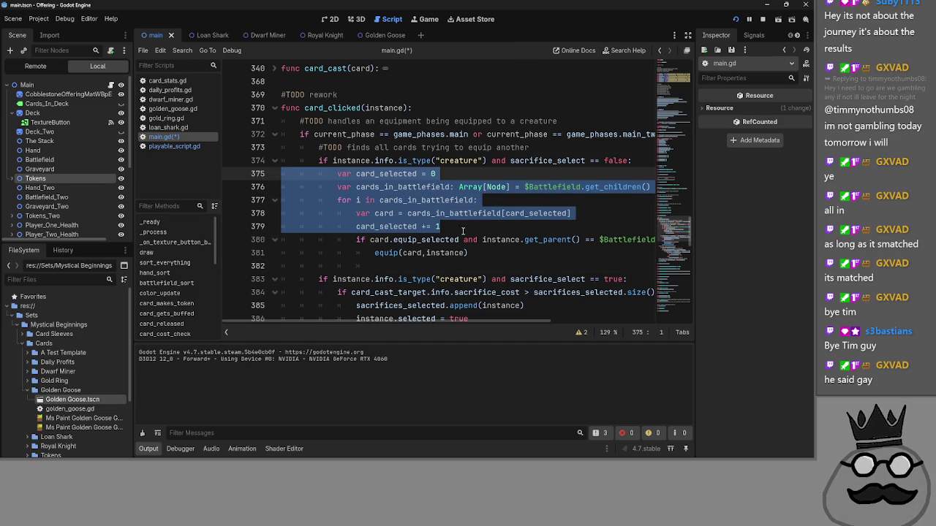
scroll(480, 234, "down", 1)
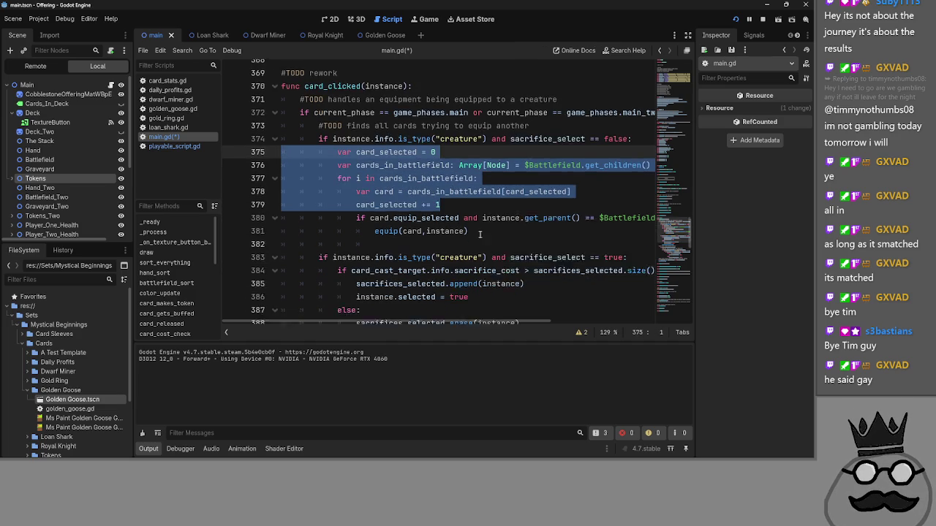
scroll(480, 234, "up", 1)
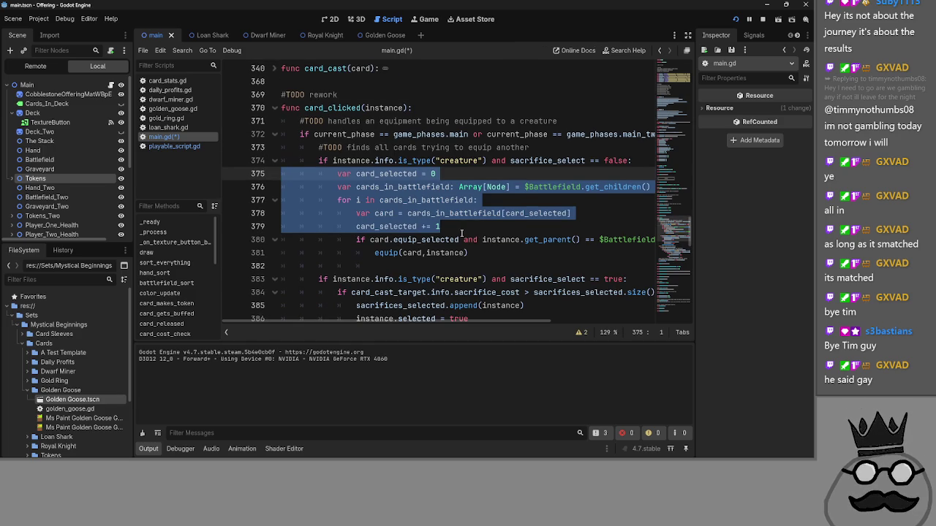
left_click(461, 234)
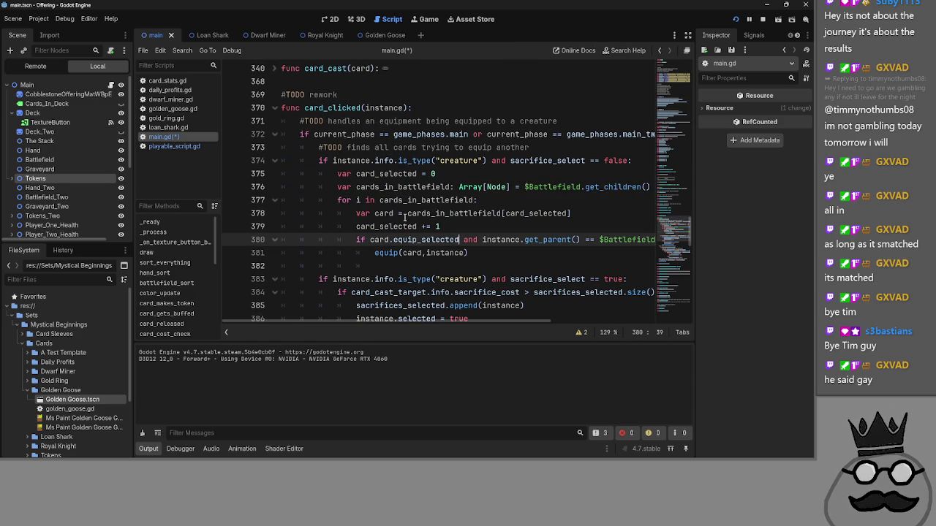
left_click_drag(440, 226, 281, 226)
left_click(477, 239)
left_click(481, 226)
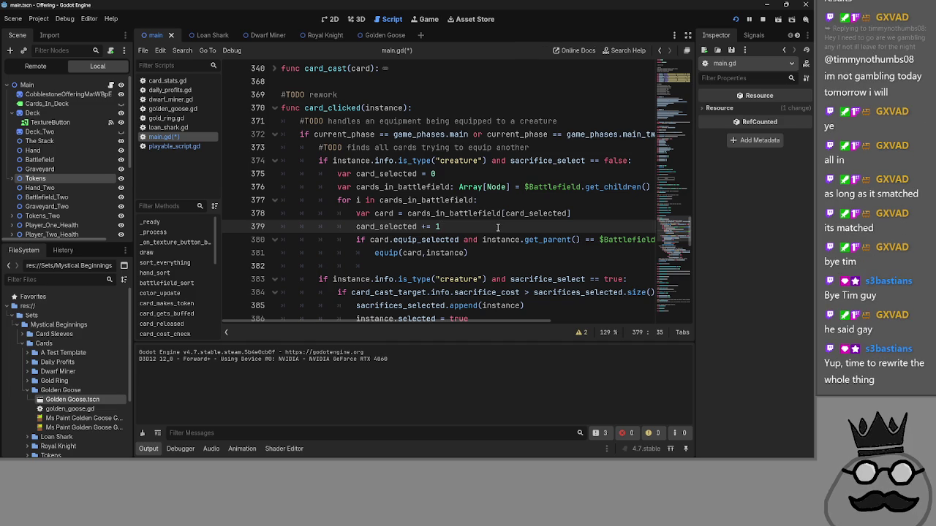
- Fold and unfold card_clicked to check what follows it at line 418
scroll(498, 228, "up", 1)
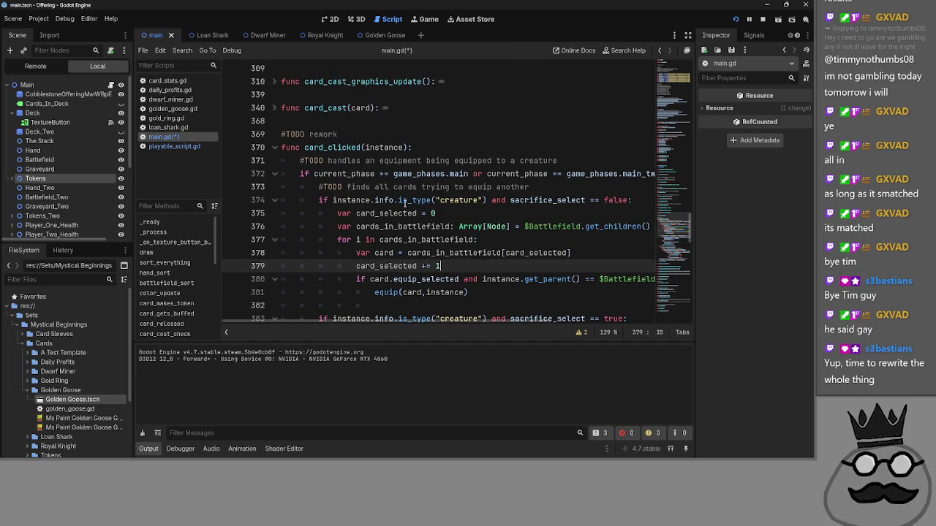
left_click(272, 147)
left_click(272, 148)
scroll(271, 151, "down", 20)
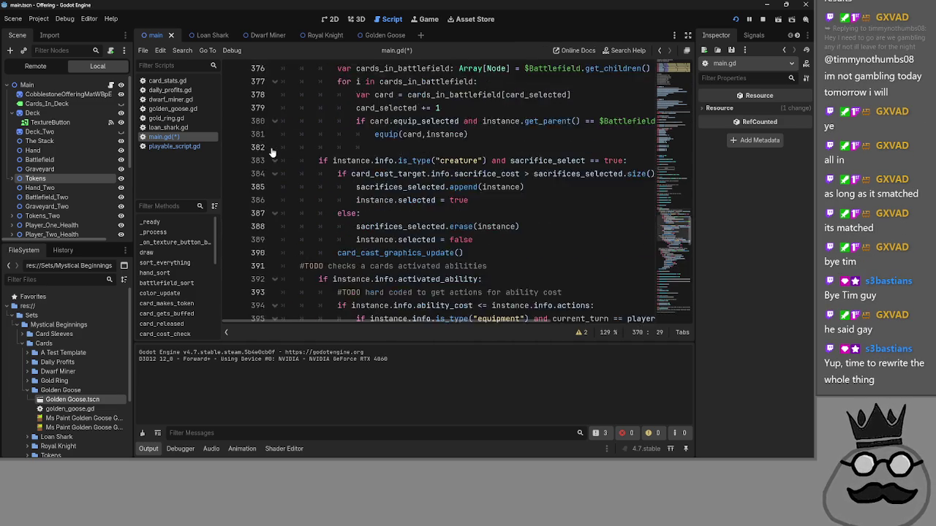
scroll(271, 152, "down", 4)
scroll(504, 202, "up", 8)
scroll(504, 202, "up", 7)
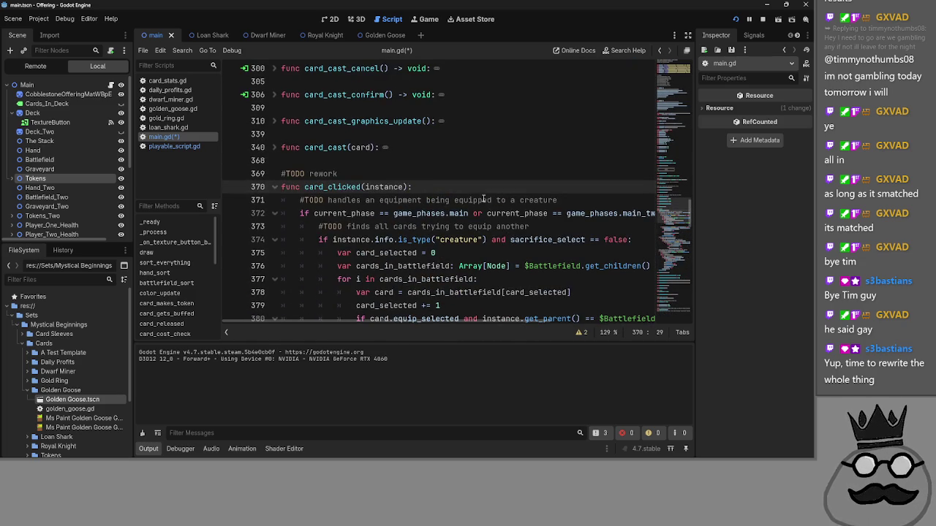
left_click(275, 187)
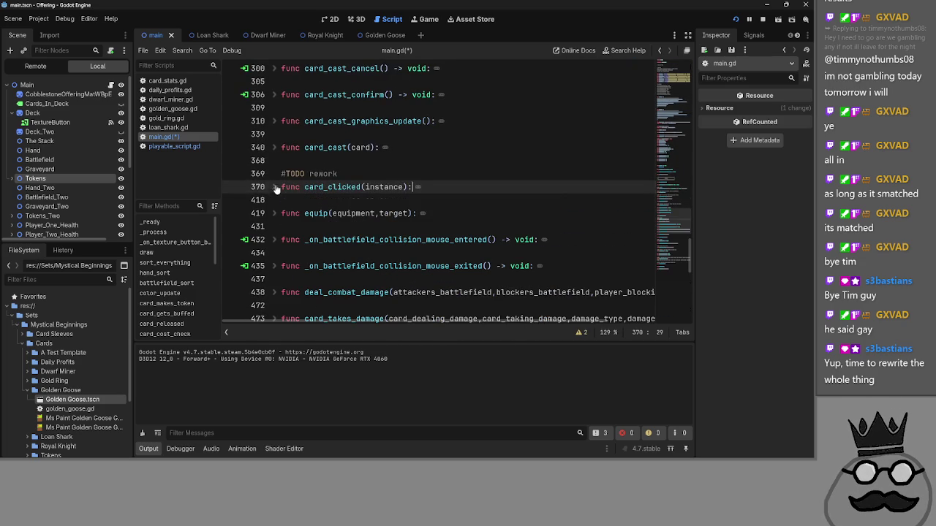
left_click(280, 198)
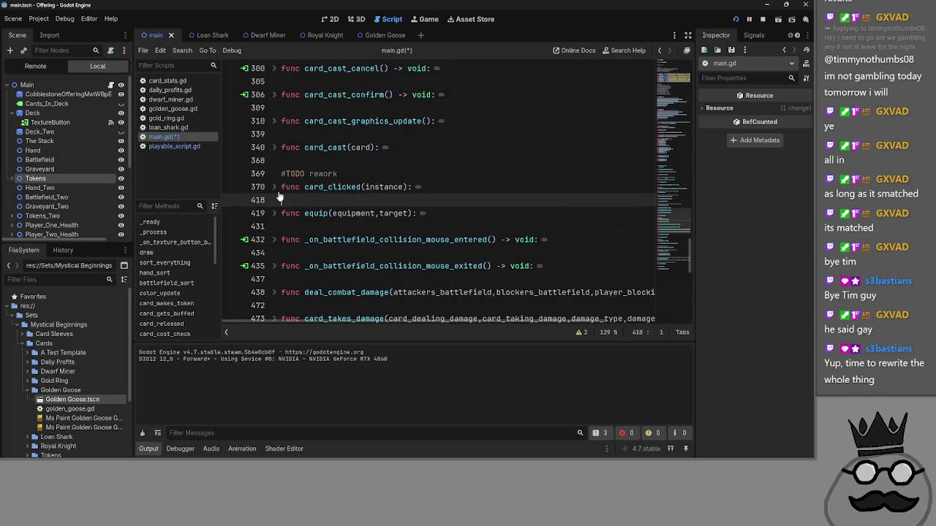
left_click(275, 187)
scroll(275, 192, "down", 6)
scroll(275, 192, "down", 8)
scroll(275, 193, "up", 7)
scroll(275, 192, "up", 8)
- Insert a blank line between the card_clicked function and equip()
left_click(266, 226)
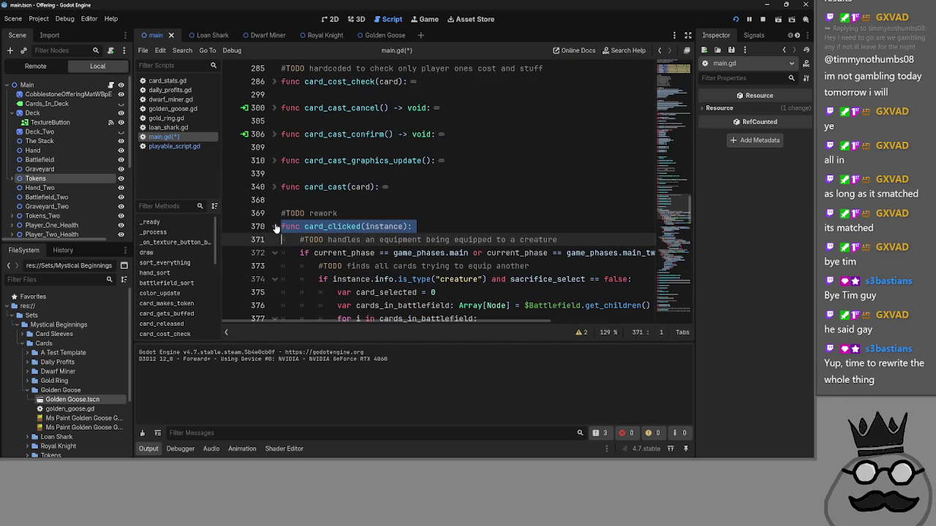
left_click(278, 226)
scroll(278, 227, "down", 1)
left_click(320, 212)
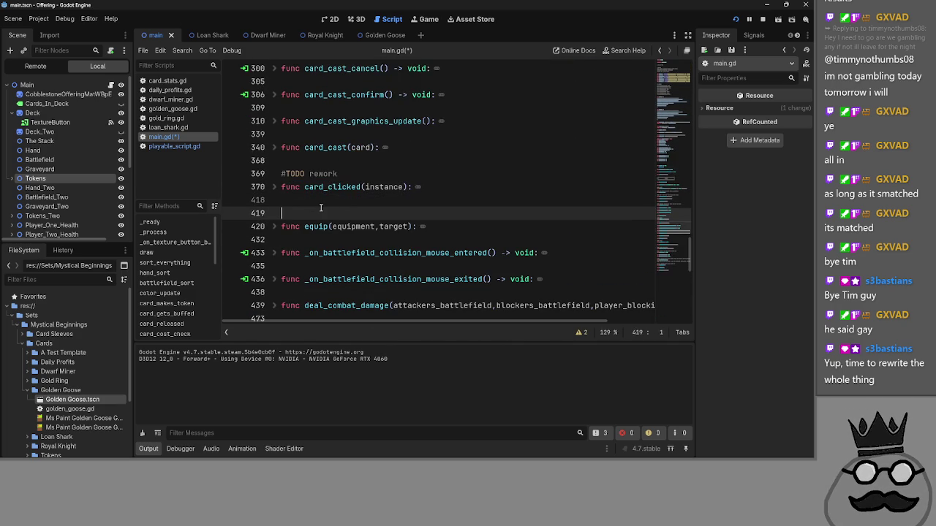
key("Return")
key("Up")
key("Up")
left_click(310, 216)
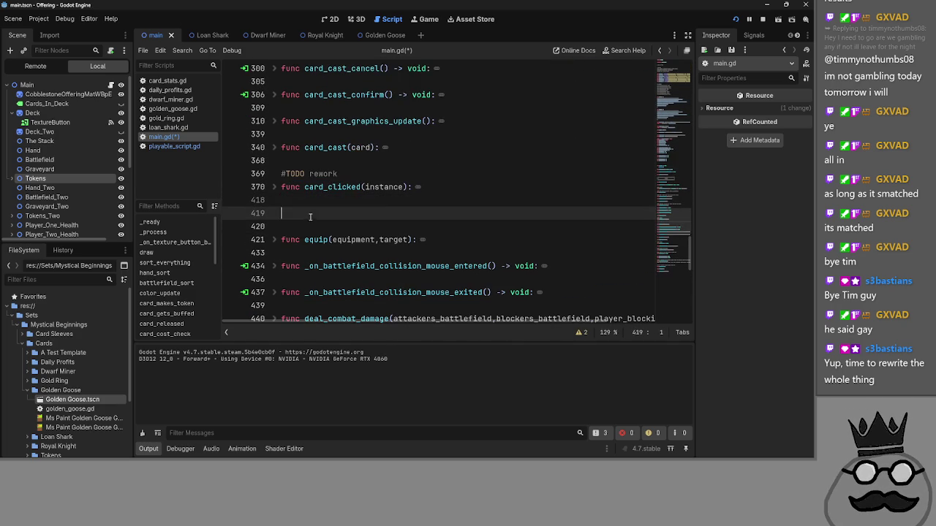
- Select the whole card_clicked function and comment it out with Ctrl+K
left_click(275, 187)
scroll(278, 192, "down", 3)
scroll(278, 192, "up", 3)
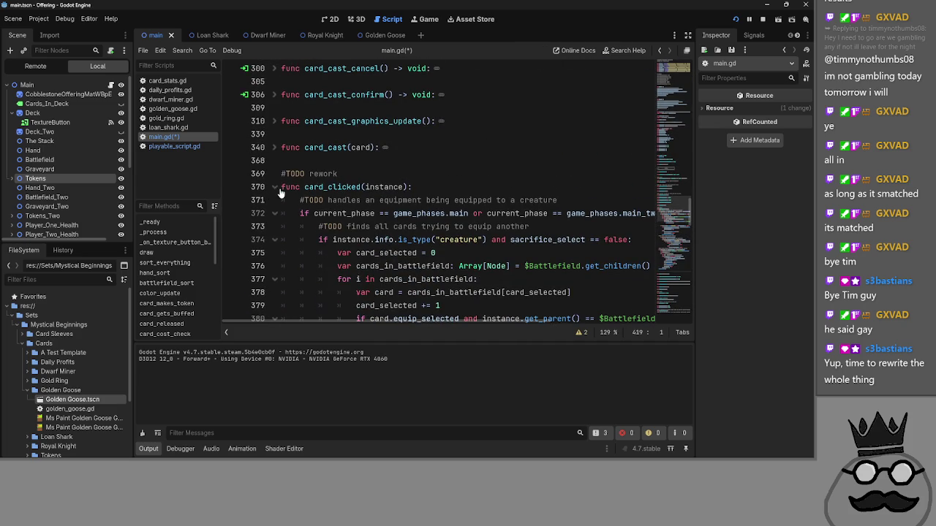
mouse_move(281, 189)
left_mouse_down()
mouse_move(337, 220)
mouse_move(439, 325)
mouse_move(460, 321)
mouse_move(467, 212)
left_mouse_up()
type("#")
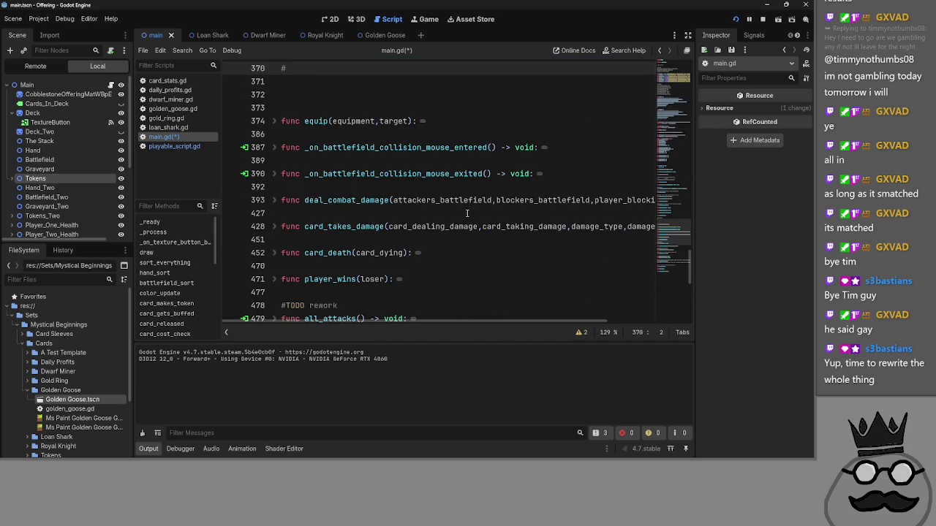
key("ctrl+z")
key("ctrl+k")
scroll(456, 216, "down", 1)
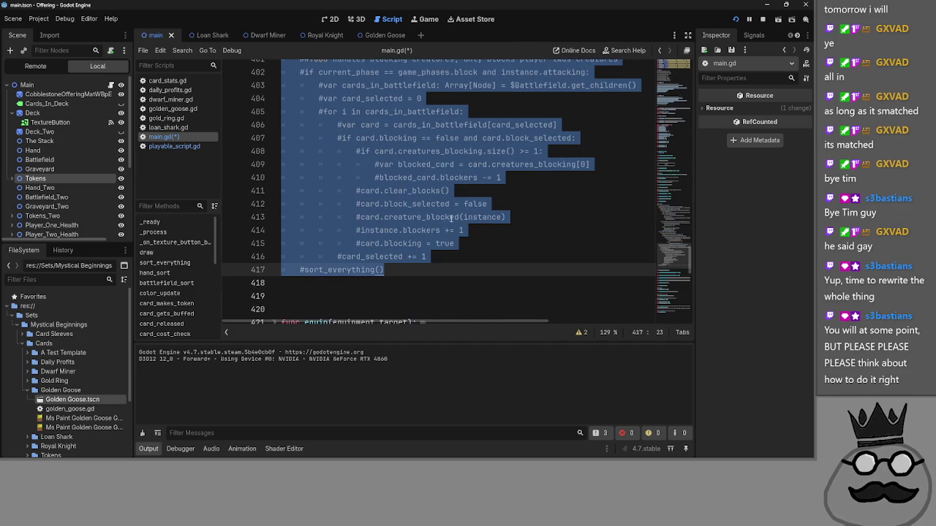
key("ctrl+k")
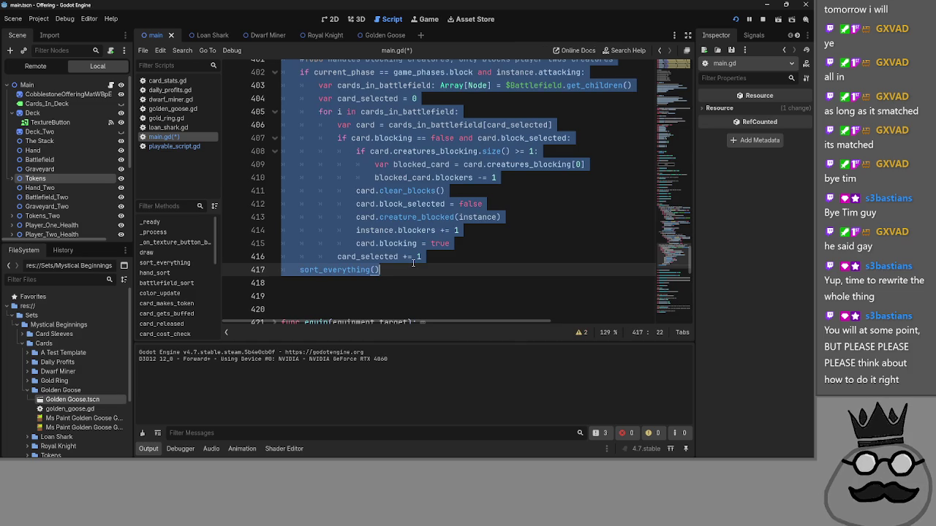
- Paste a live copy of card_clicked below and fold the commented backup under #TODO rework
left_click(380, 285)
key("ctrl+z")
scroll(347, 275, "up", 15)
scroll(282, 210, "up", 3)
left_click(275, 179)
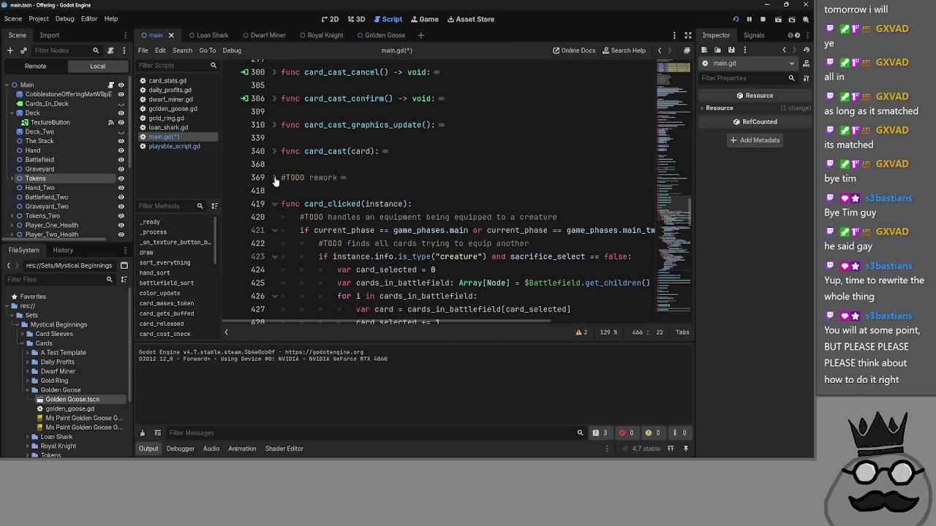
left_click(274, 179)
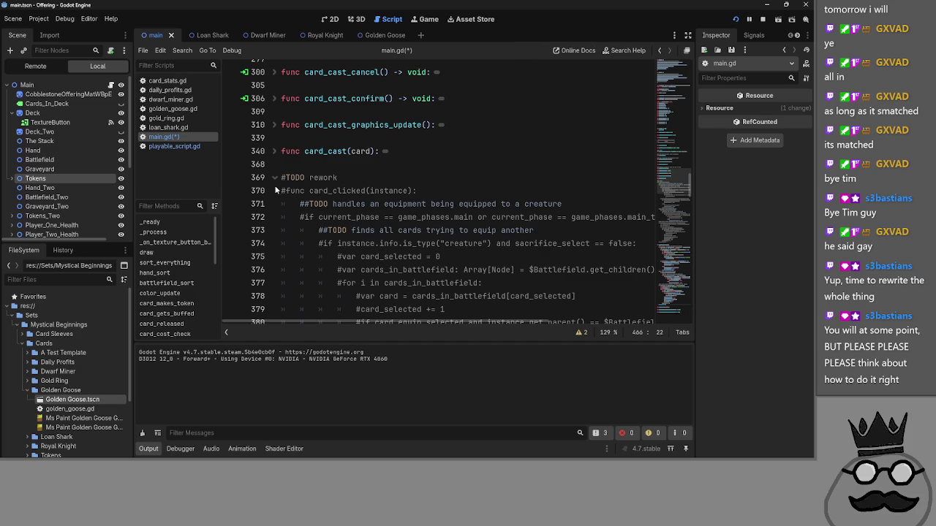
left_click(282, 191)
key("Return")
left_click(274, 203)
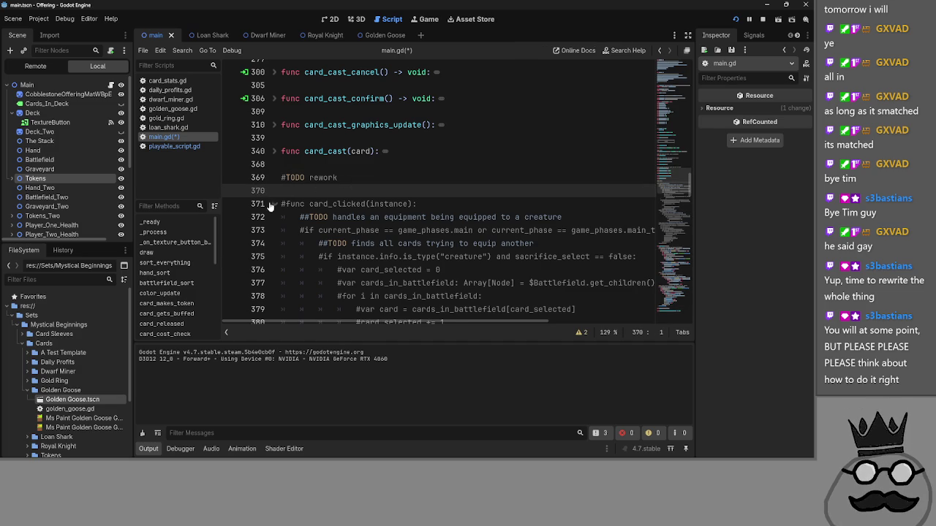
left_click(274, 203)
key("BackSpace")
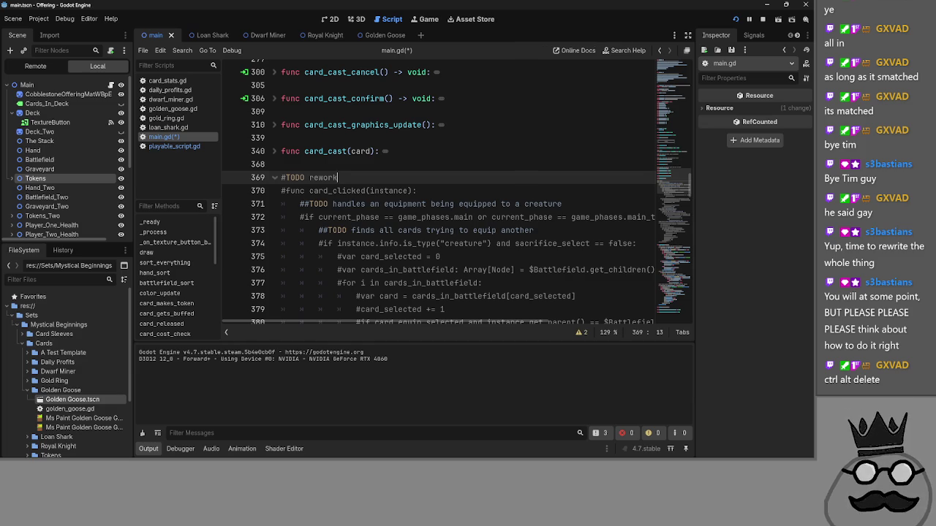
left_click(274, 177)
scroll(421, 206, "down", 2)
scroll(420, 206, "down", 2)
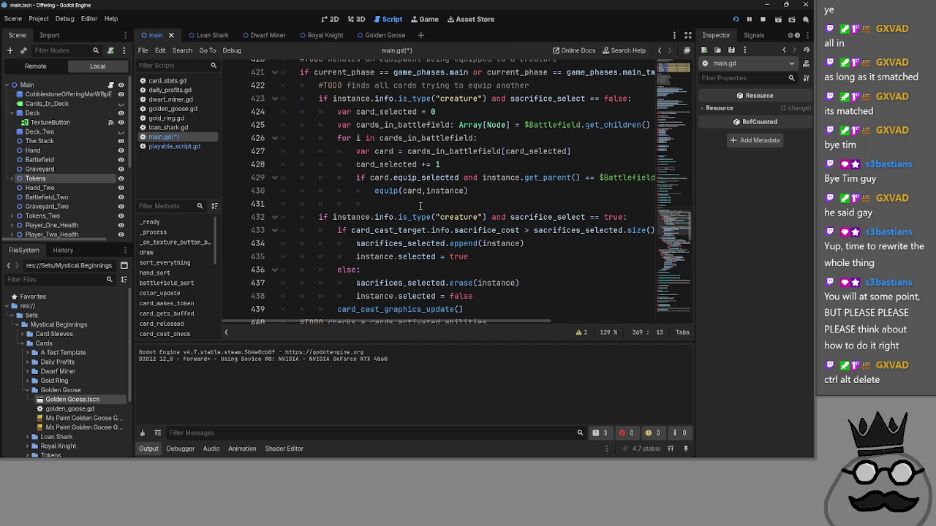
left_click(416, 205)
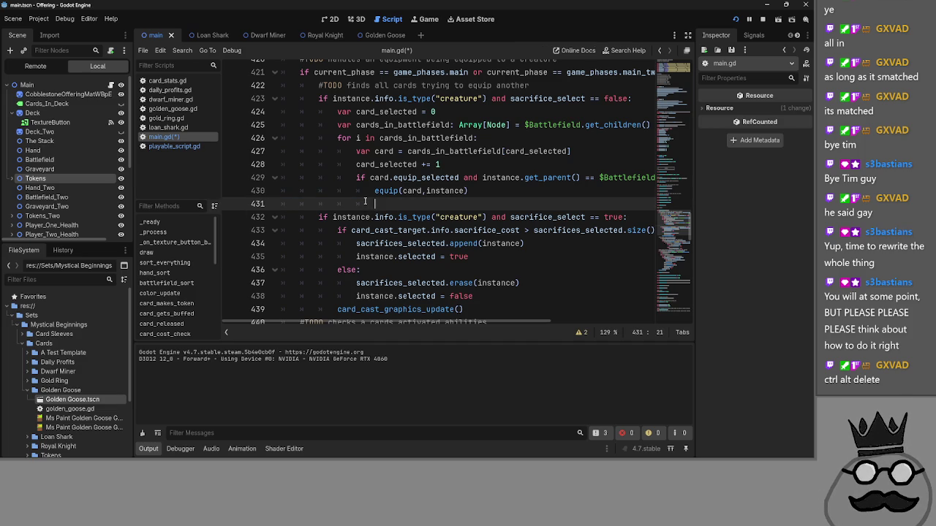
scroll(419, 197, "up", 1)
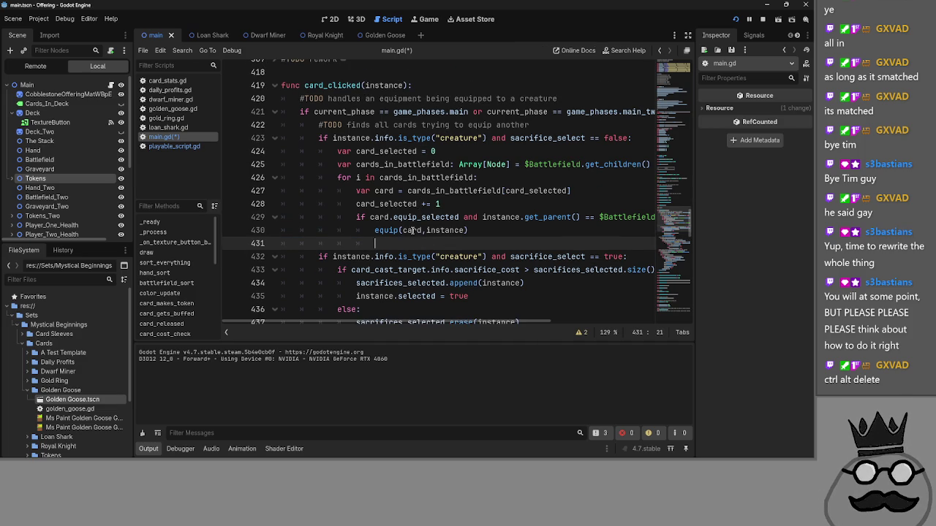
- Restore the uncommented code and type card on the blank line 382
double_click(411, 230)
key("ctrl+z")
key("ctrl+z")
key("ctrl+z")
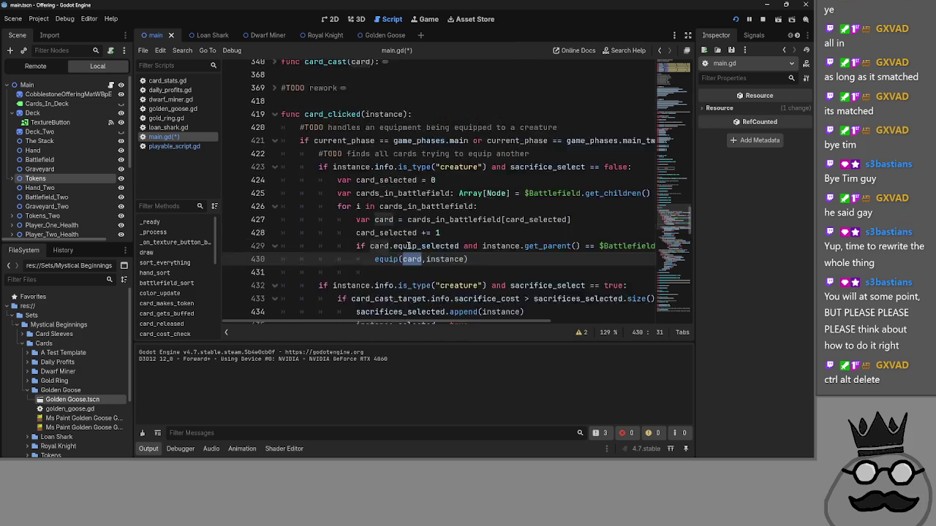
scroll(440, 244, "down", 3)
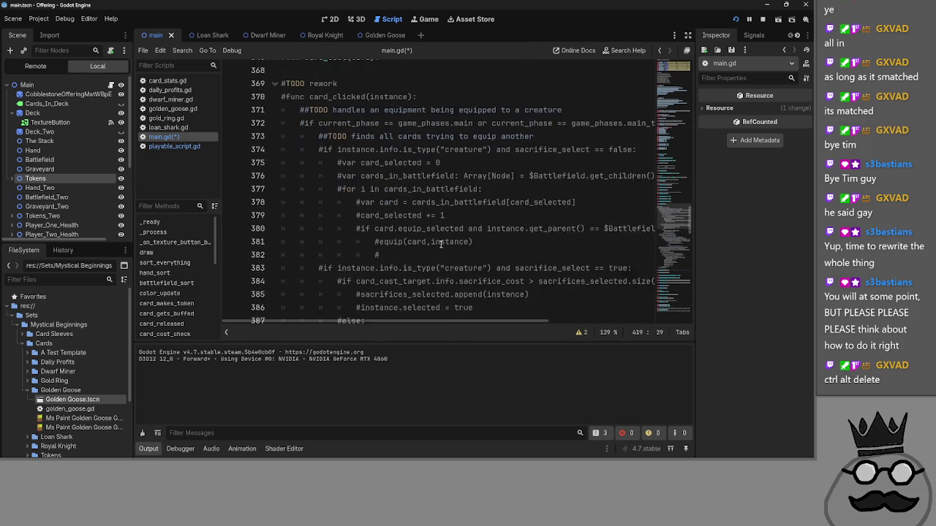
left_click(439, 231)
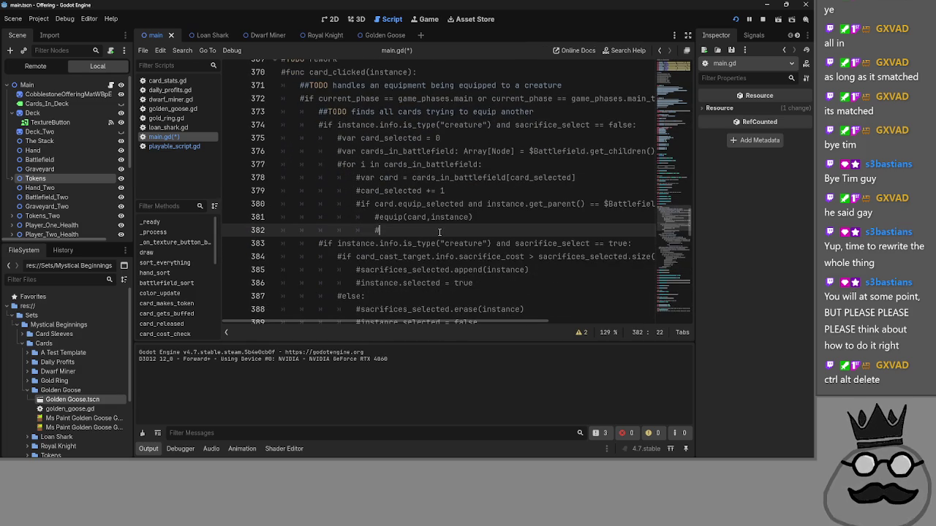
key("ctrl+z")
key("ctrl+z")
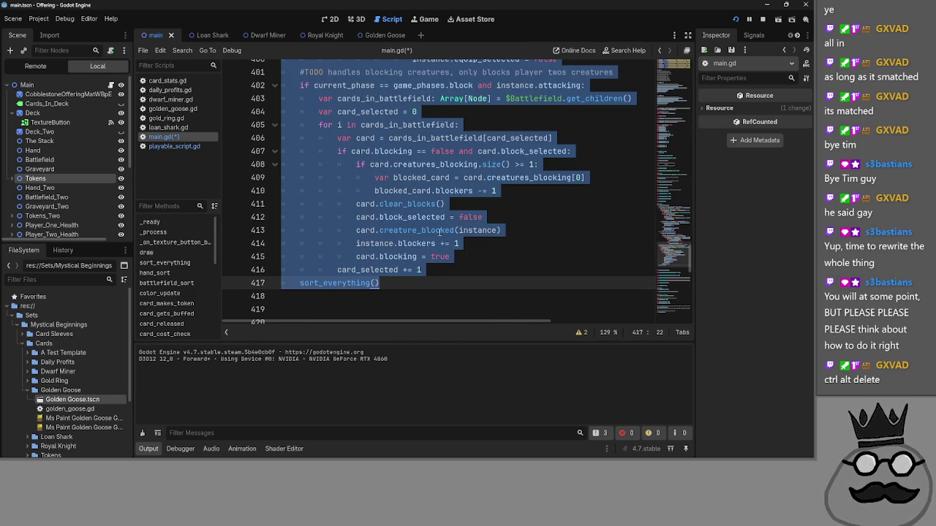
key("ctrl+z")
key("ctrl+z")
key("ctrl+z")
key("ctrl+z")
key("ctrl+z")
key("ctrl+z")
type("card")
- Review the instance parameter, card_selected counter and loop setup on lines 375–379
left_click(408, 204)
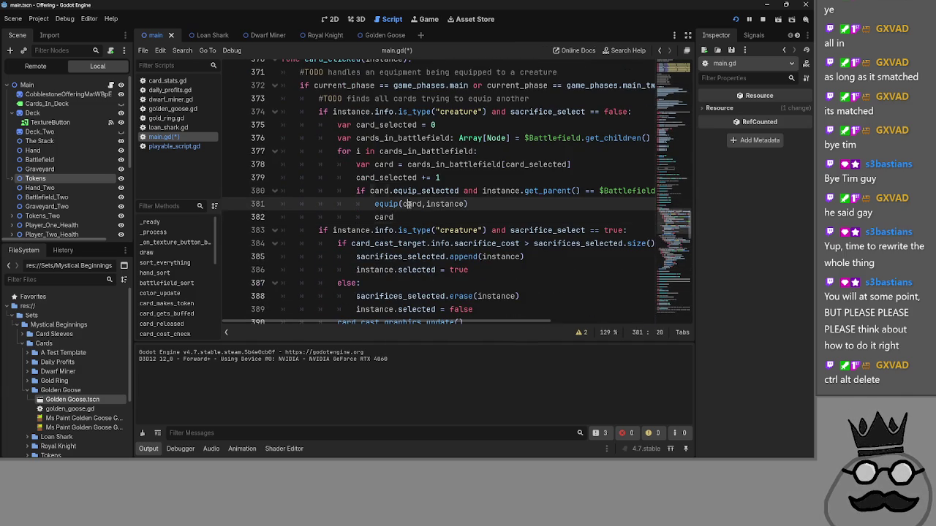
double_click(408, 204)
scroll(417, 219, "up", 3)
double_click(397, 179)
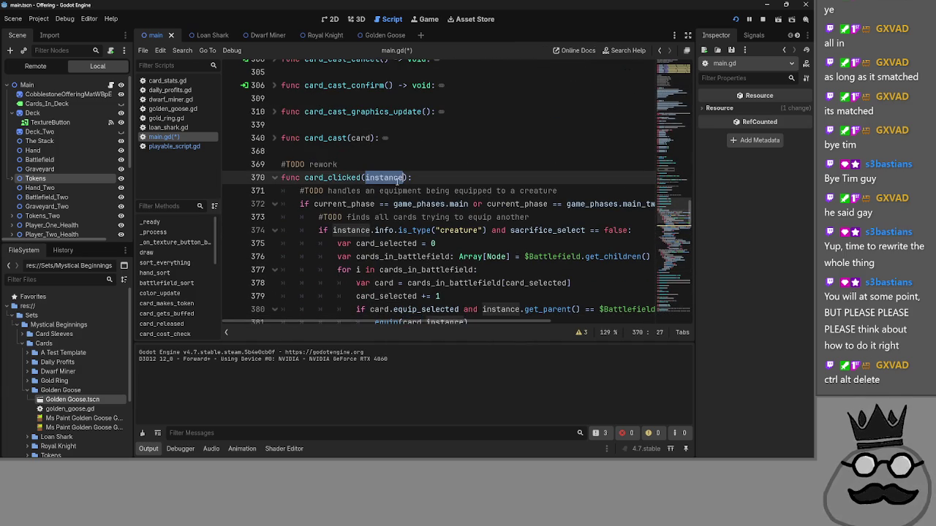
scroll(397, 203, "down", 2)
scroll(457, 247, "down", 2)
scroll(443, 254, "up", 3)
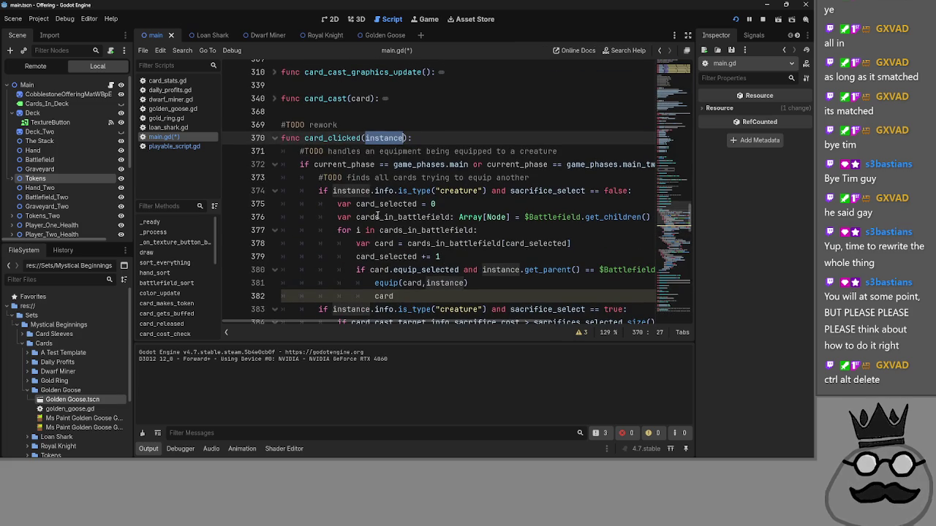
left_click(372, 251)
double_click(386, 204)
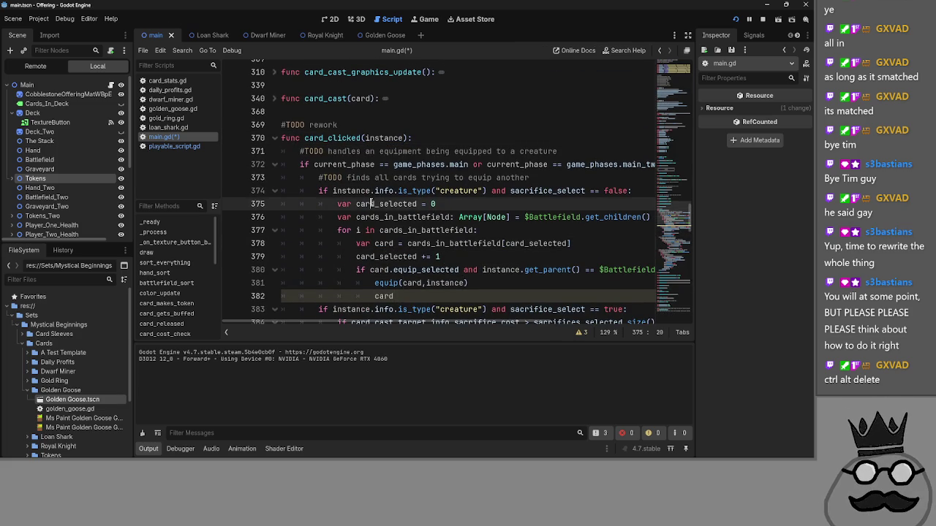
left_click_drag(431, 257, 355, 256)
left_click(431, 257)
left_click_drag(442, 257, 317, 256)
left_click(363, 256)
double_click(396, 217)
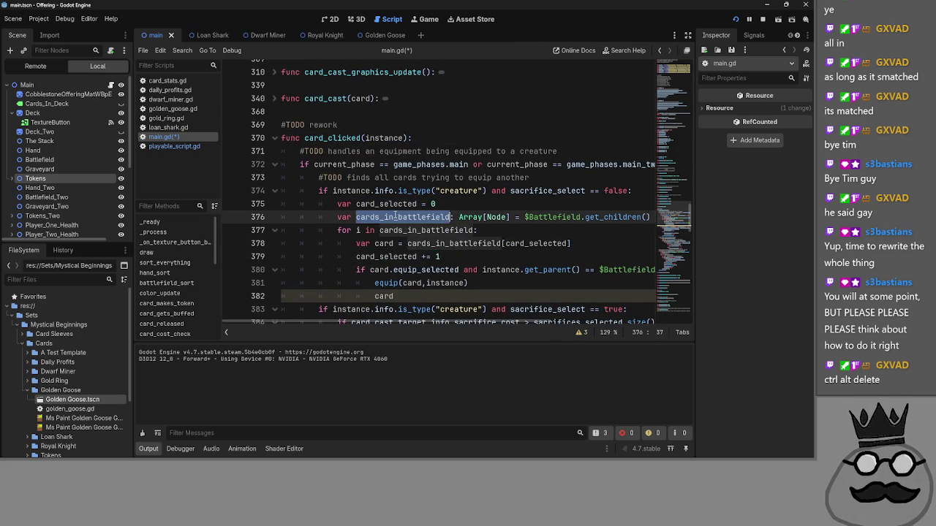
left_click(496, 230)
double_click(418, 230)
key("Up")
key("Home")
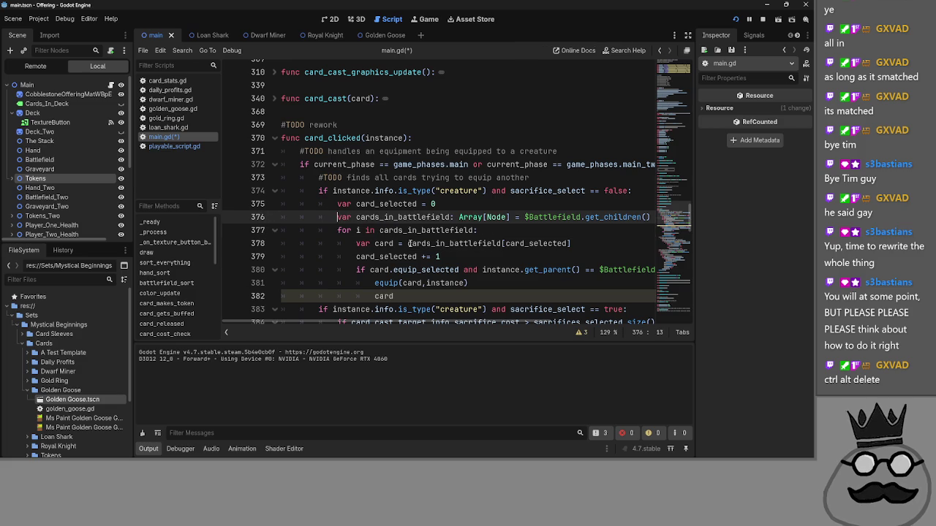
left_click_drag(465, 258, 338, 204)
left_click(365, 230)
key("shift+Left")
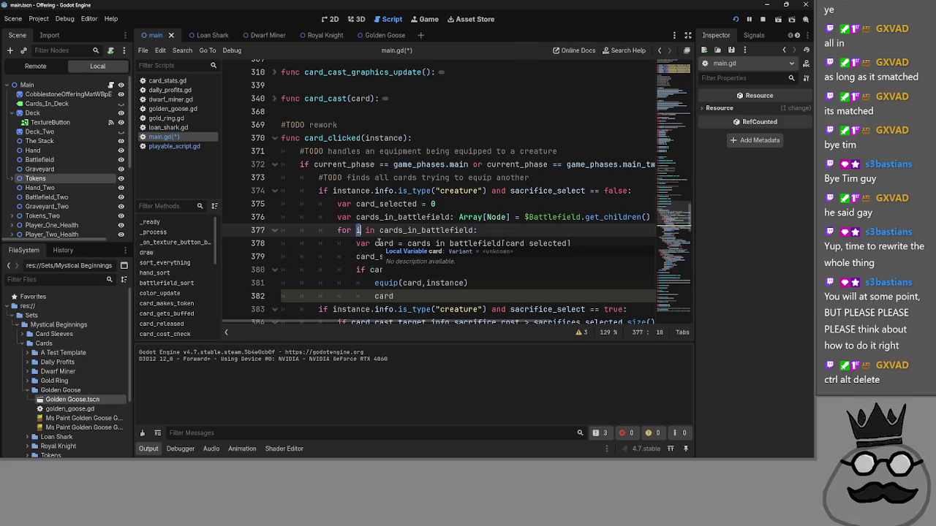
mouse_move(441, 257)
left_mouse_down()
mouse_move(350, 256)
mouse_move(294, 203)
left_mouse_up()
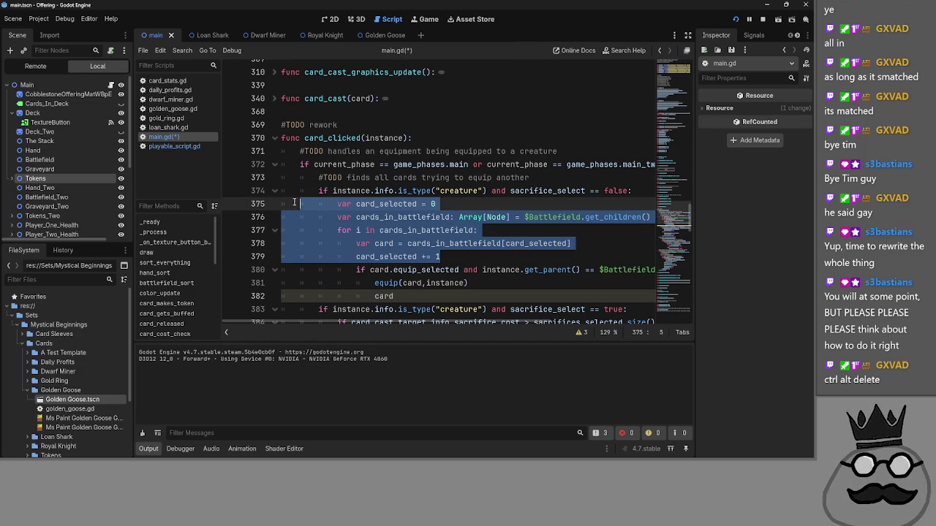
left_click(480, 258)
- Look over the equipment toggle code on lines 394–400
scroll(478, 257, "down", 1)
scroll(475, 255, "down", 2)
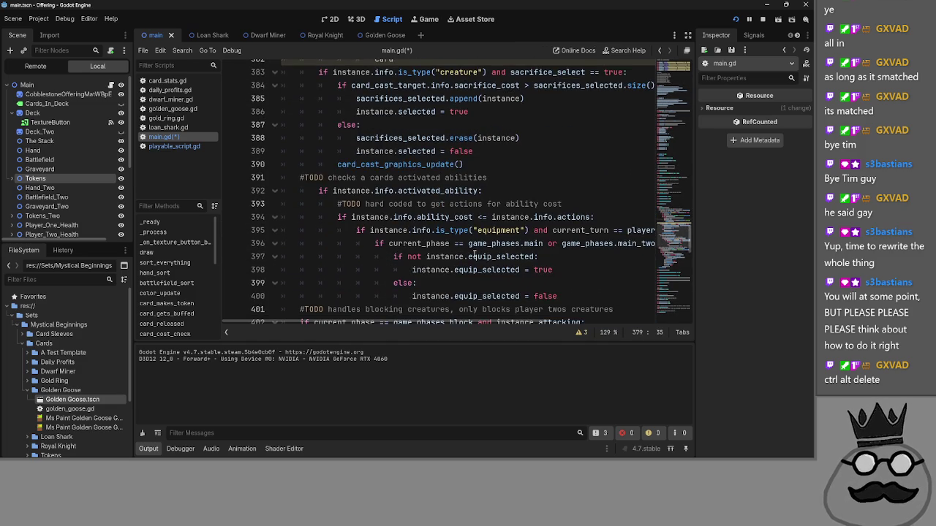
scroll(501, 271, "down", 1)
mouse_move(299, 178)
left_mouse_down()
mouse_move(439, 206)
mouse_move(579, 255)
left_mouse_up()
left_click(581, 259)
scroll(581, 259, "down", 4)
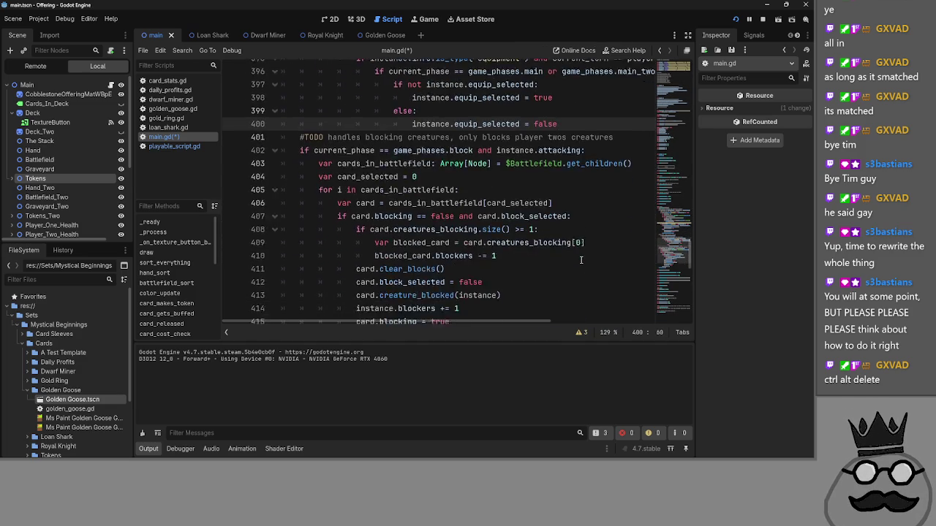
scroll(581, 259, "up", 10)
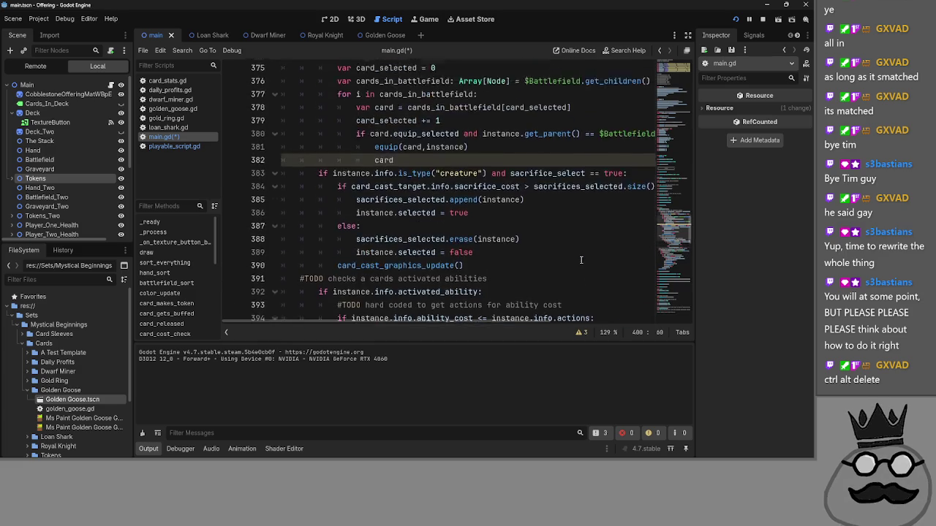
scroll(437, 309, "down", 1)
scroll(424, 293, "up", 2)
scroll(411, 278, "down", 2)
scroll(461, 278, "up", 1)
scroll(453, 263, "down", 1)
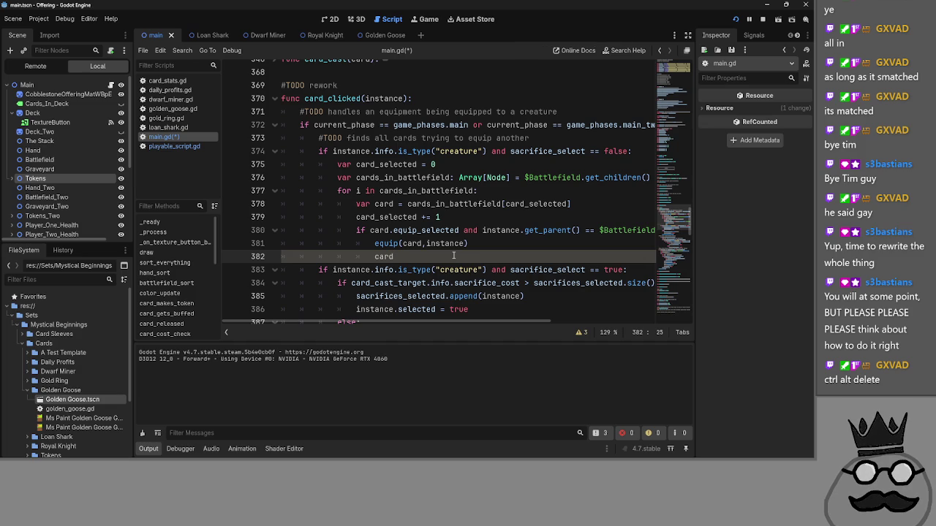
scroll(453, 255, "down", 8)
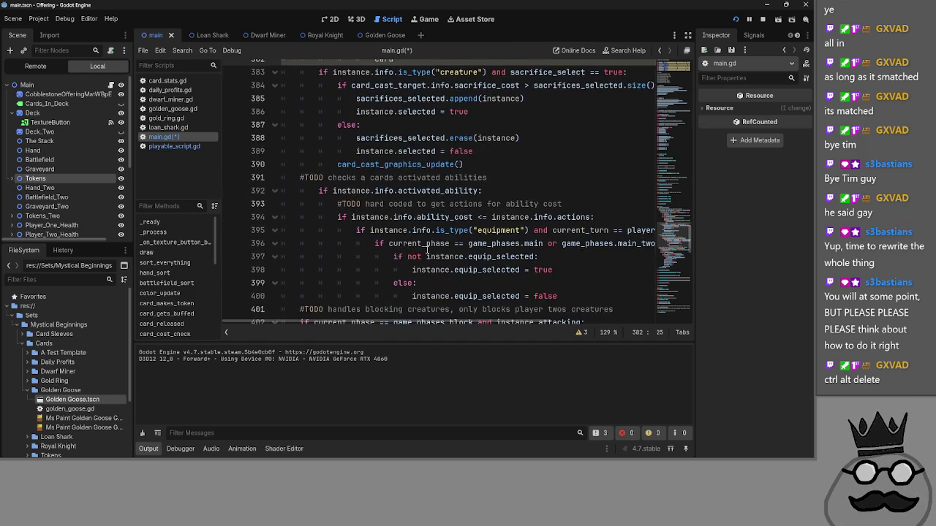
scroll(402, 246, "down", 2)
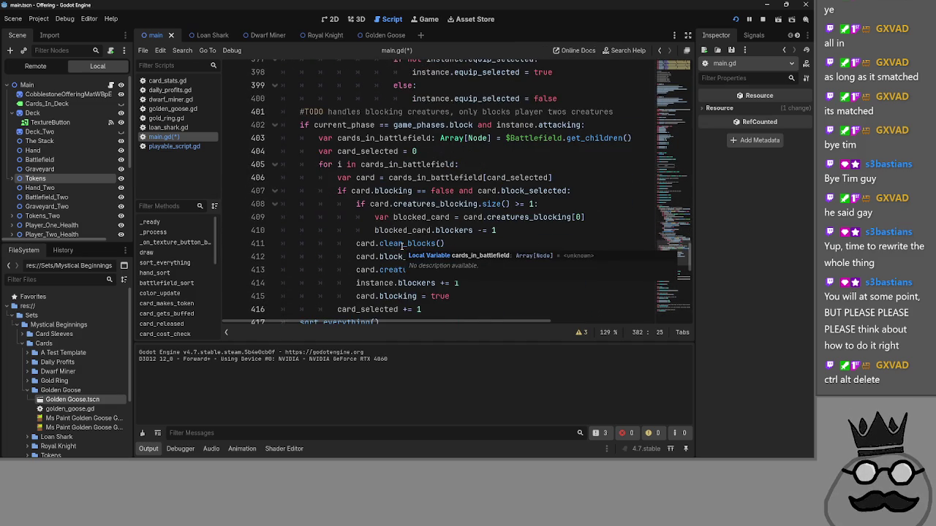
scroll(406, 247, "down", 2)
scroll(407, 246, "up", 11)
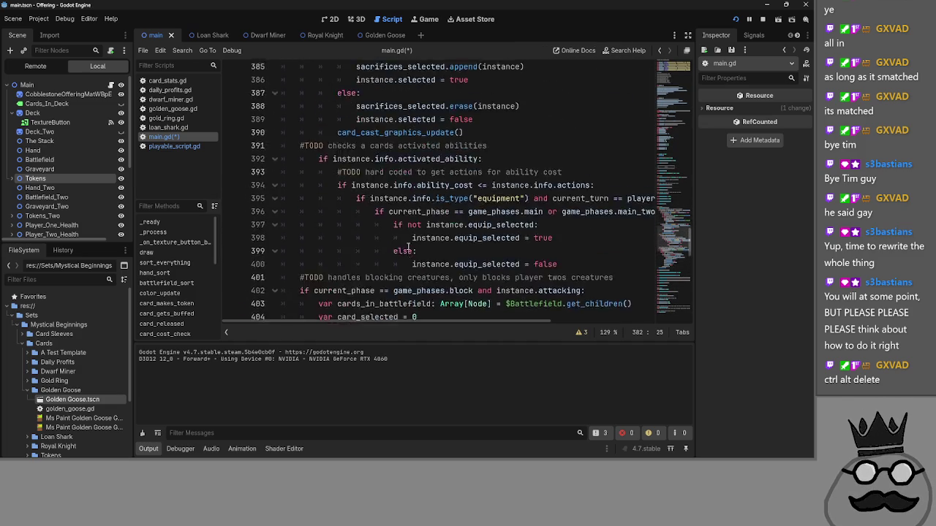
scroll(420, 256, "up", 2)
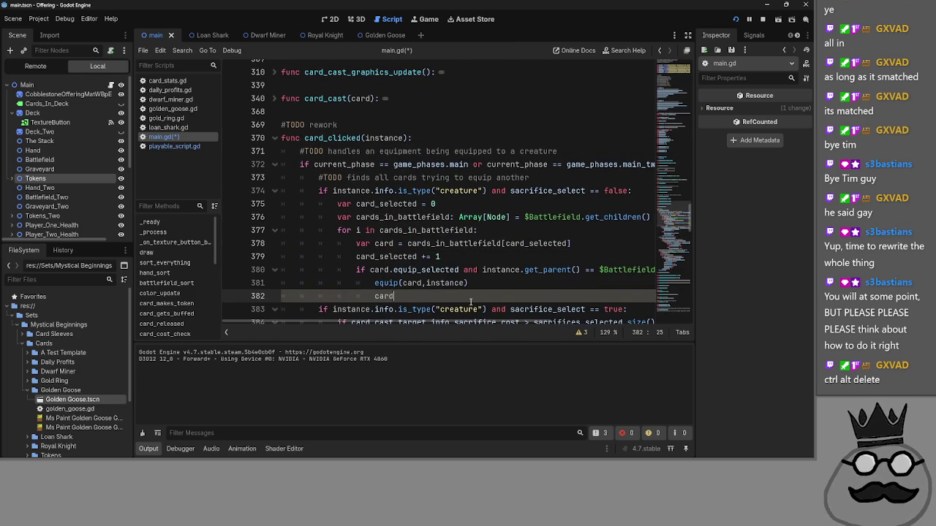
scroll(471, 297, "down", 1)
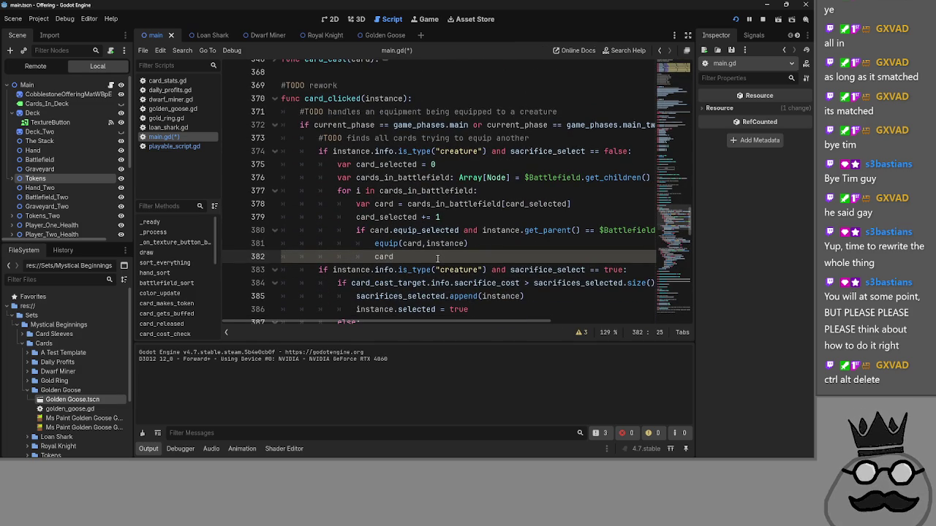
- Examine the card lookup on line 378 and equip_selected check on line 380, returning to line 382
left_click(418, 243)
left_click(386, 204)
double_click(440, 204)
double_click(383, 204)
double_click(378, 177)
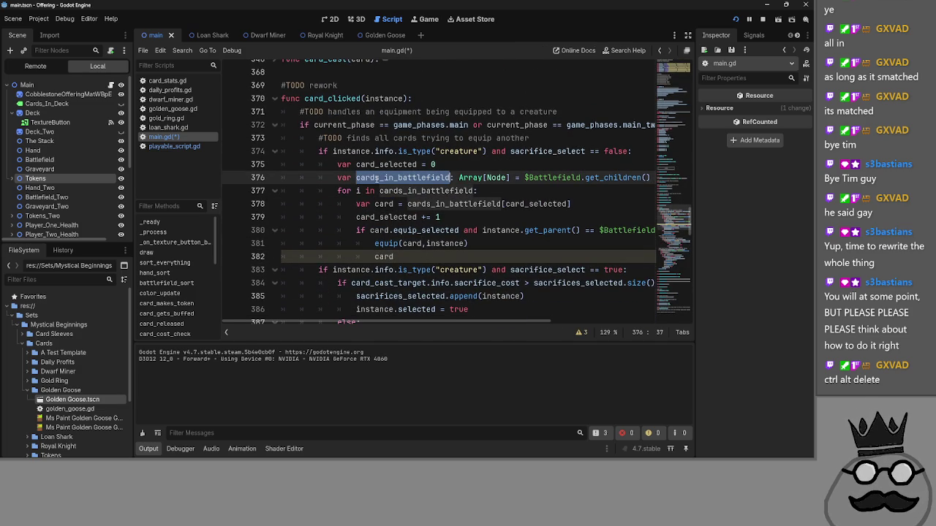
double_click(583, 179)
double_click(379, 204)
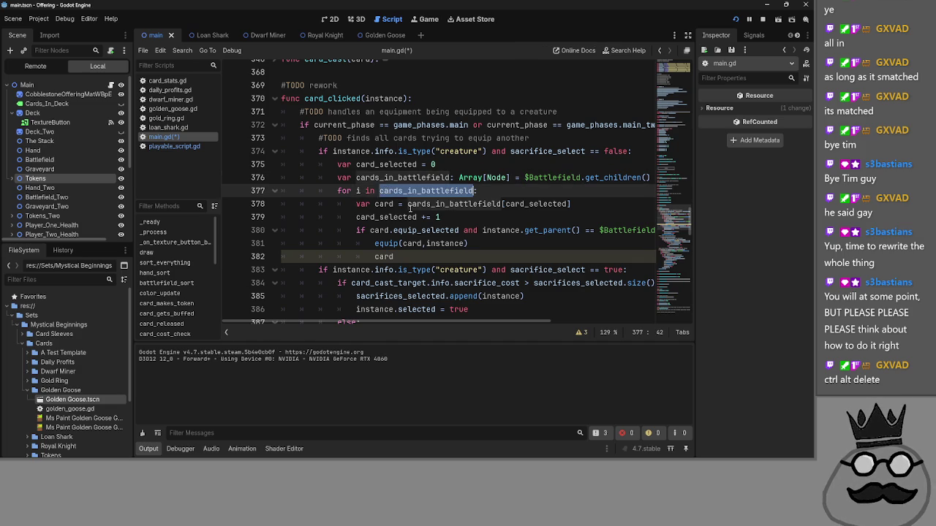
left_click(374, 205)
double_click(383, 204)
double_click(413, 204)
left_click(397, 204)
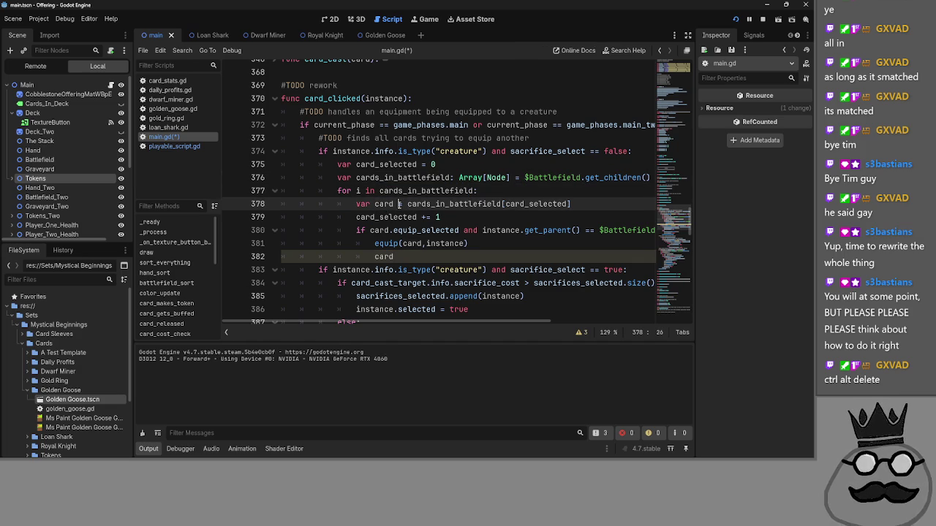
double_click(381, 204)
double_click(380, 230)
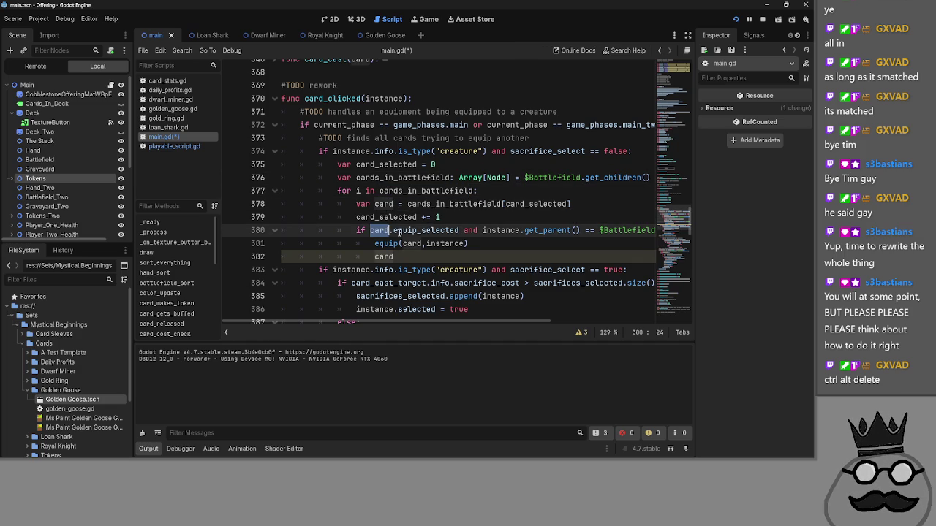
double_click(426, 231)
double_click(501, 231)
left_click(553, 230)
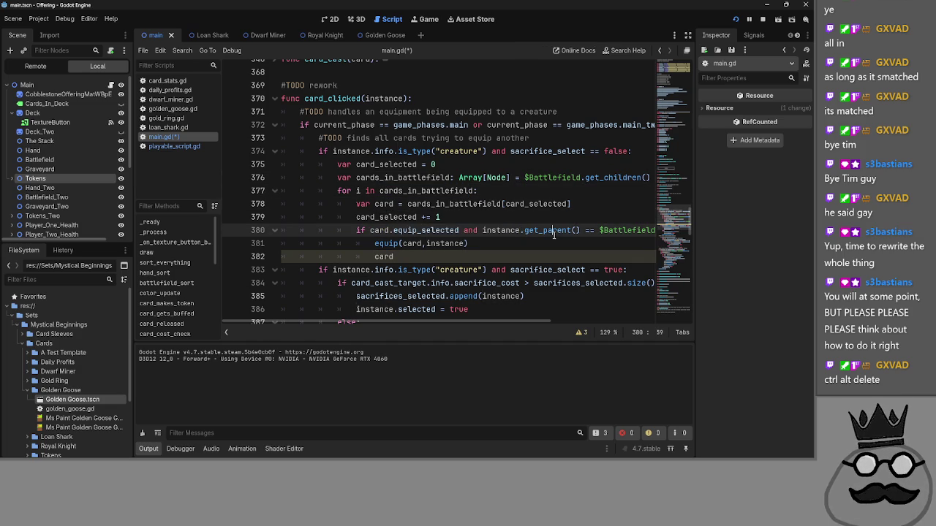
scroll(523, 321, "right", 2)
scroll(523, 321, "left", 2)
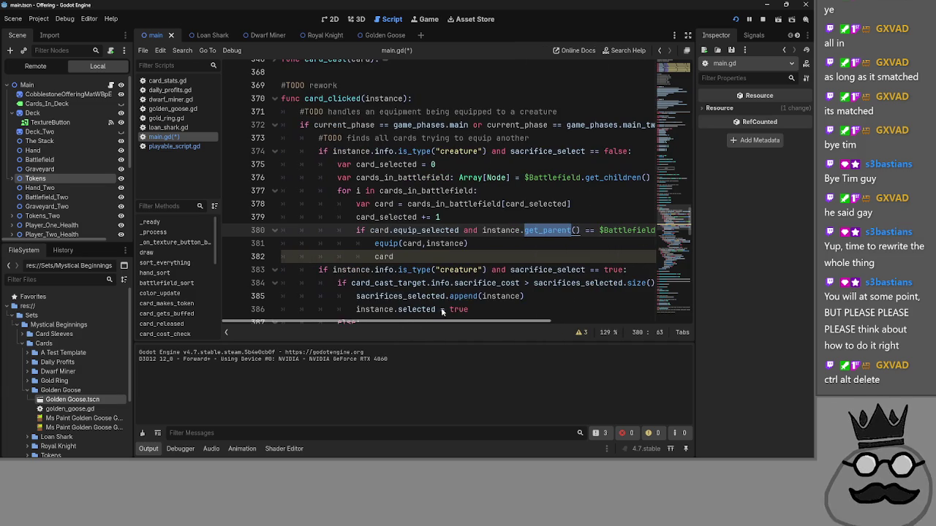
left_click(399, 257)
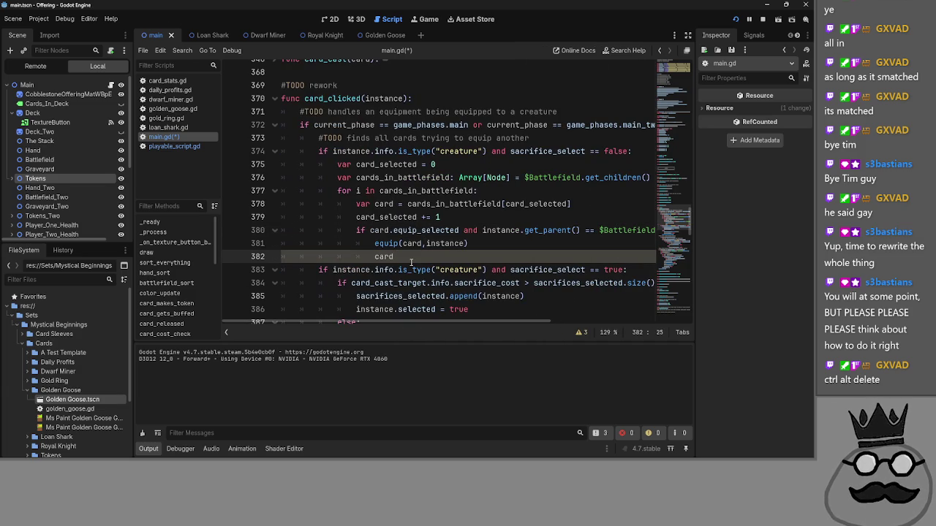
type(".")
- Complete line 382 as card.rotation_degrees = 0 with autocomplete
key("BackSpace")
type("/")
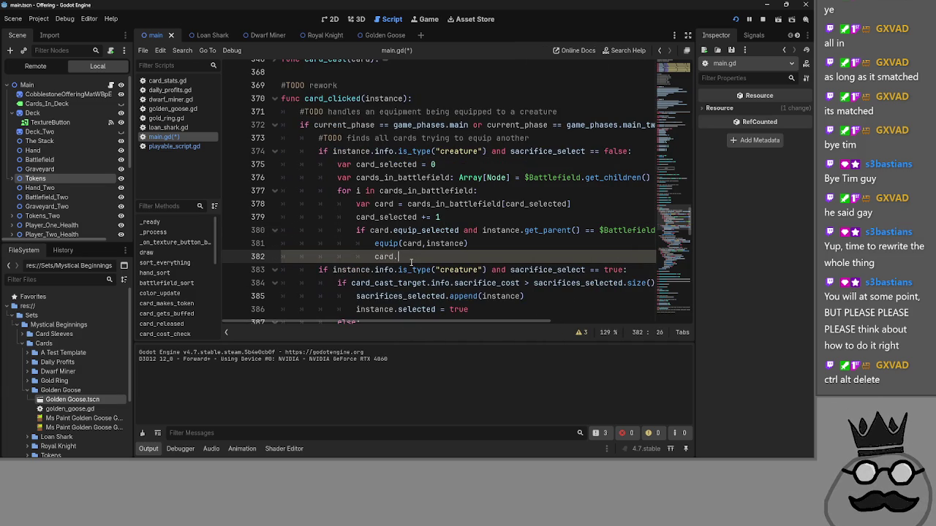
key("Escape")
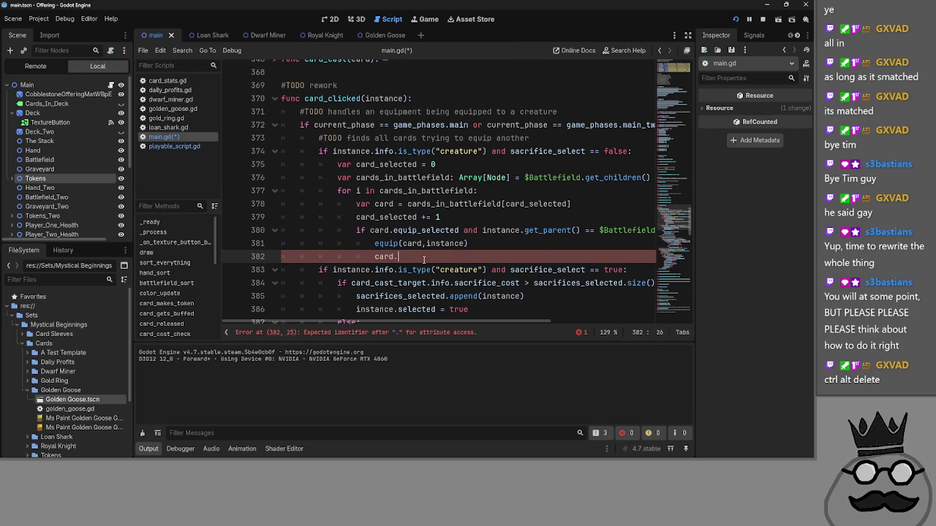
type("rotatio")
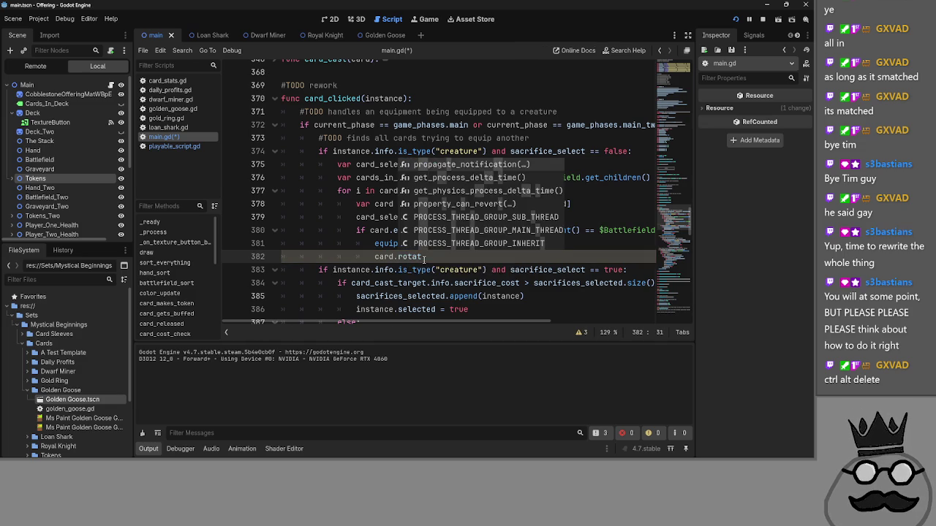
type("n_degrees")
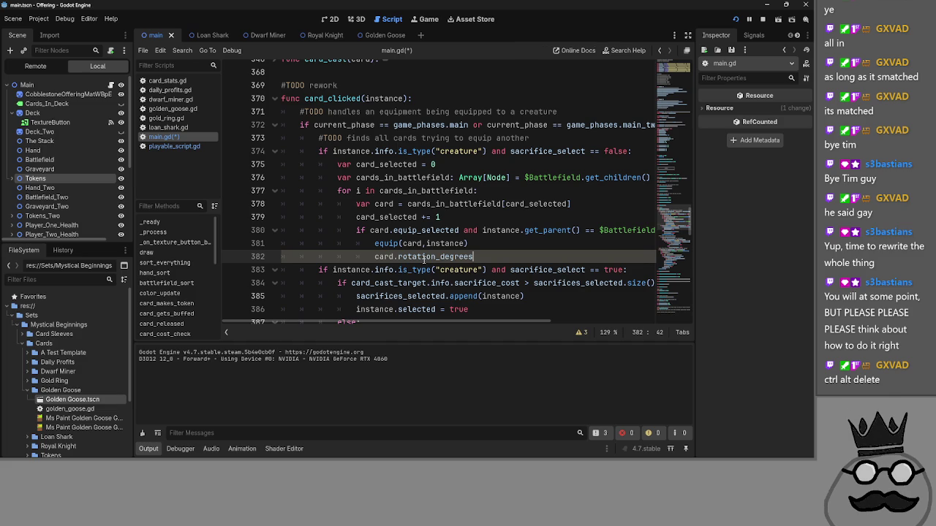
type(" = 0")
left_click(503, 243)
- Stop the running game and select the new rotation reset line
left_click(735, 20)
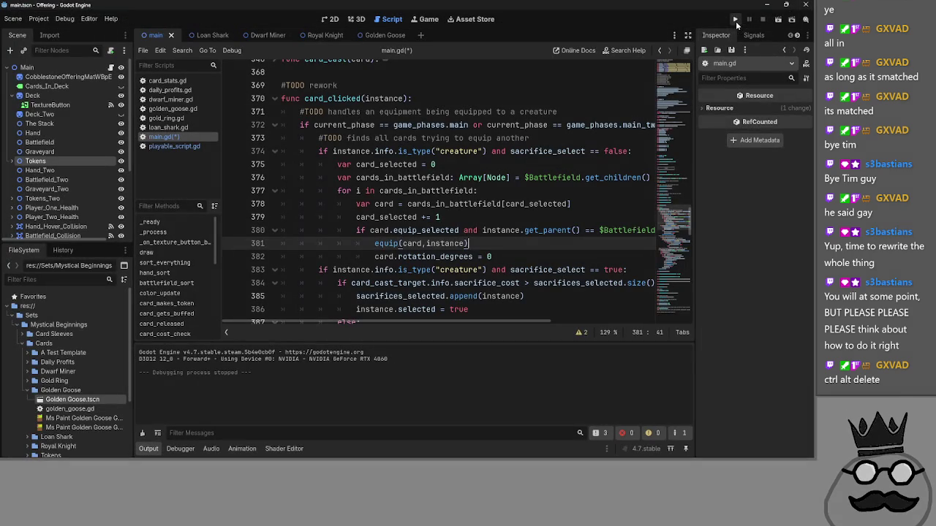
mouse_move(518, 273)
left_mouse_down()
mouse_move(502, 255)
mouse_move(487, 264)
mouse_move(503, 251)
mouse_move(276, 257)
mouse_move(373, 257)
left_mouse_up()
left_click(521, 256)
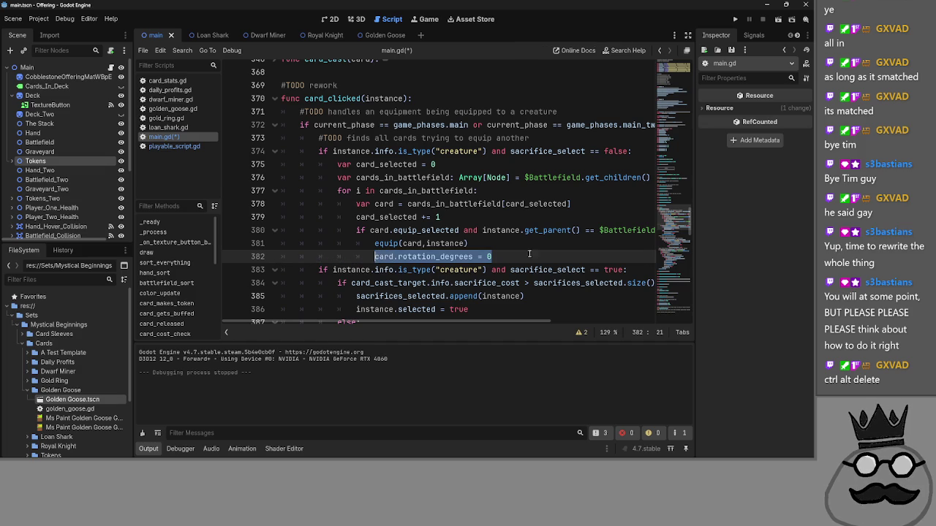
left_click_drag(522, 252, 278, 257)
key("ctrl+c")
- Delete the rotation reset line from card_clicked and review the equip function's body
key("BackSpace")
key("BackSpace")
scroll(359, 278, "down", 8)
scroll(359, 279, "down", 6)
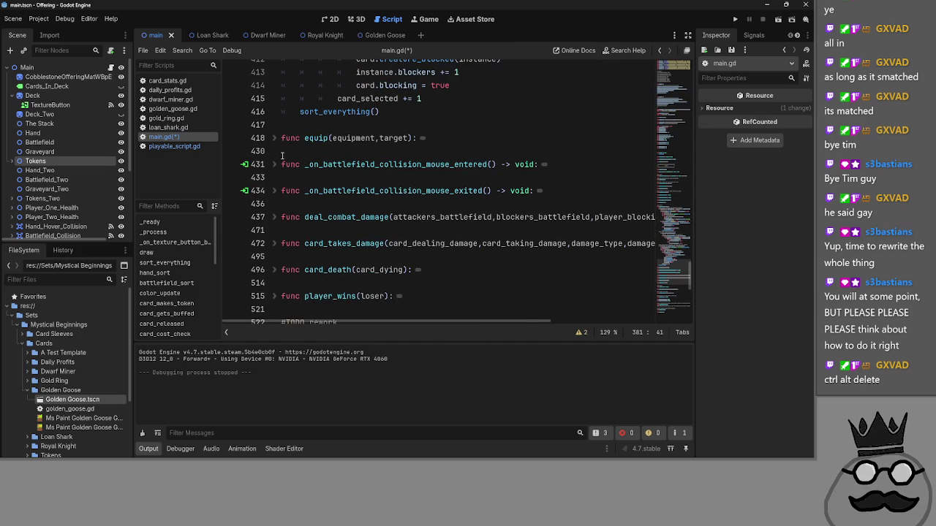
left_click(276, 138)
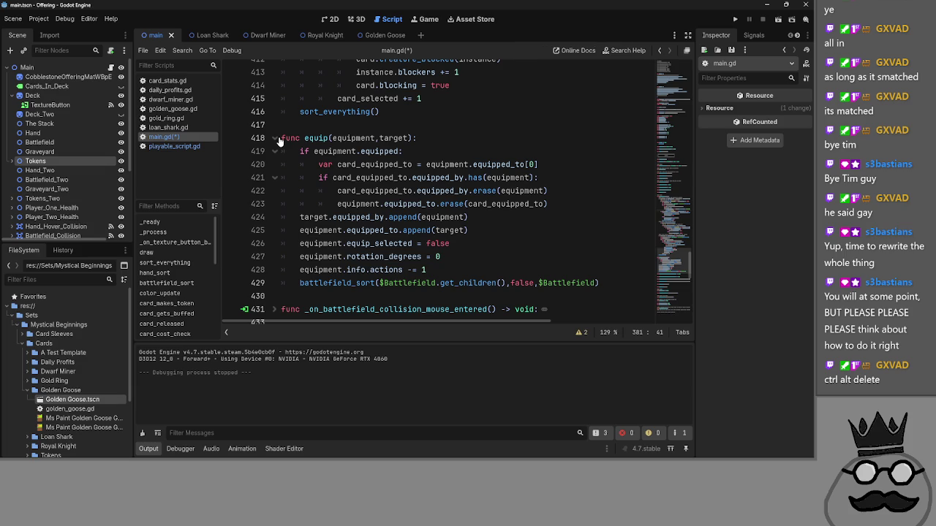
left_click(277, 139)
scroll(341, 238, "up", 10)
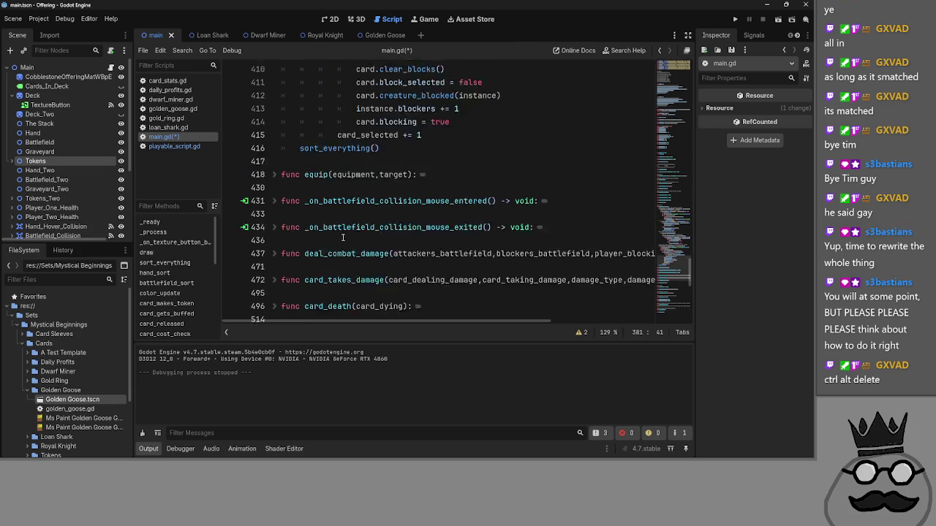
scroll(339, 244, "up", 5)
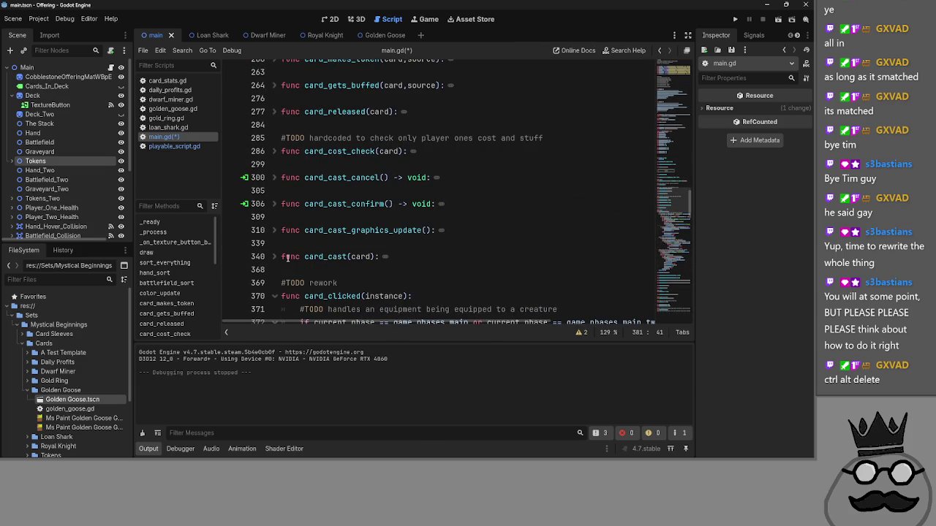
scroll(279, 264, "down", 8)
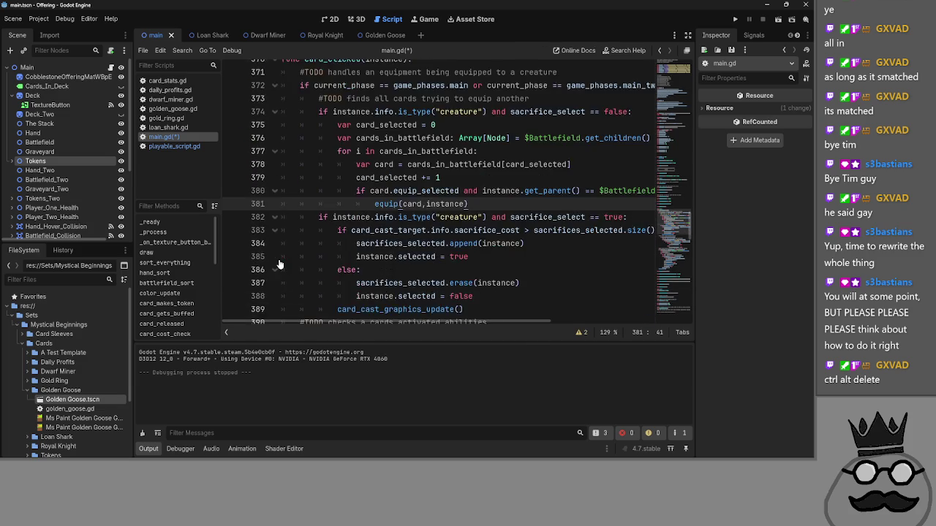
scroll(278, 264, "down", 2)
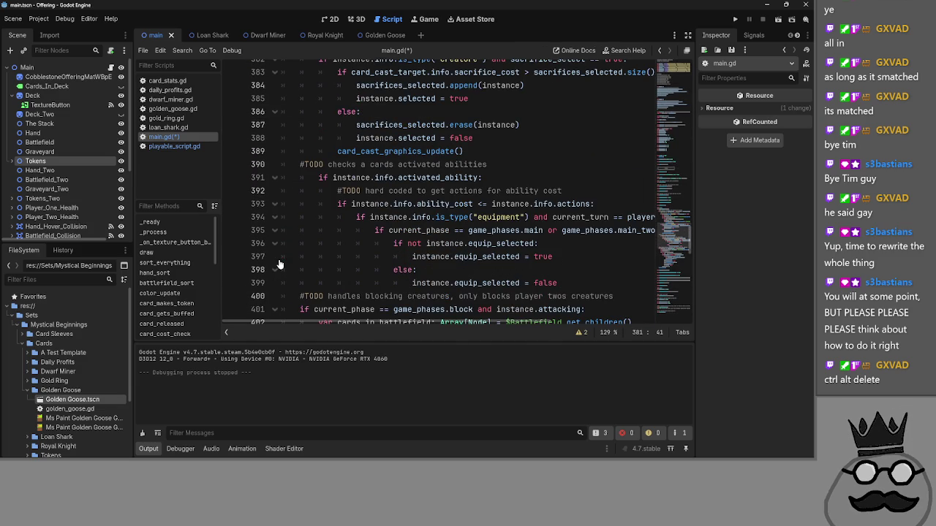
- Paste the rotation reset below the equip_selected = false line and run the game
left_click(581, 257)
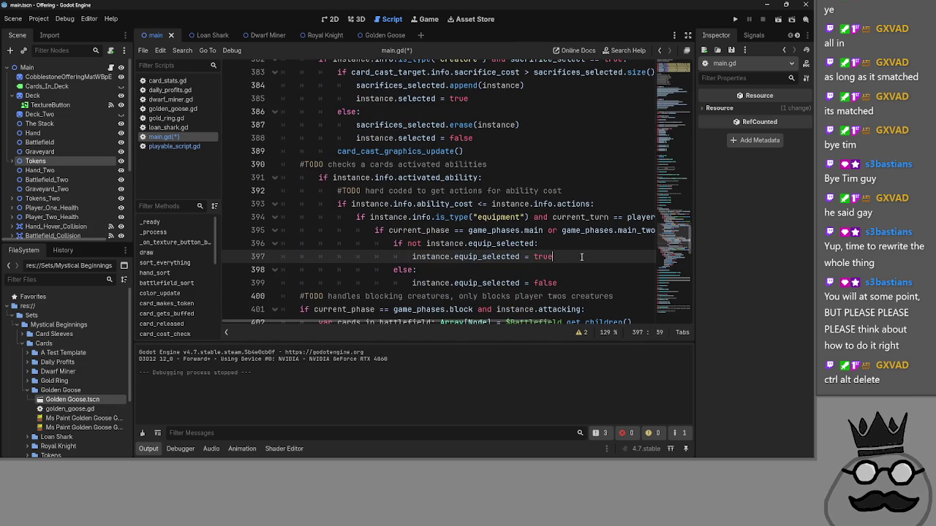
left_click(587, 283)
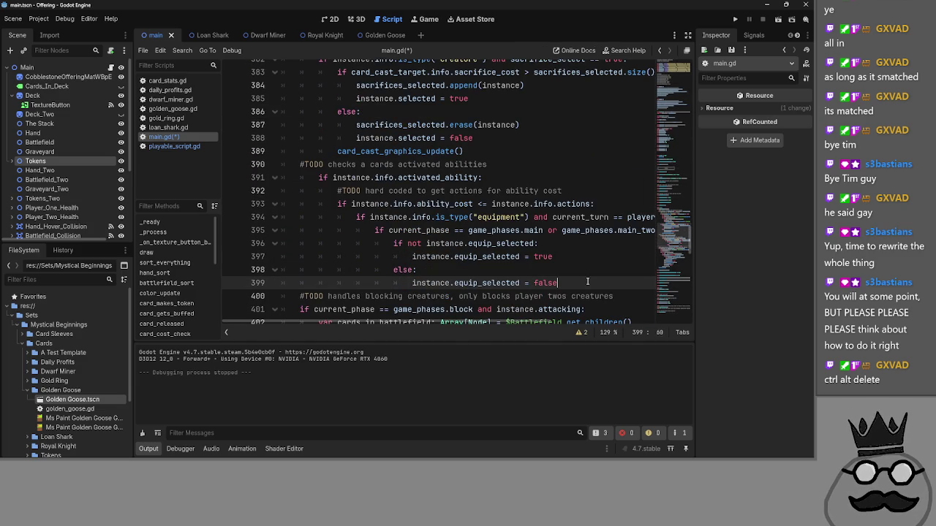
key("ctrl+v")
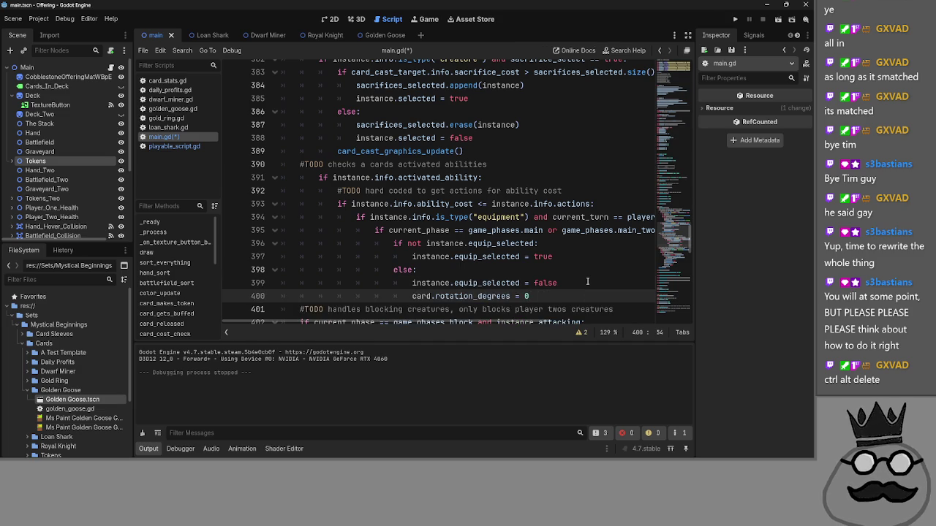
left_click(735, 19)
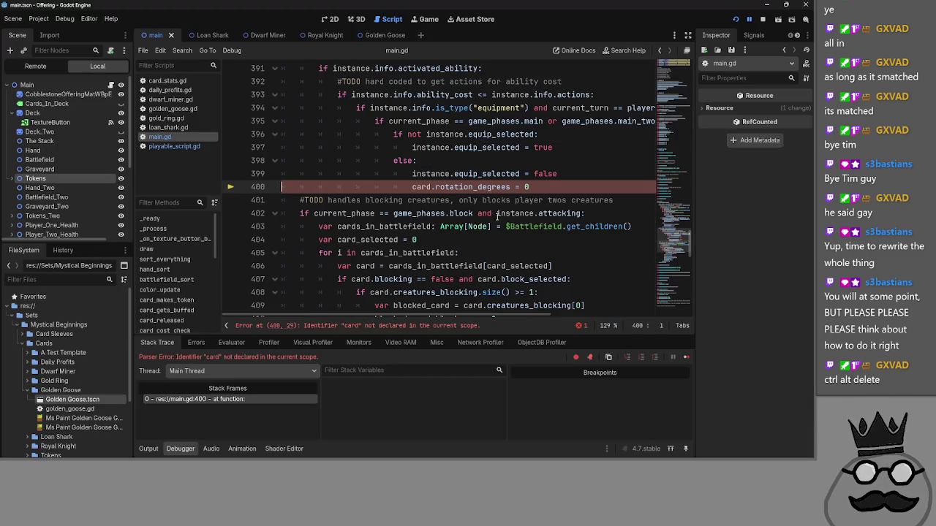
- Replace card with instance on line 400 to fix the undeclared identifier, then relaunch
double_click(428, 174)
key("ctrl+c")
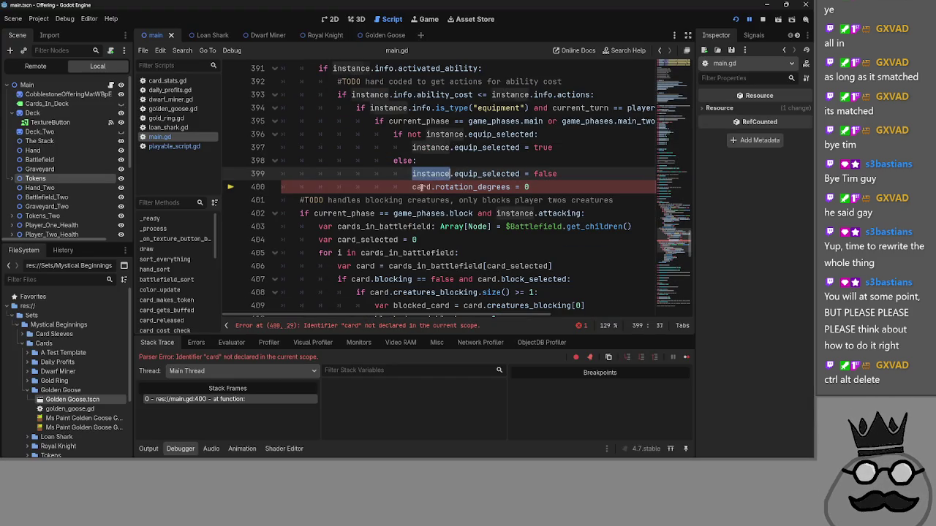
double_click(422, 187)
key("ctrl+v")
key("End")
left_click(735, 19)
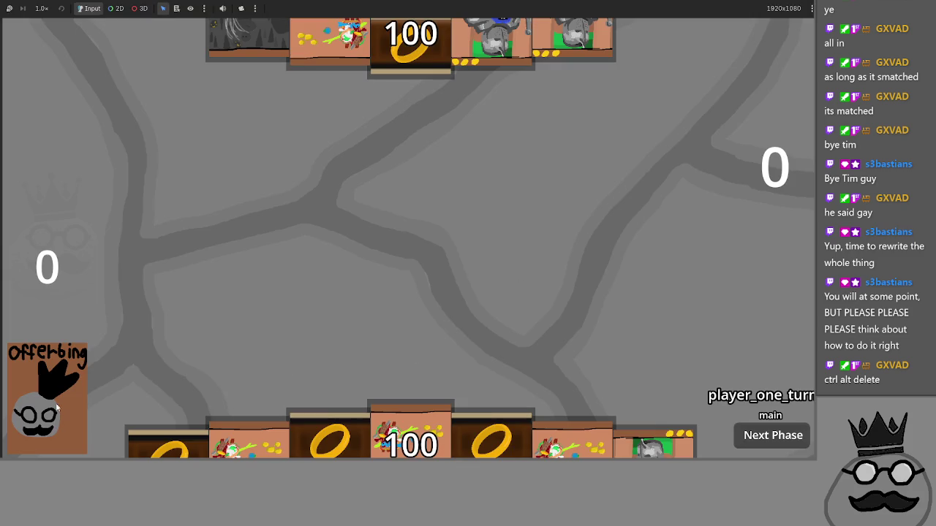
- Pass player two's turn and advance to player one's main phase
mouse_move(411, 402)
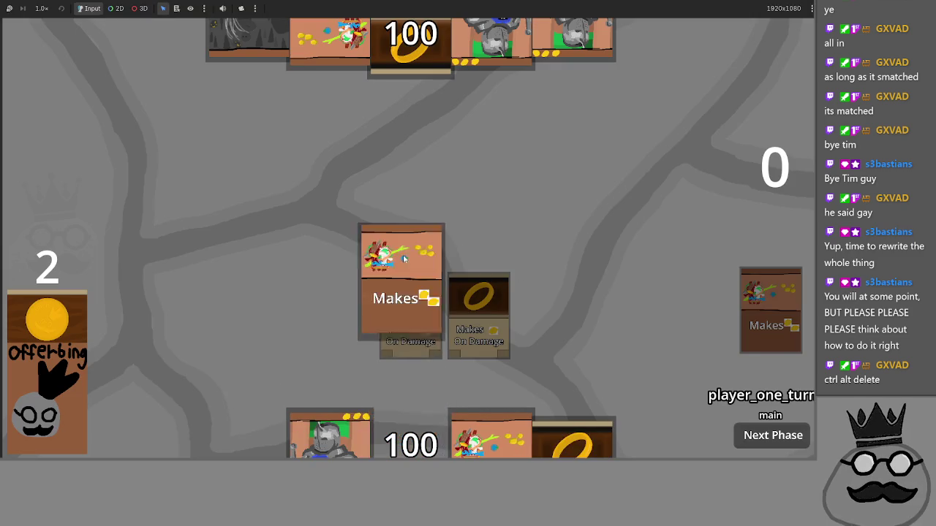
left_click(763, 439)
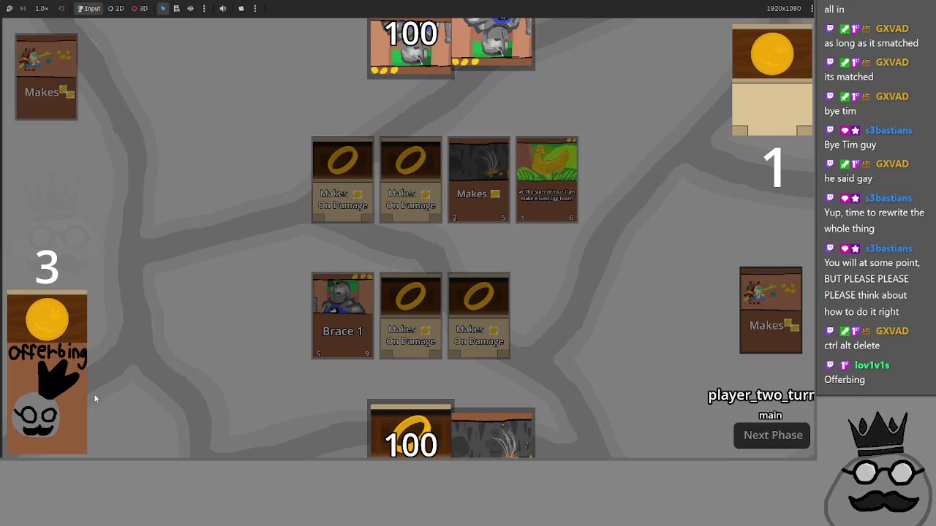
left_click(764, 439)
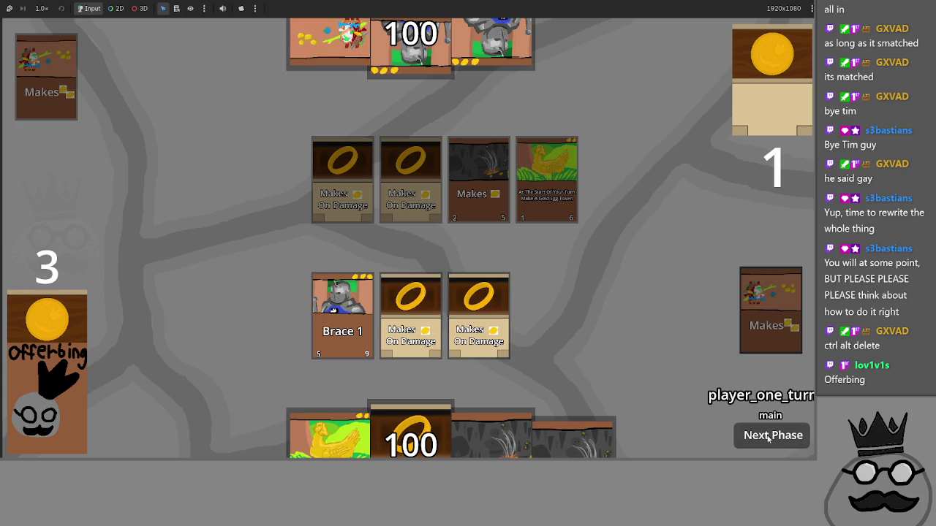
- Equip the ring cards onto Brace 1, then advance through player two's turn
left_click_drag(488, 314, 348, 298)
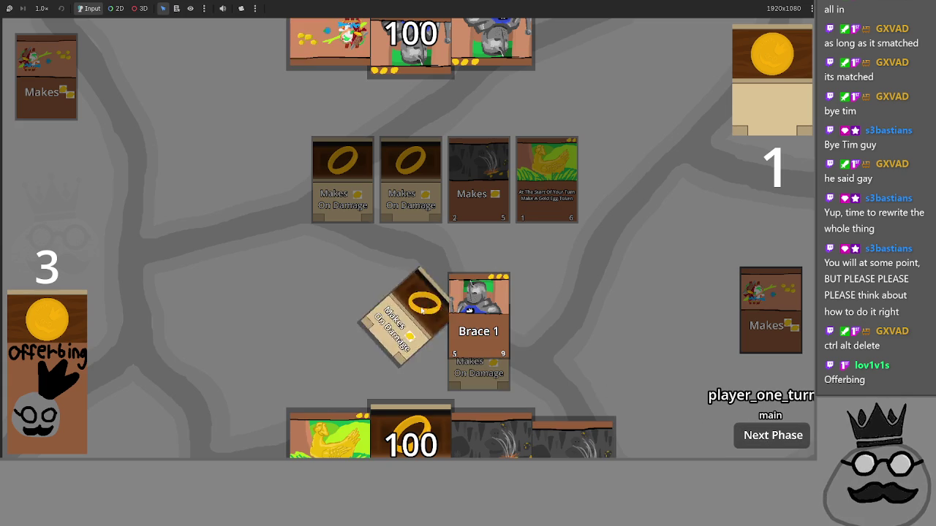
left_click(760, 438)
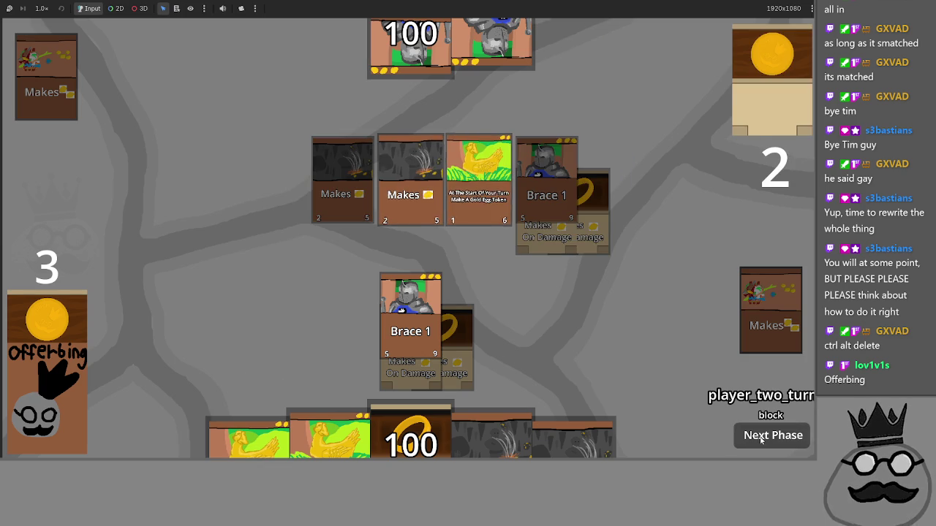
left_click(760, 437)
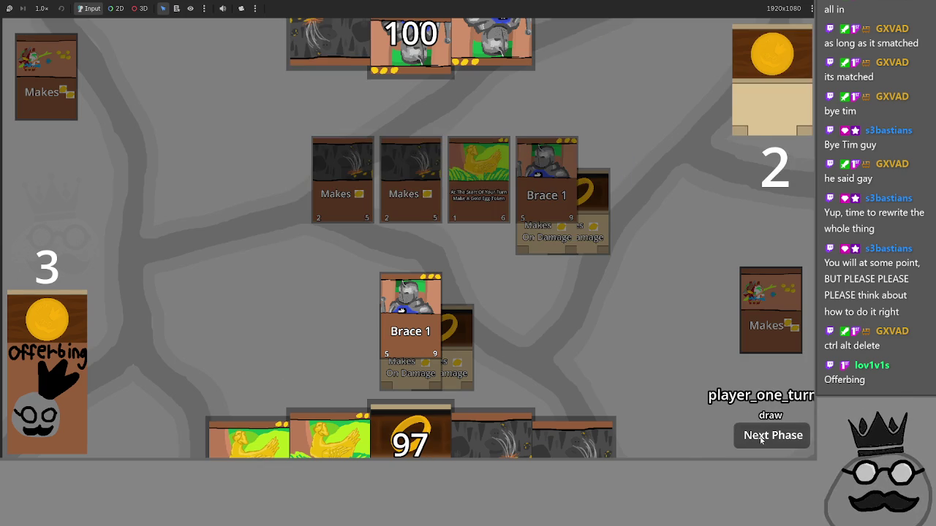
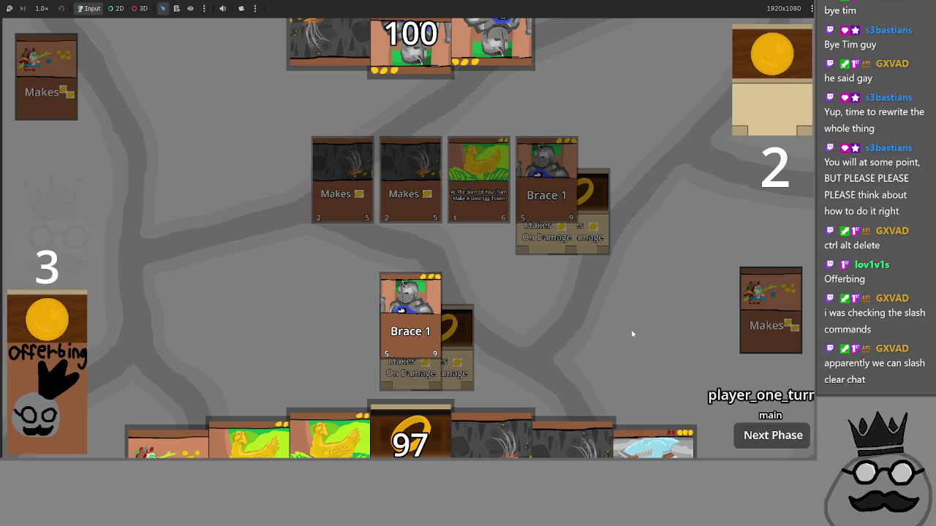
- Return to the Godot editor, stop the running card game and scroll main.gd up
key("alt+Tab")
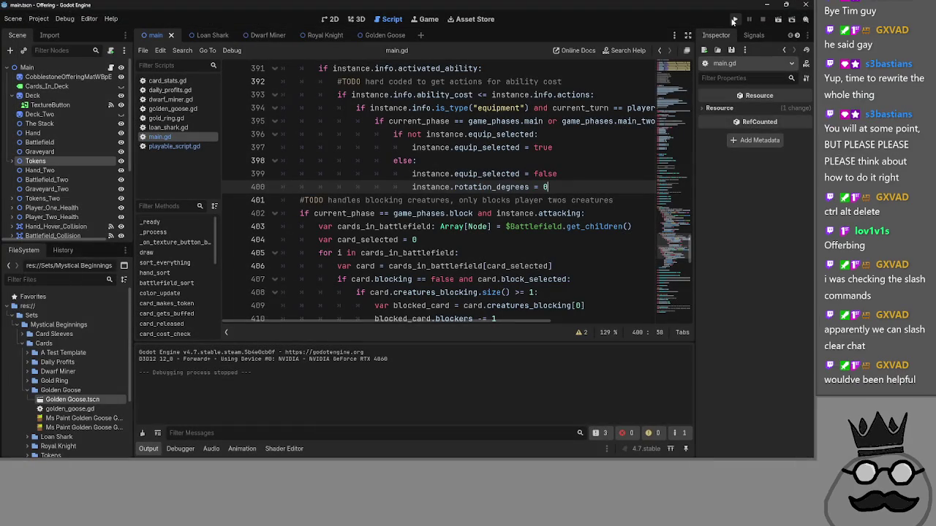
left_click(763, 20)
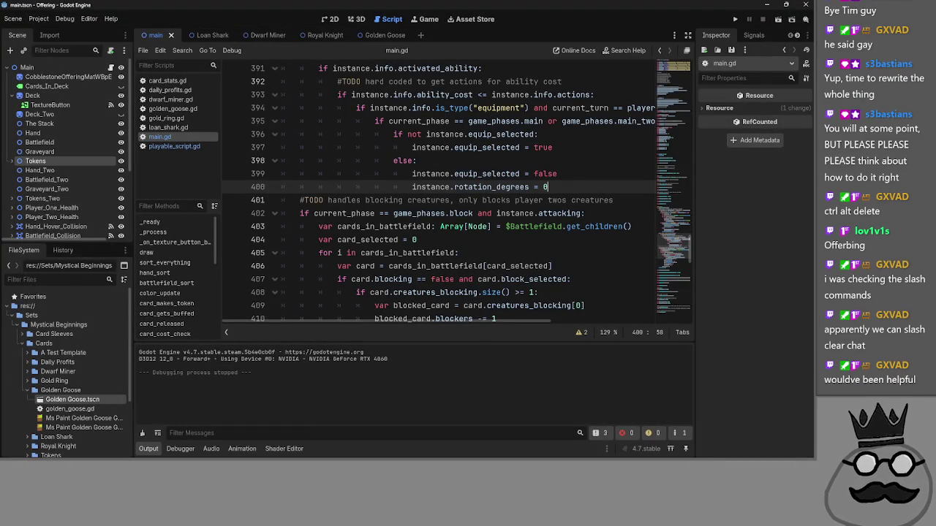
left_click(589, 180)
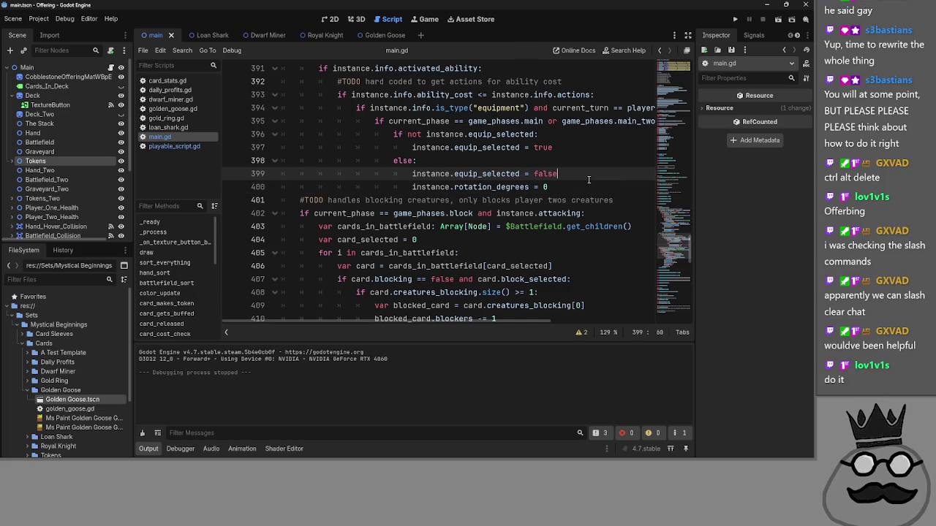
scroll(589, 180, "up", 8)
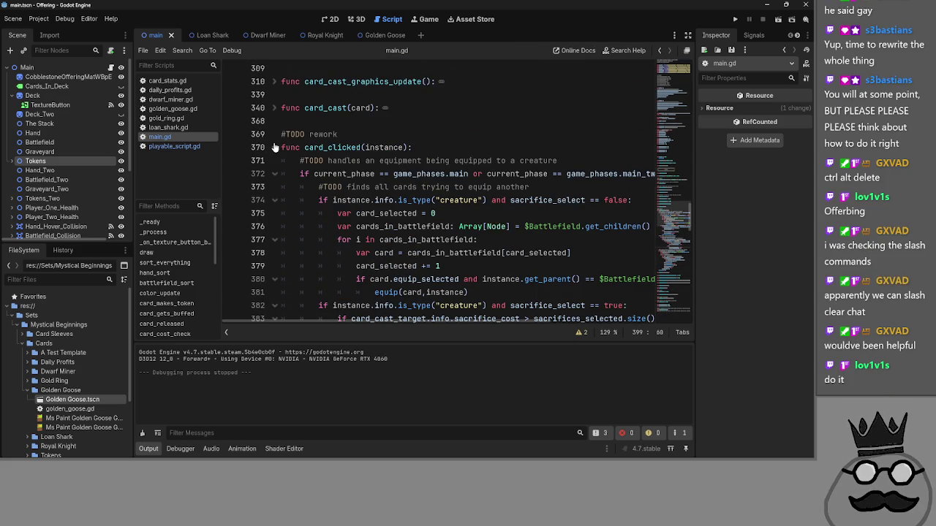
- Fold and unfold the card_clicked function to check where it ends
left_click(276, 148)
left_click(277, 148)
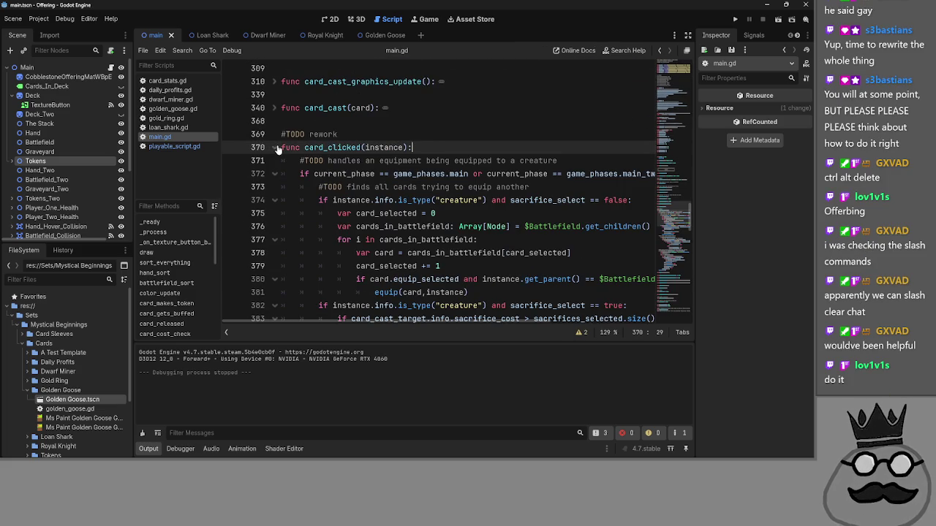
left_click(275, 147)
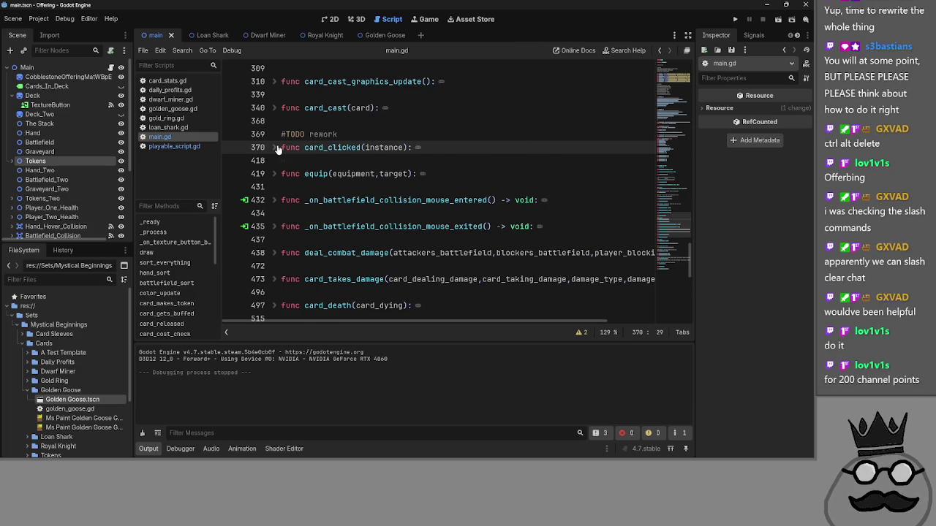
left_click(276, 148)
scroll(354, 196, "down", 10)
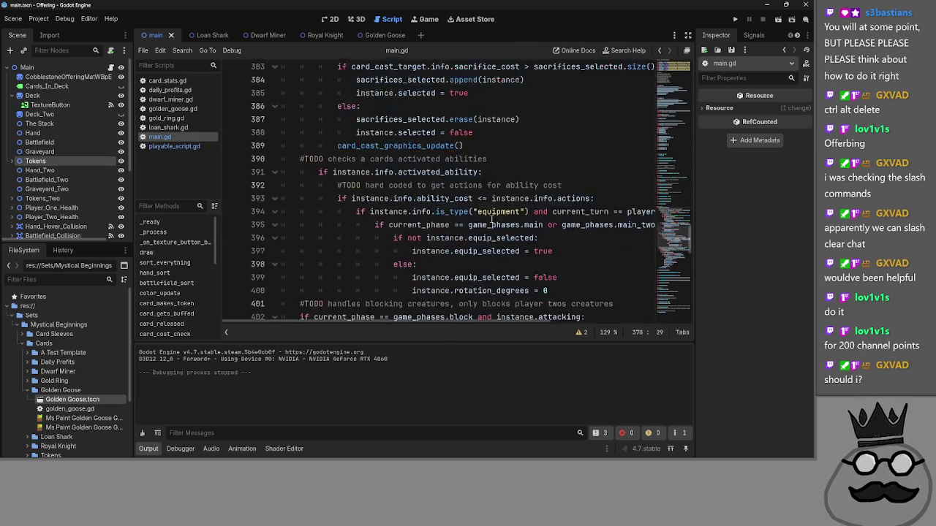
- Select the whole card_clicked(instance) function
mouse_move(448, 282)
left_mouse_down()
mouse_move(356, 212)
mouse_move(334, 159)
mouse_move(322, 201)
mouse_move(276, 187)
mouse_move(278, 227)
left_mouse_up()
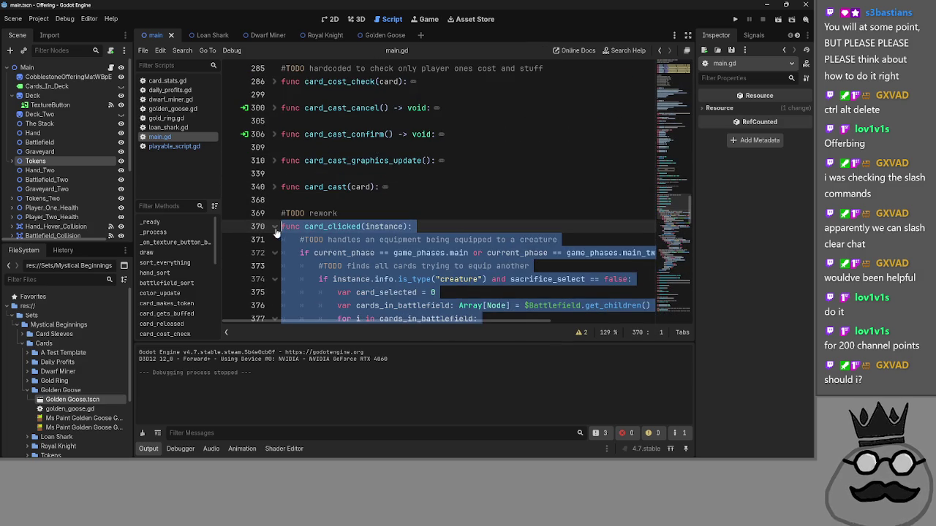
left_click(275, 227)
left_click(329, 239)
left_click(273, 226)
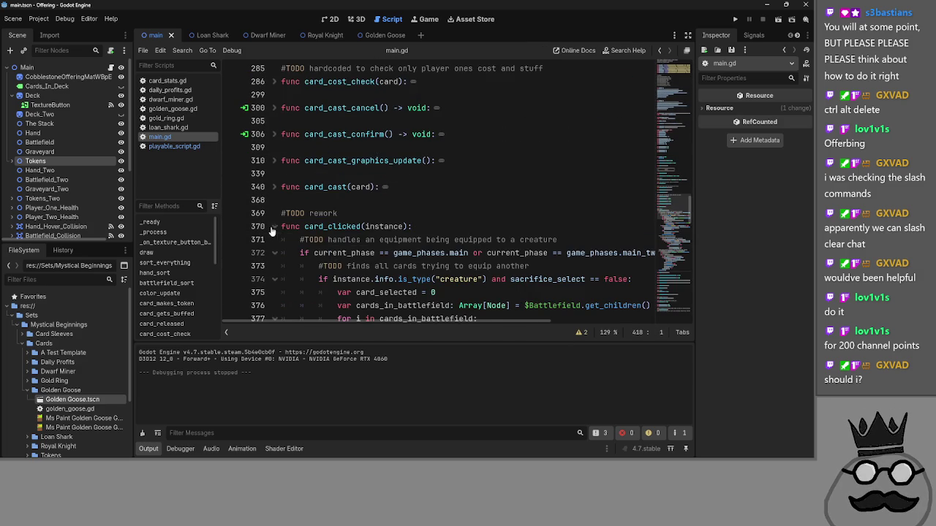
scroll(357, 221, "down", 15)
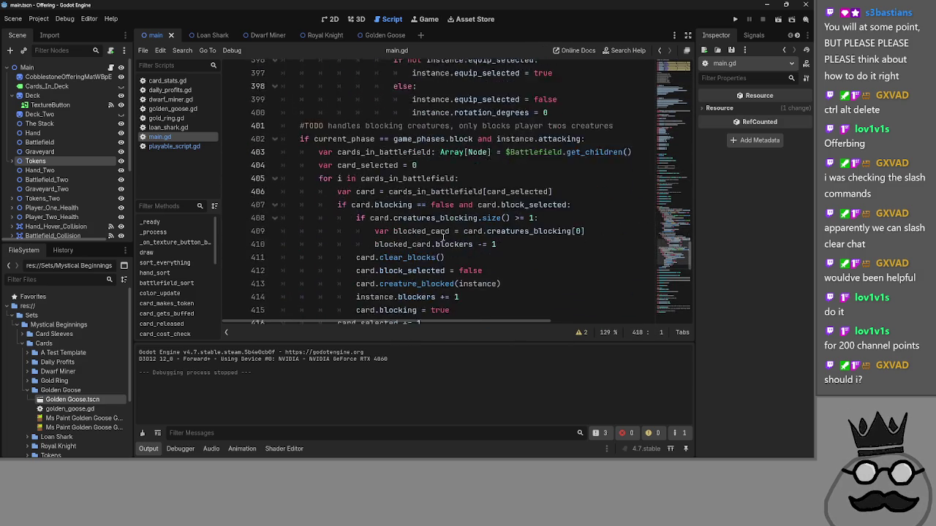
mouse_move(446, 250)
left_mouse_down()
mouse_move(359, 193)
mouse_move(284, 183)
mouse_move(278, 227)
left_mouse_up()
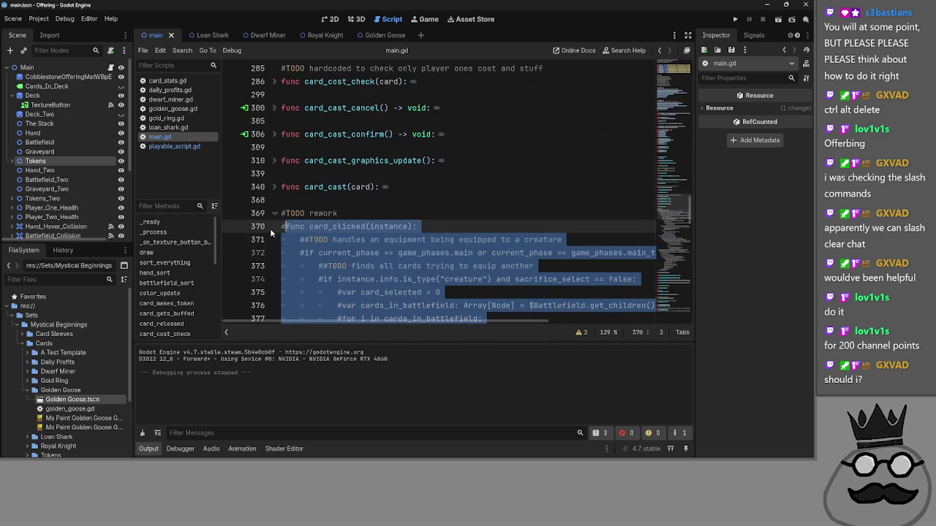
- Delete the card_clicked function, undo the deletion, and inspect the TODO comment on line 420
key("Delete")
key("ctrl+z")
key("ctrl+z")
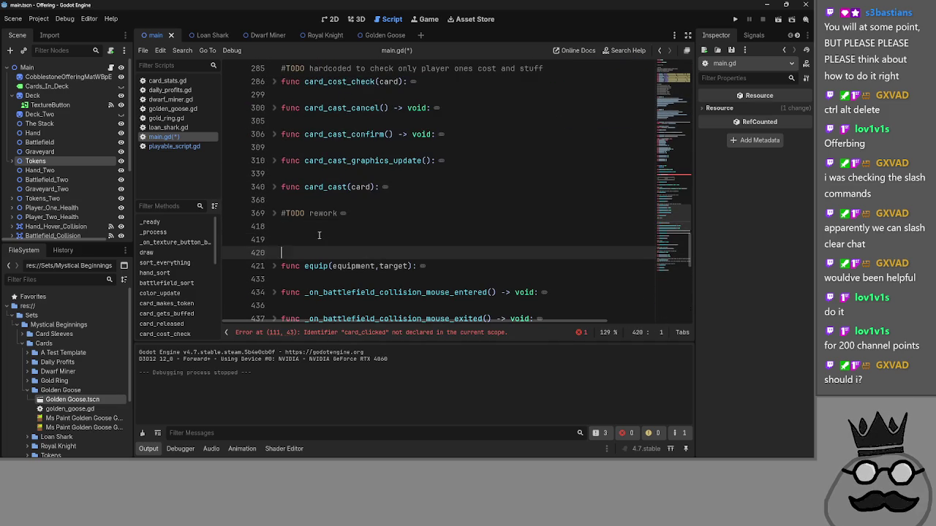
scroll(403, 239, "up", 9)
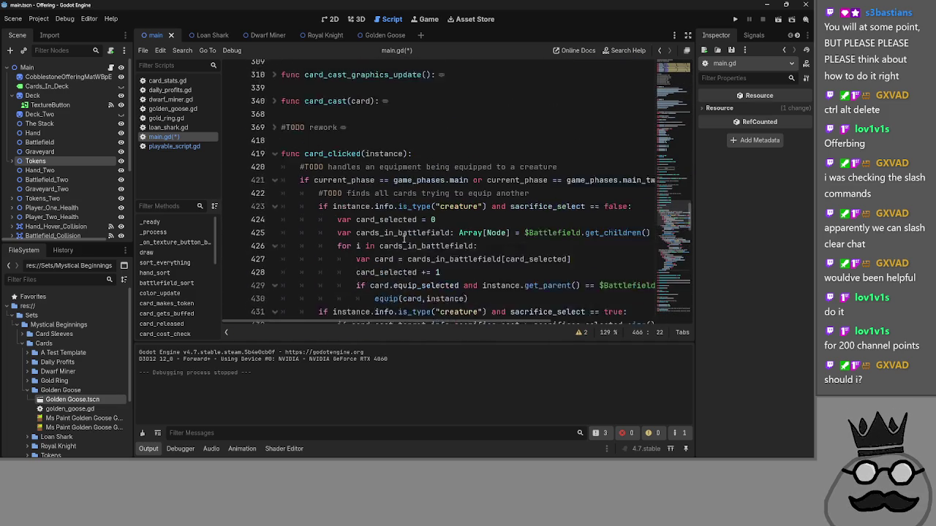
mouse_move(576, 220)
left_mouse_down()
mouse_move(329, 208)
mouse_move(311, 228)
mouse_move(293, 222)
left_mouse_up()
left_click(279, 232)
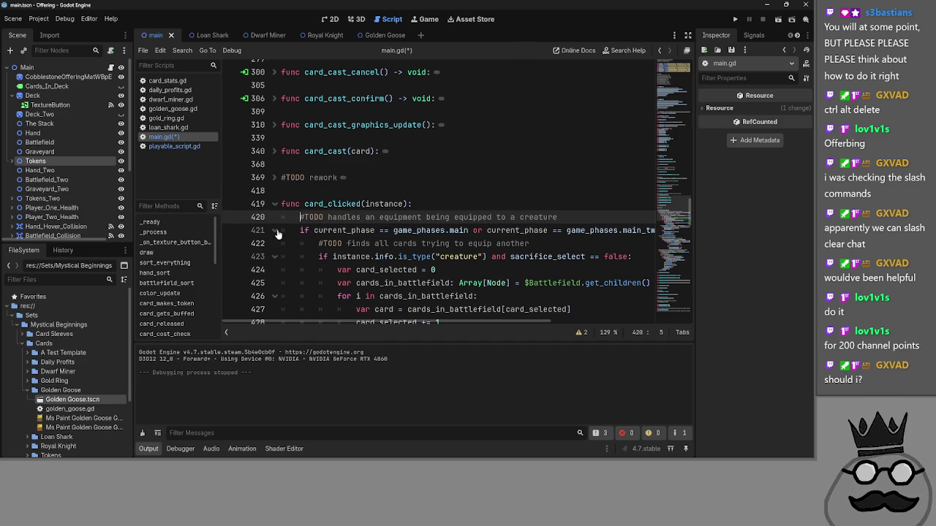
scroll(326, 224, "down", 2)
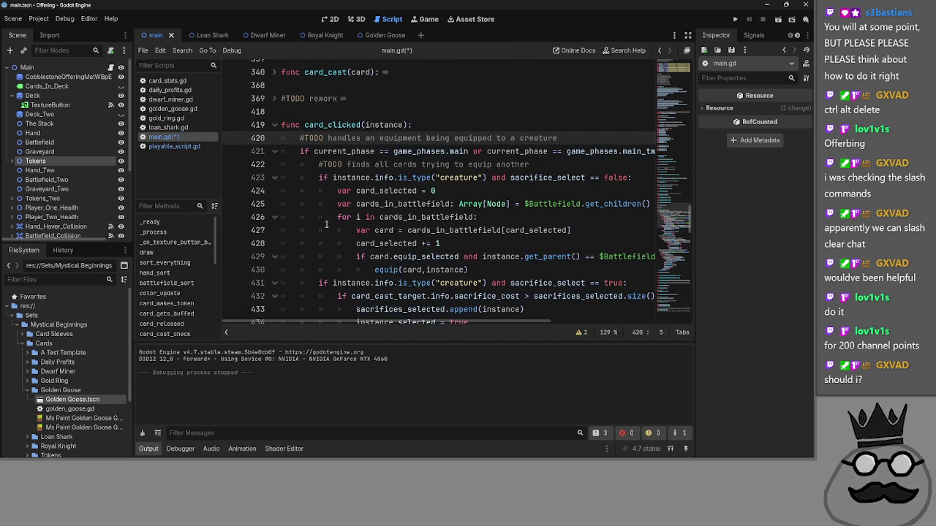
- Fold the block under line 421 and select lines 431–437 to review them
left_click(276, 153)
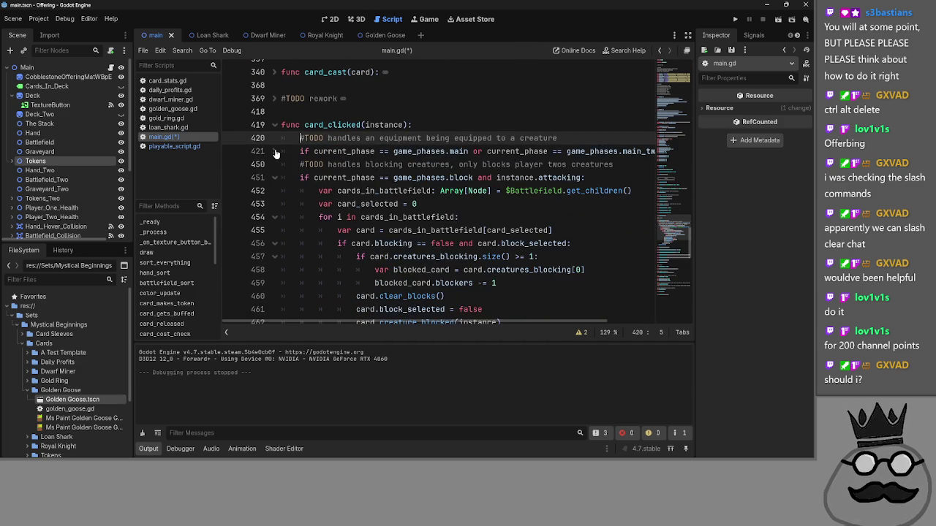
left_click(275, 153)
scroll(311, 184, "down", 2)
scroll(311, 184, "down", 1)
left_click(366, 217)
left_click_drag(473, 243, 318, 165)
left_click(318, 164)
scroll(414, 229, "up", 3)
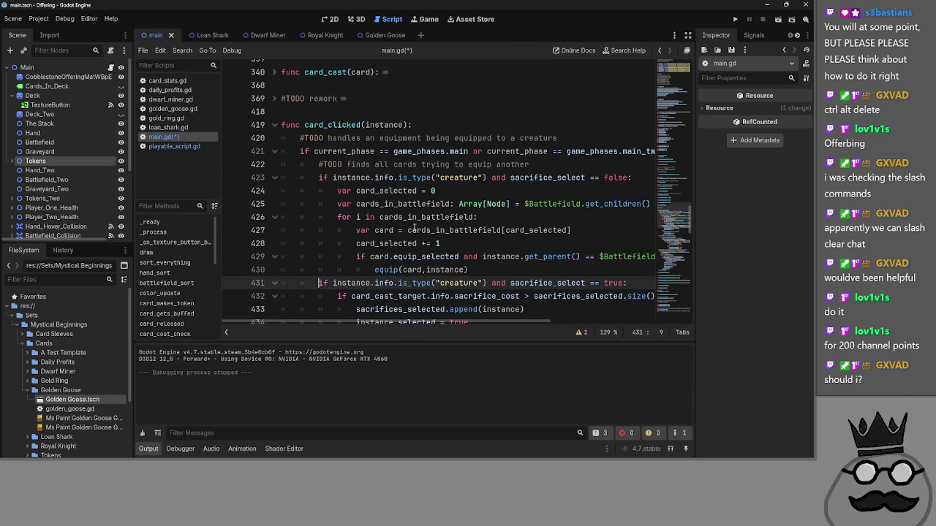
- Fold the line 421 block again and select game_phases on that line
scroll(380, 210, "down", 1)
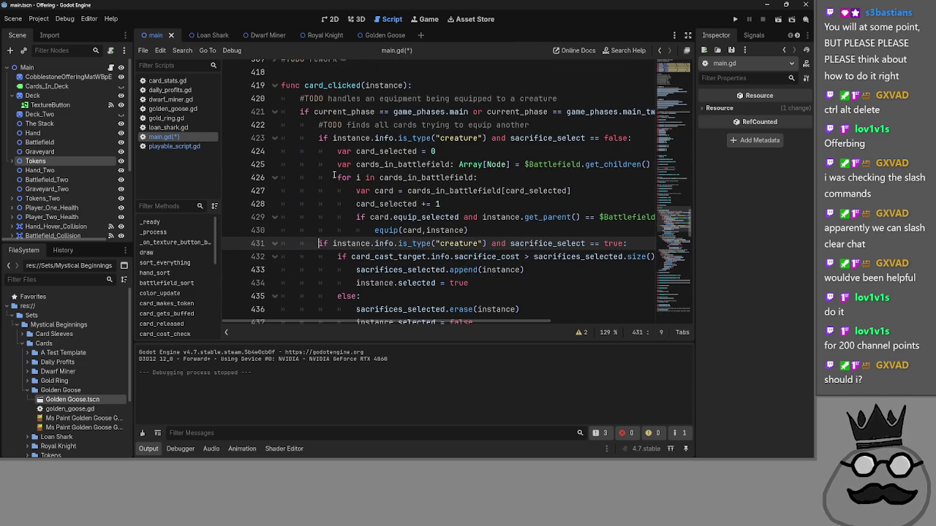
left_click(274, 112)
left_click(274, 114)
left_click(274, 113)
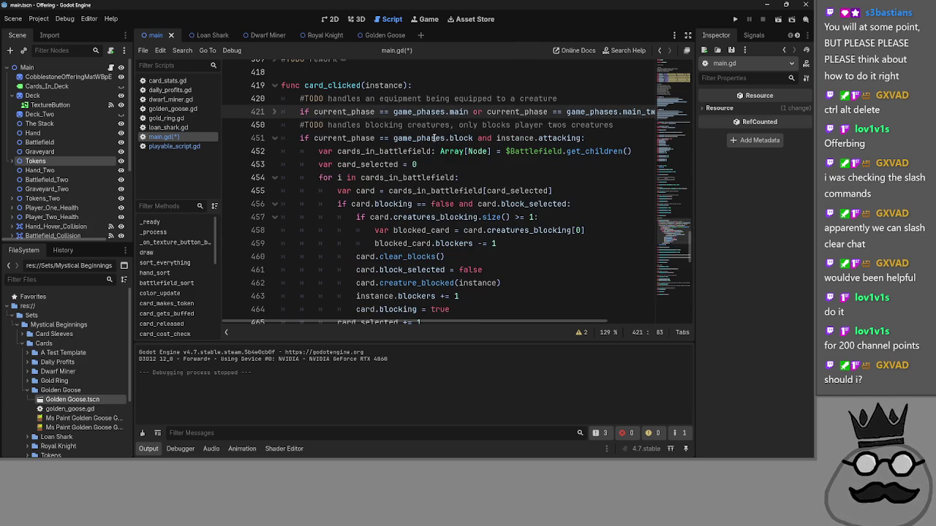
double_click(423, 111)
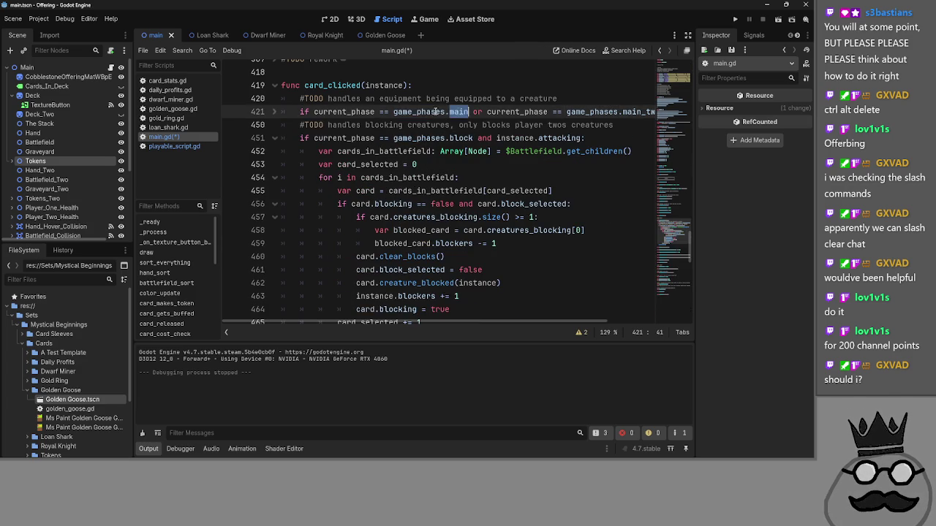
scroll(497, 137, "down", 3)
scroll(311, 149, "up", 3)
left_click(273, 114)
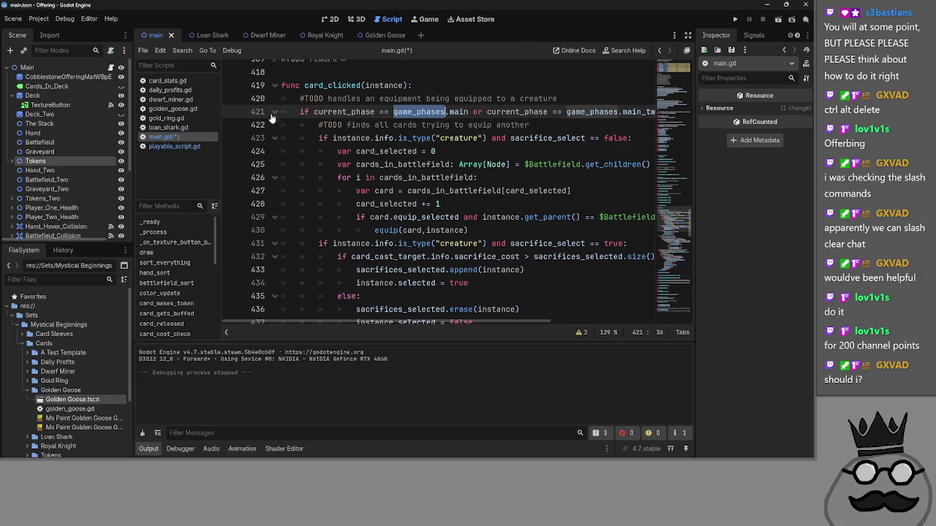
left_click(271, 111)
- Add blank lines below the card_clicked header and rename the instance parameter to card
left_click(468, 86)
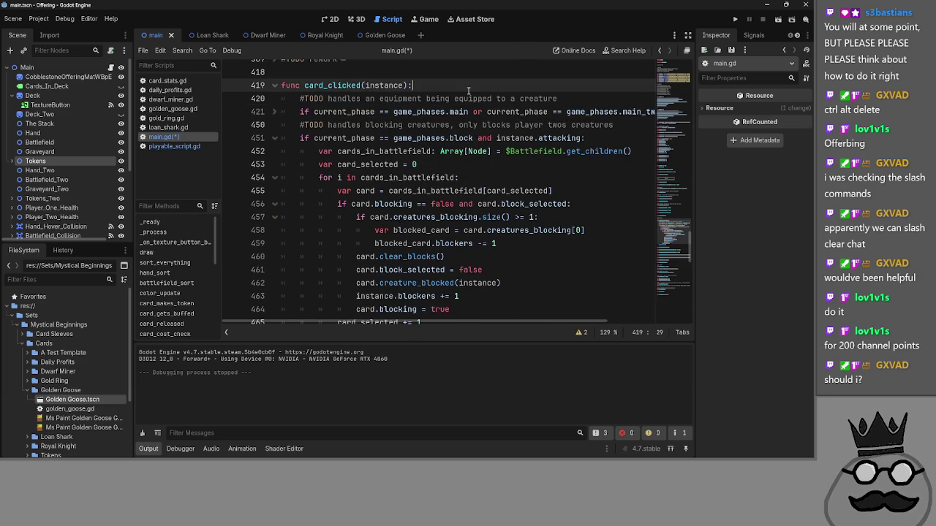
key("Return")
key("Return")
key("Return")
left_click(377, 85)
type("card")
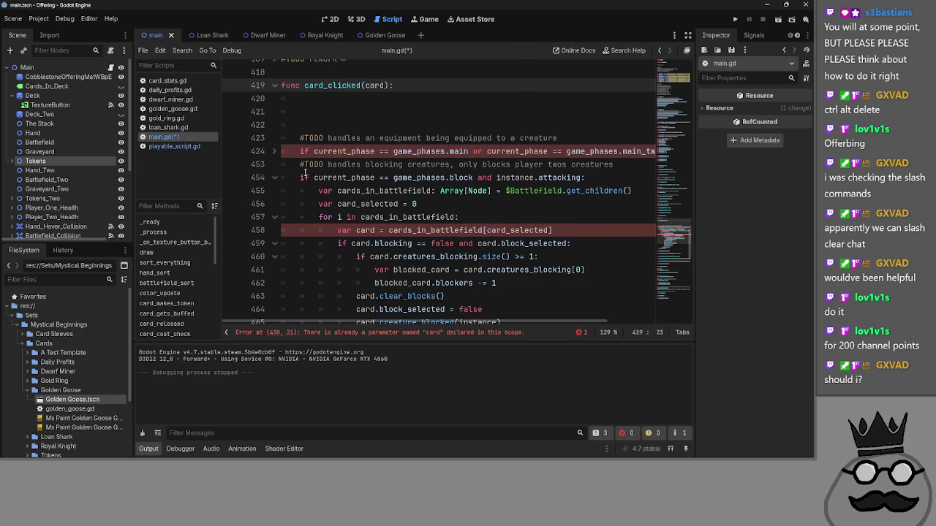
- Review the condition on line 424, then put the caret on empty line 420
left_click(275, 152)
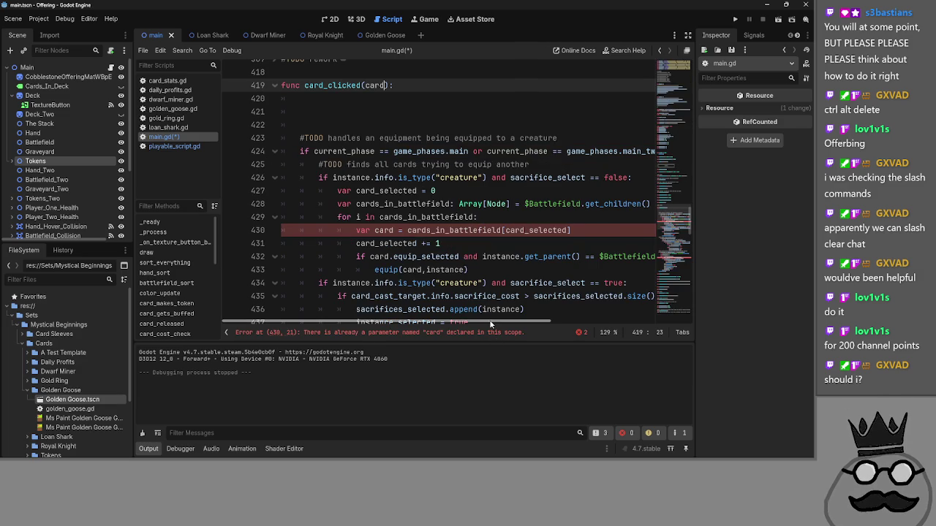
scroll(371, 235, "up", 3)
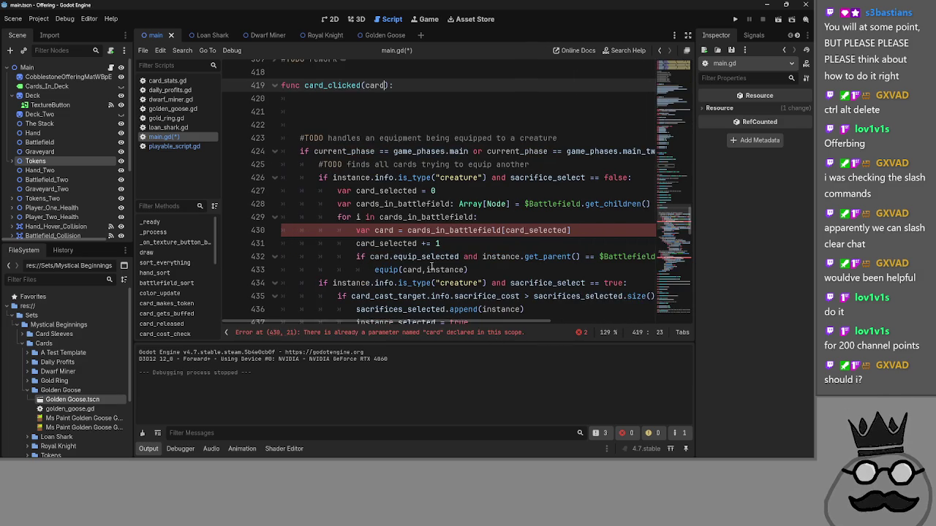
left_click_drag(301, 189, 483, 190)
left_click(482, 190)
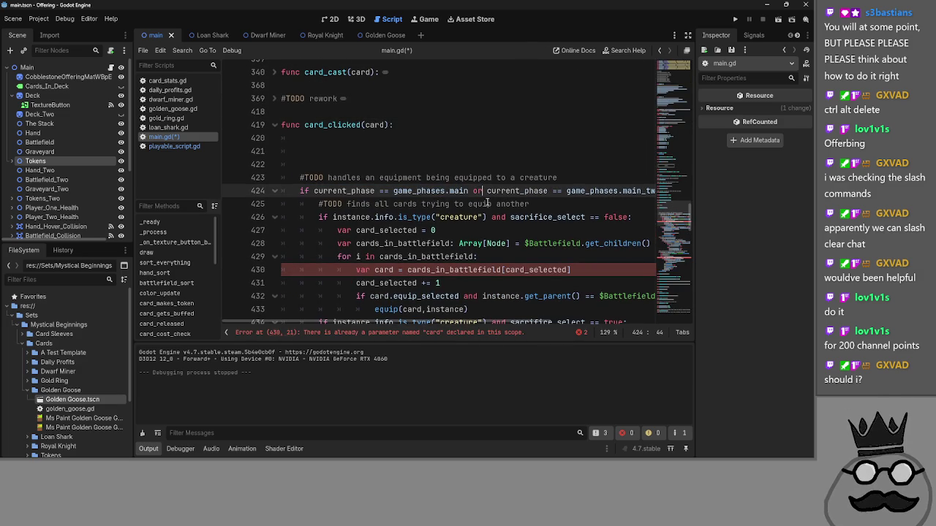
scroll(503, 323, "right", 2)
left_click(407, 190)
scroll(398, 320, "left", 2)
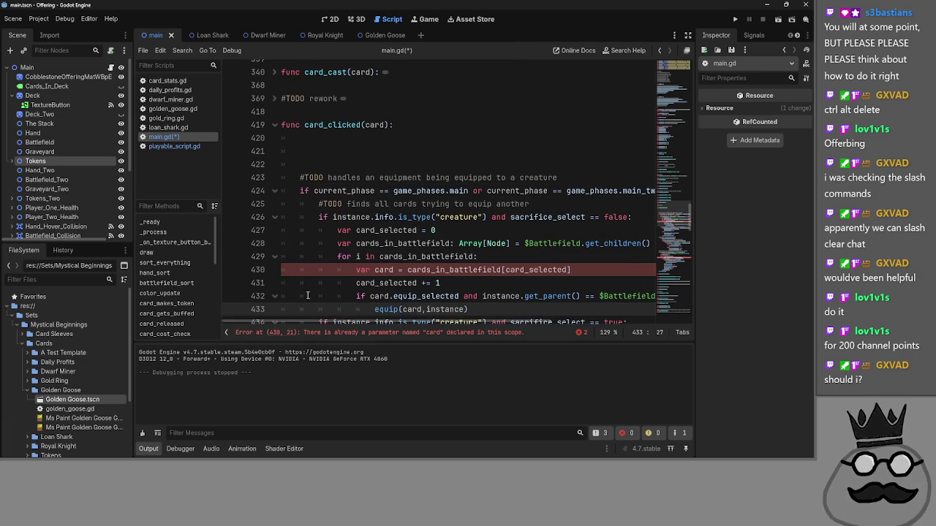
left_click(332, 139)
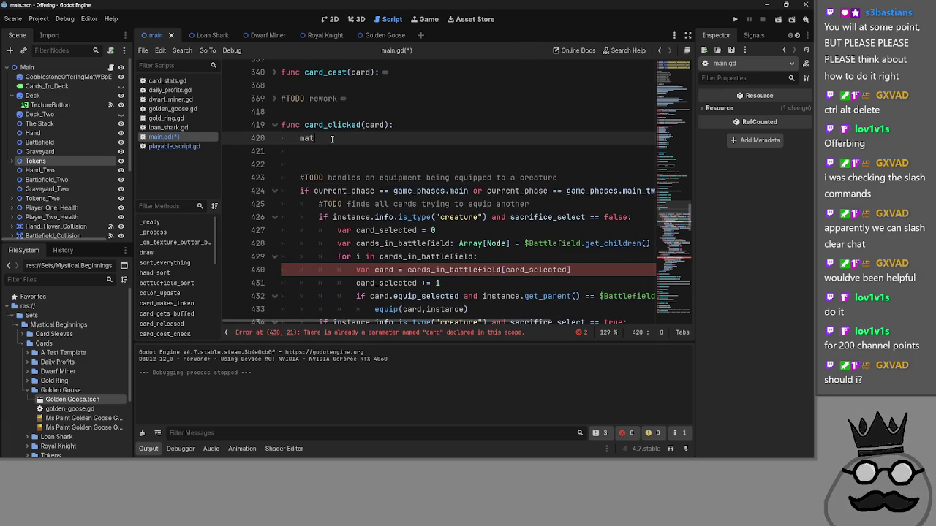
- Write 'match current_phase:' at the start of card_clicked, fixing typos
type("ch cuttre")
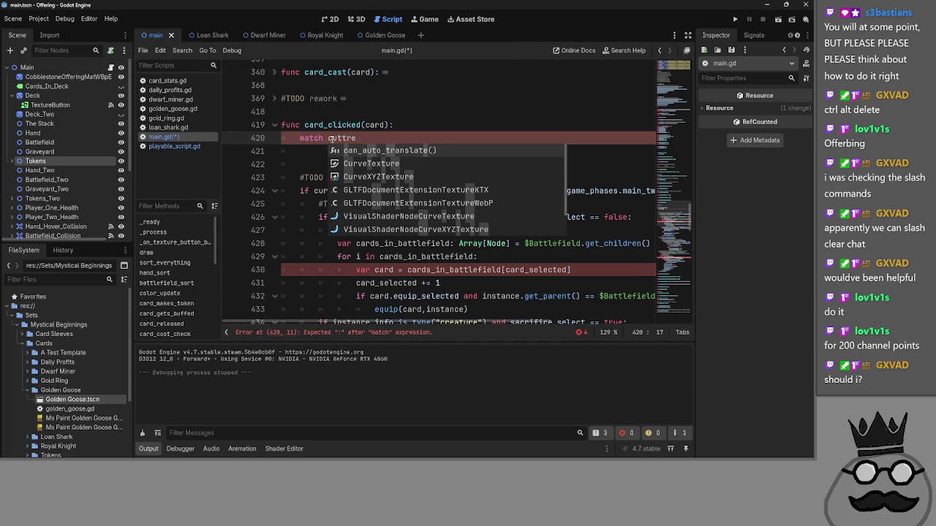
key("BackSpace")
key("BackSpace")
key("BackSpace")
key("BackSpace")
type("rr")
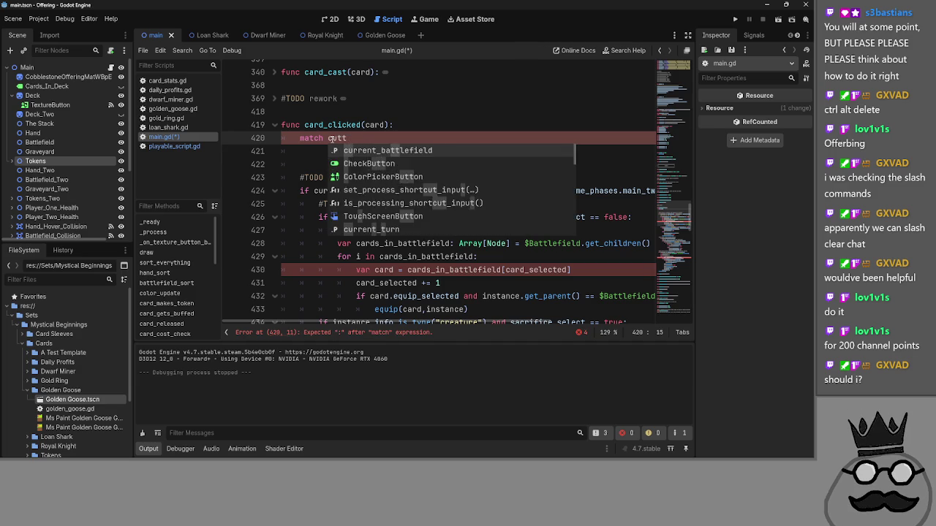
type("ent_po")
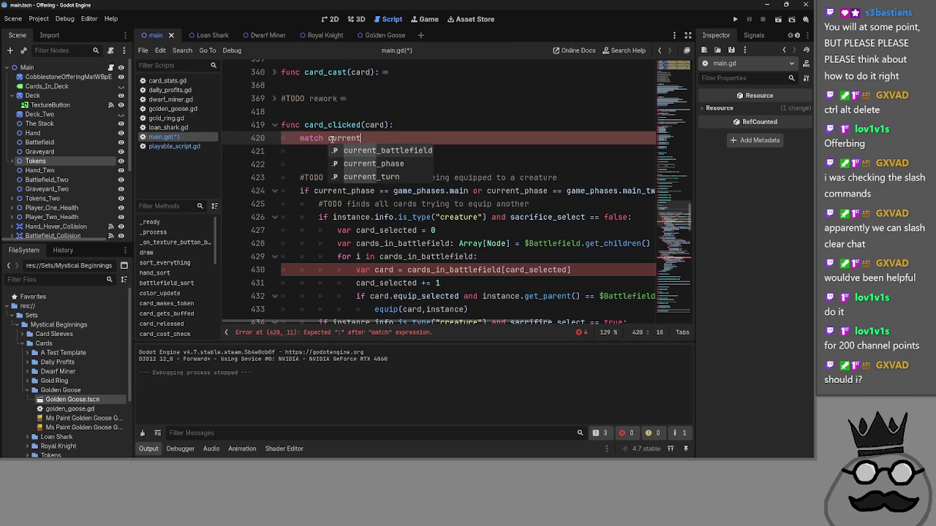
key("BackSpace")
type("hase:")
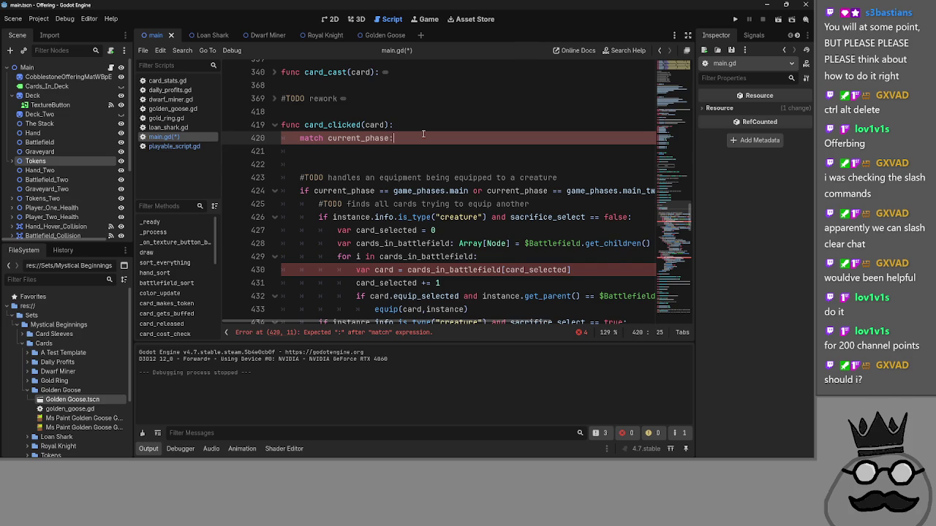
key("Return")
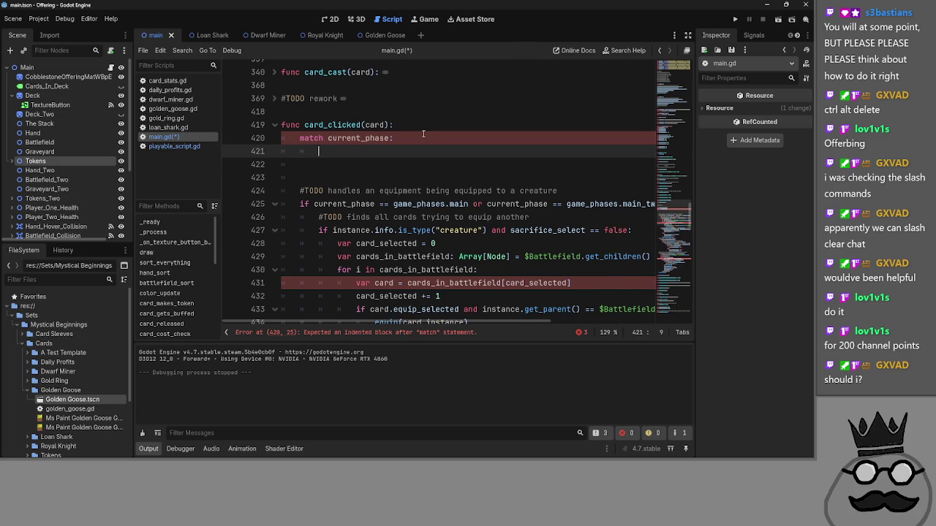
- Add a 'game_phases.main or game_phases.main_two:' branch containing pass
type("gam")
type("e")
key("Return")
type(".main")
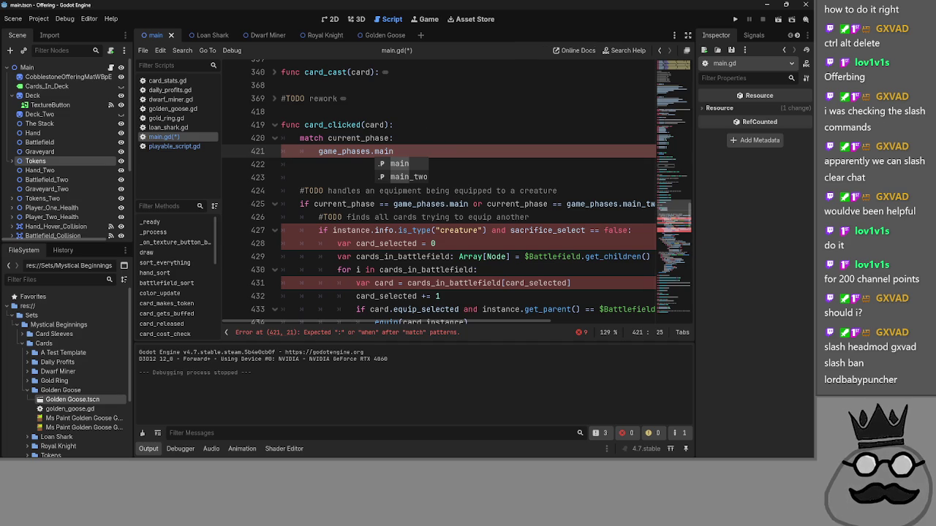
left_click(466, 150)
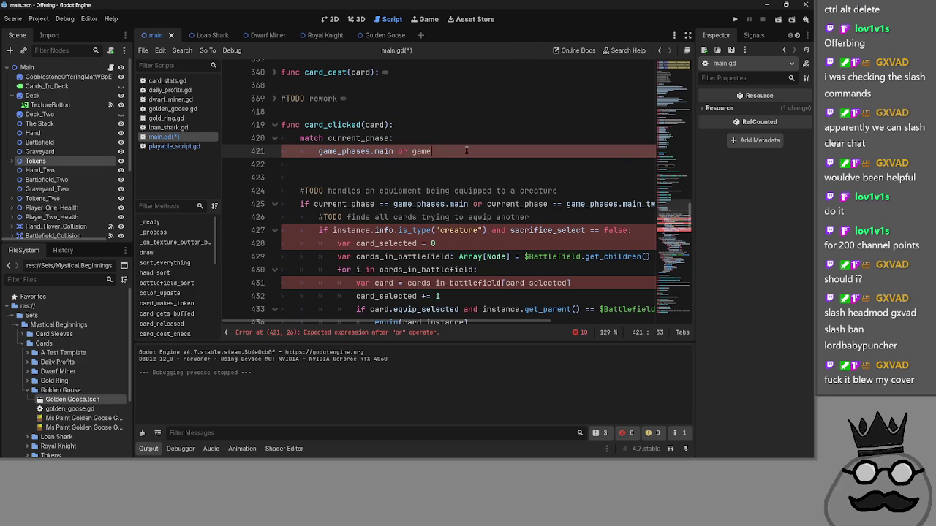
type("game_phases.")
type("main_two")
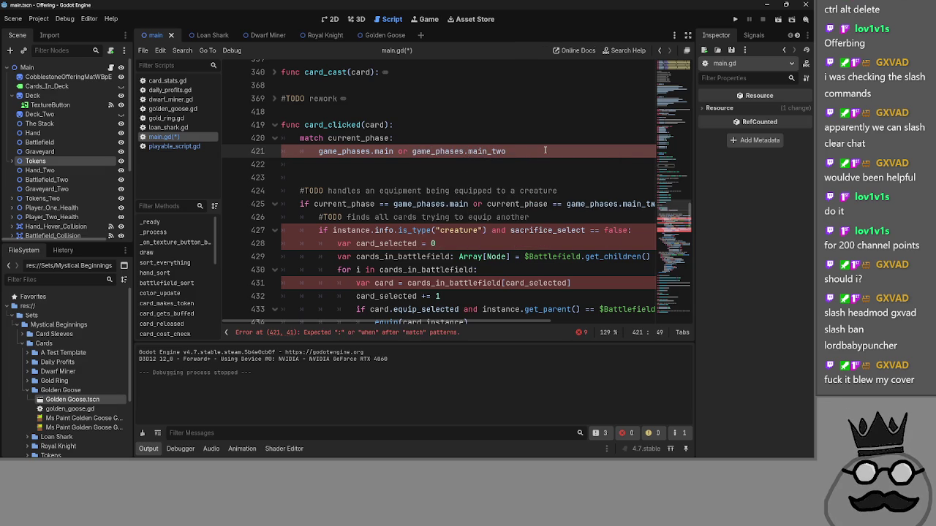
type(":")
key("Return")
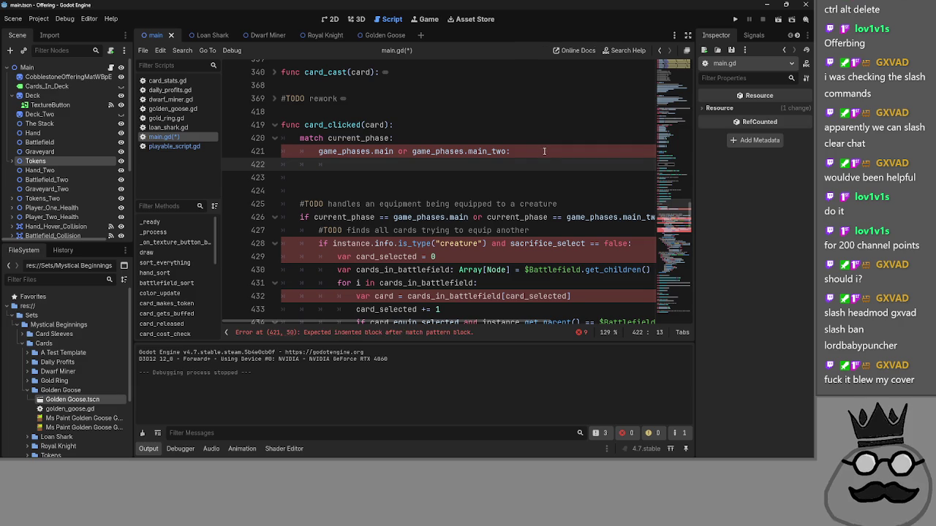
type("pass")
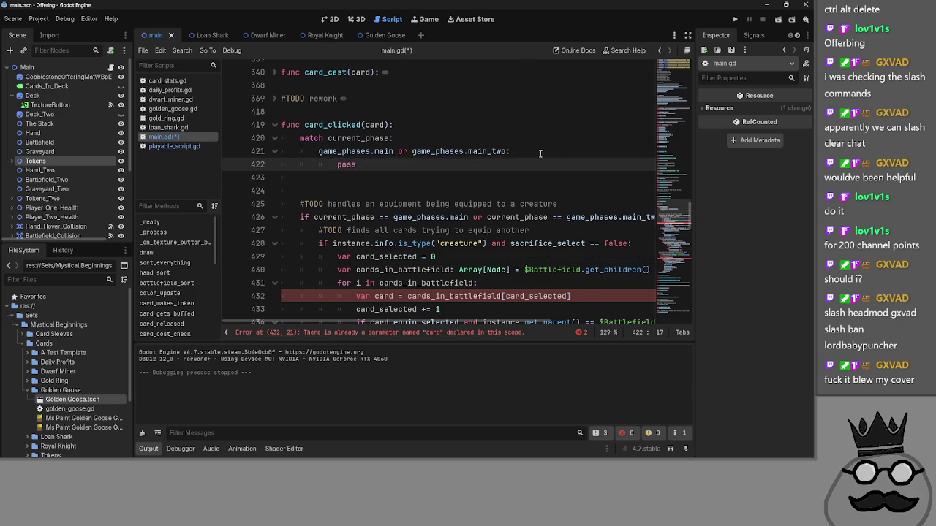
- Fix the branch line's indentation after comparing with the Passbutton function's match
left_click(540, 157)
scroll(503, 276, "down", 10)
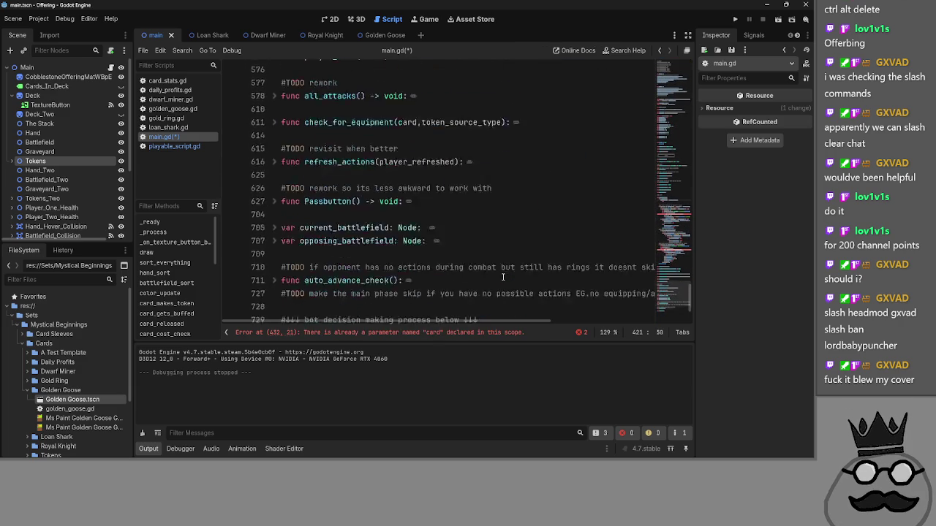
scroll(269, 179, "up", 1)
left_click(272, 190)
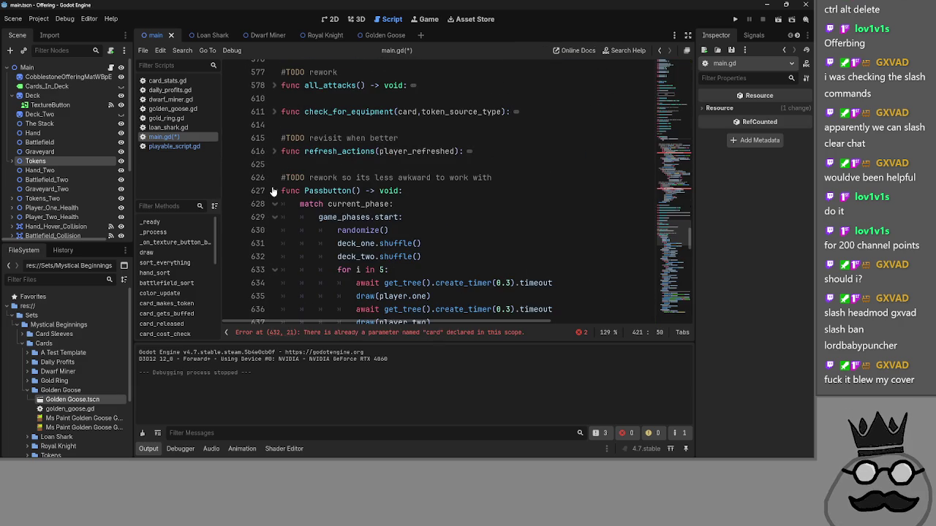
scroll(385, 212, "up", 10)
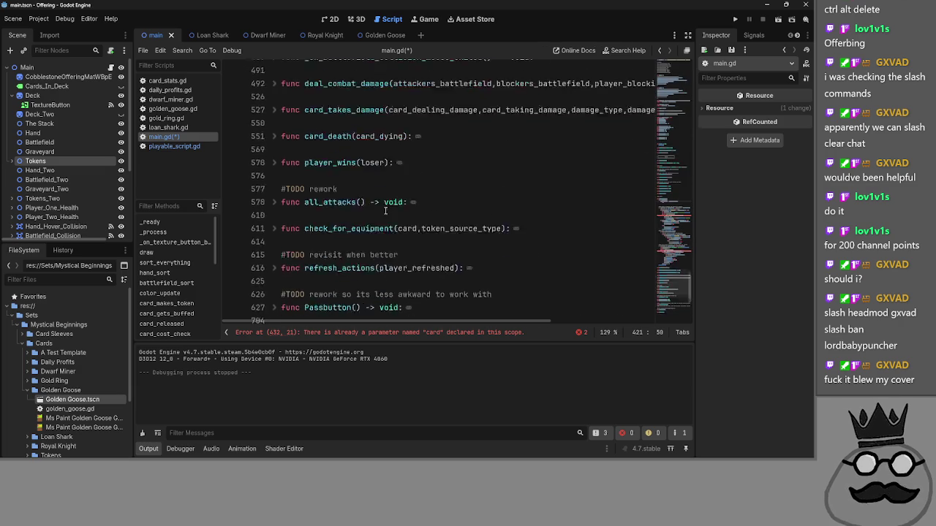
scroll(385, 212, "up", 12)
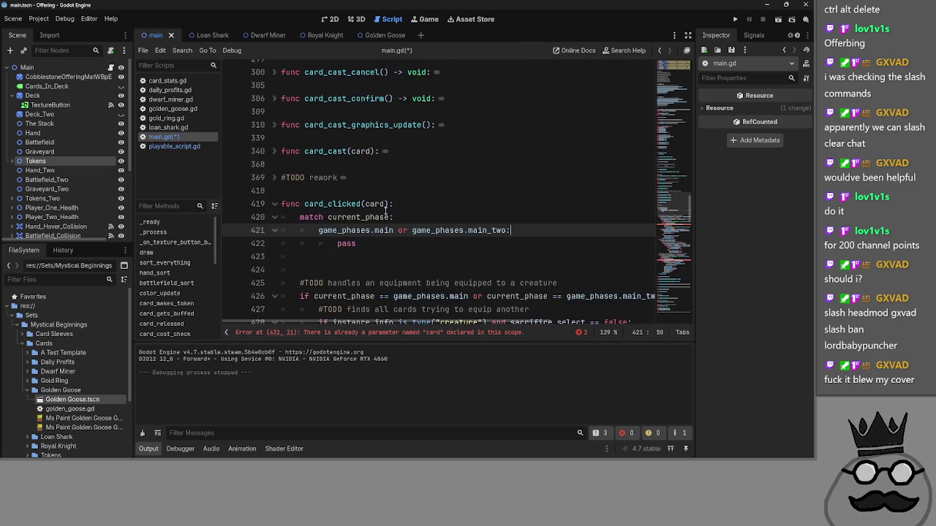
left_click(310, 191)
key("BackSpace")
key("BackSpace")
left_click(333, 205)
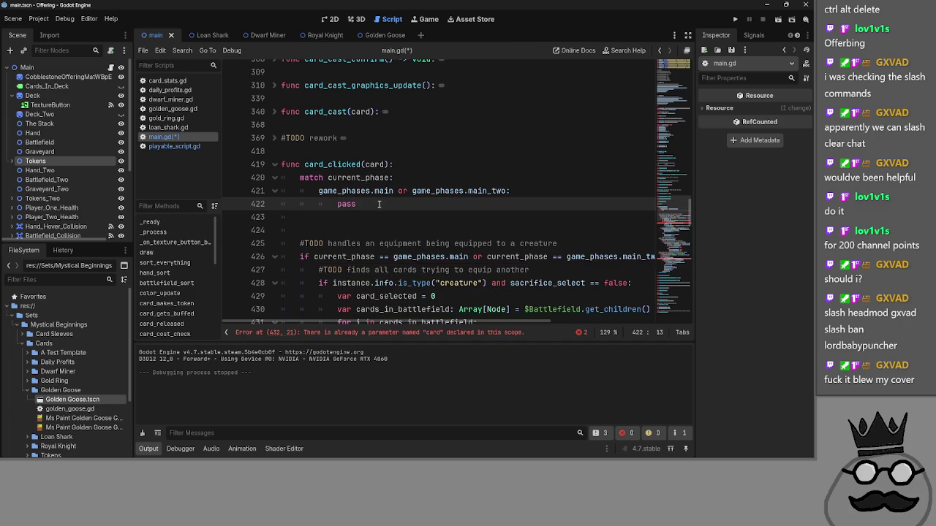
- Select the old current_phase check line below the new match
scroll(376, 209, "down", 6)
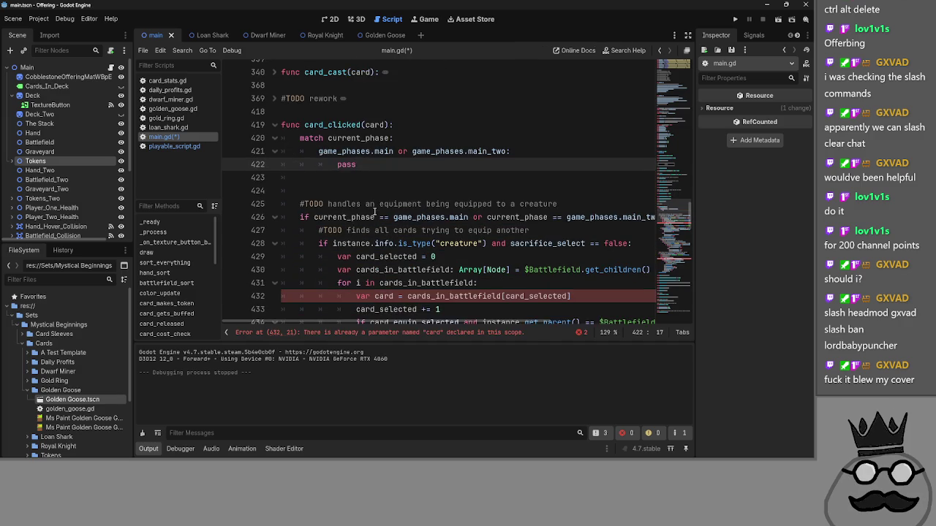
scroll(361, 147, "up", 5)
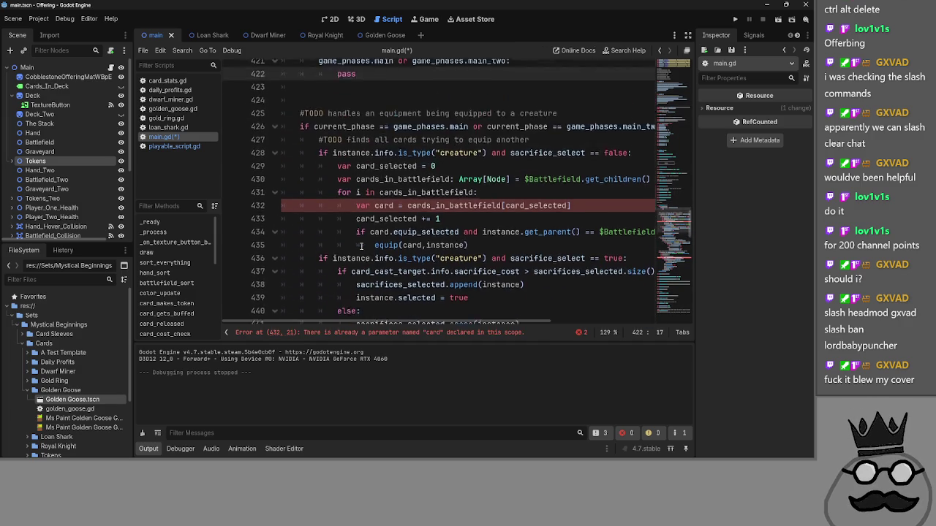
scroll(361, 248, "up", 2)
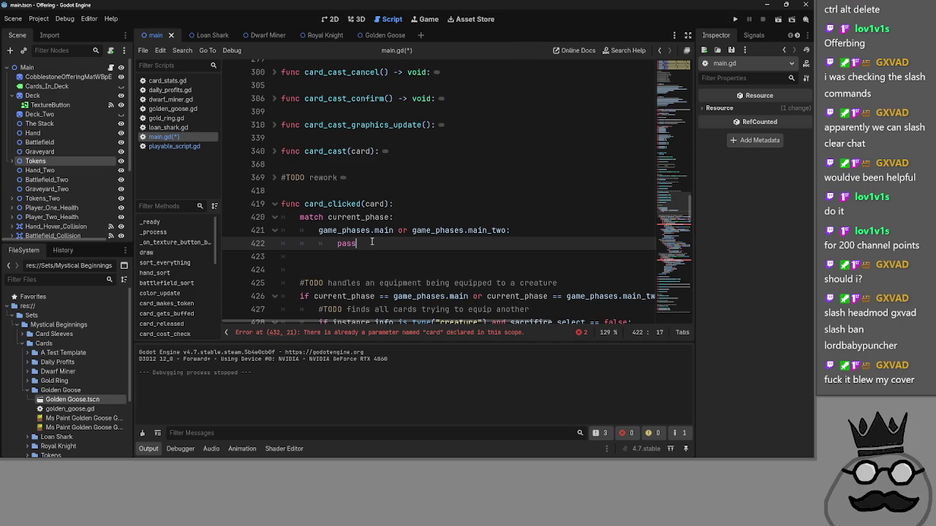
left_click(335, 244)
scroll(335, 244, "down", 2)
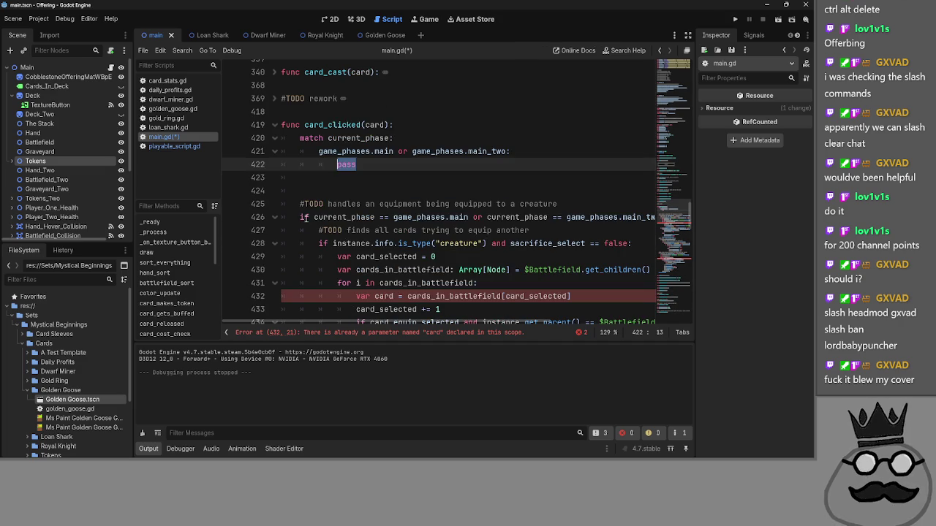
left_click(307, 217)
left_click_drag(307, 217, 658, 217)
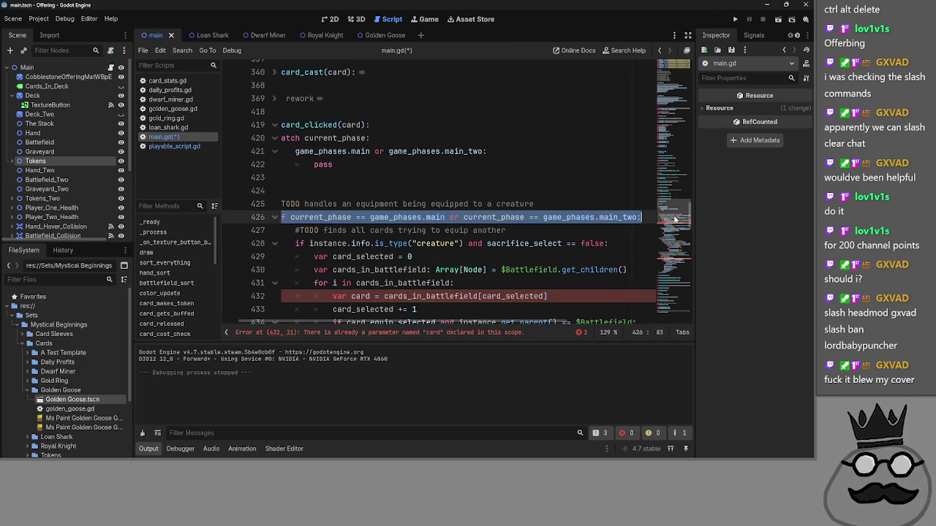
- Delete the old current_phase check and review the equip condition on line 428
key("BackSpace")
scroll(328, 285, "left", 1)
left_click_drag(372, 162, 339, 163)
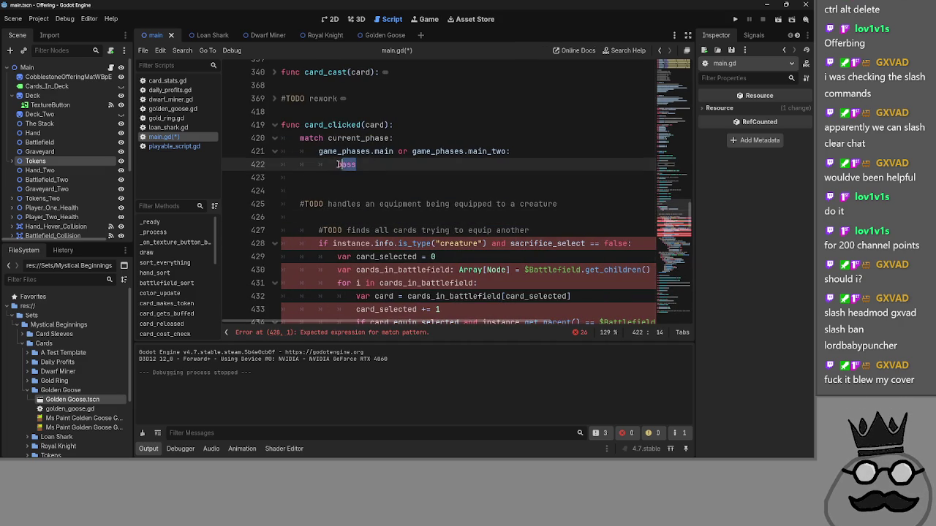
left_click(318, 243)
left_click_drag(442, 243, 630, 245)
left_click(642, 246)
left_click_drag(414, 239, 332, 244)
- Inspect the sacrifice_select checks on lines 436 and 428
scroll(426, 229, "down", 4)
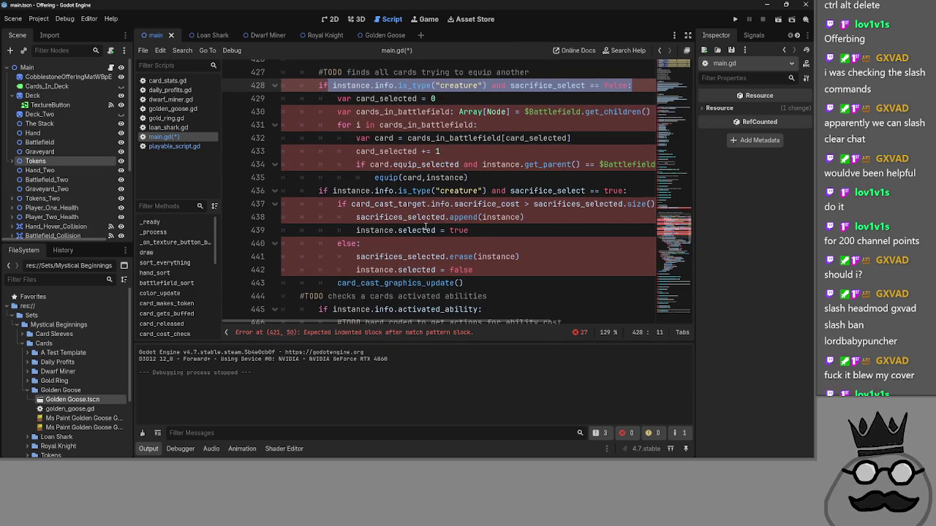
scroll(425, 229, "up", 1)
scroll(425, 227, "down", 1)
scroll(425, 227, "up", 1)
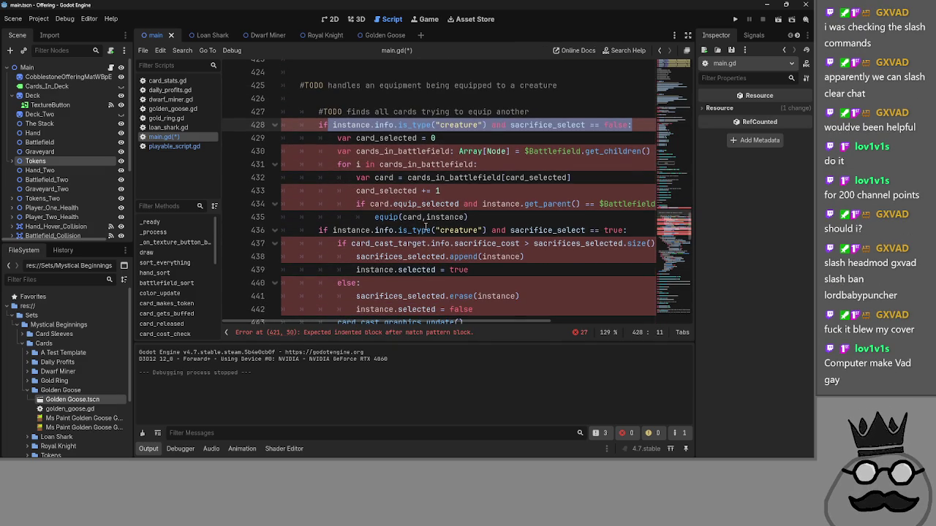
left_click(366, 230)
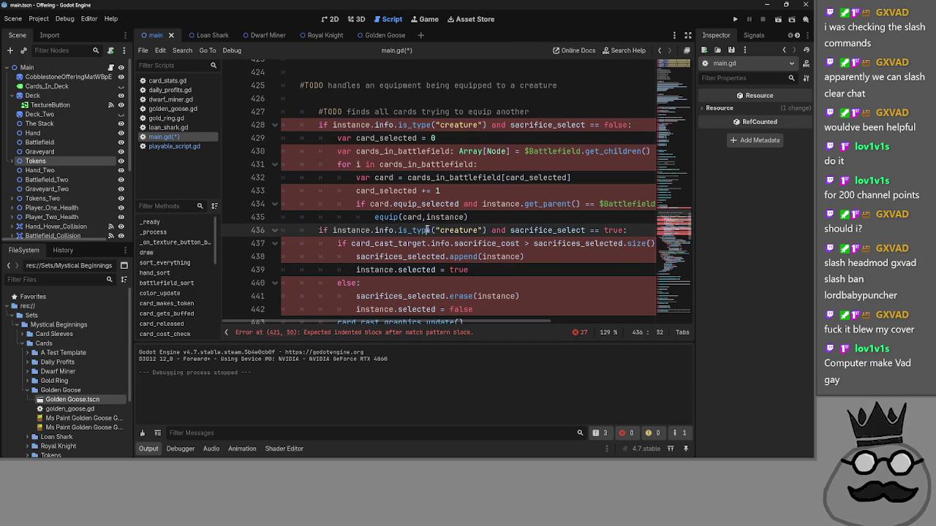
left_click_drag(510, 230, 586, 230)
left_click(319, 230)
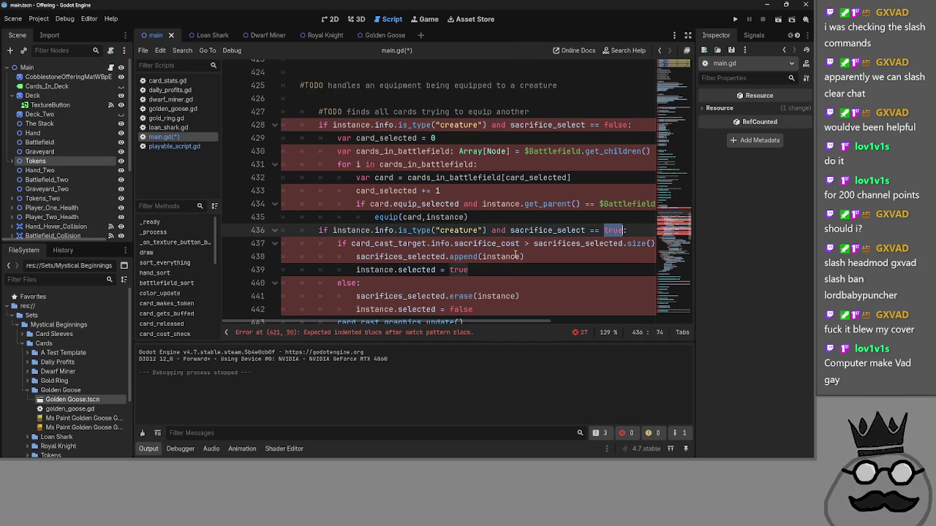
left_click_drag(320, 230, 468, 270)
left_click(468, 270)
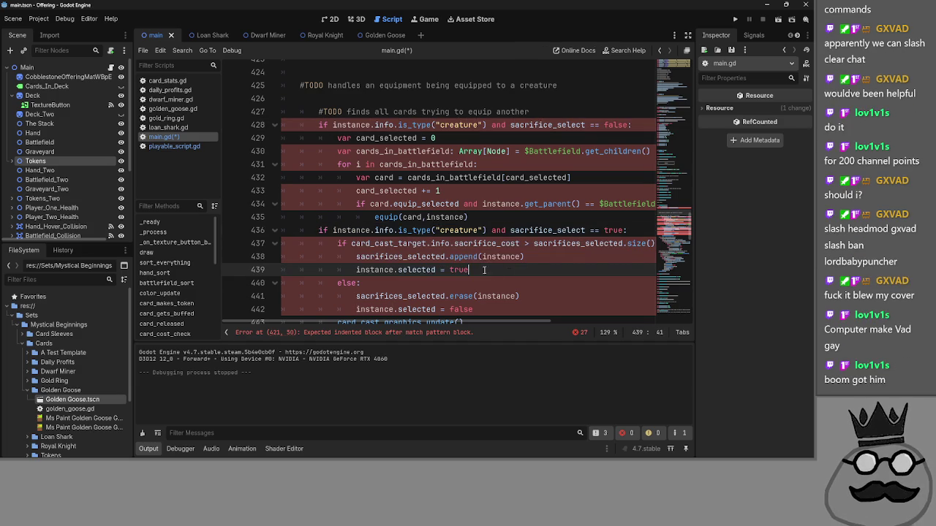
double_click(540, 230)
scroll(540, 230, "up", 2)
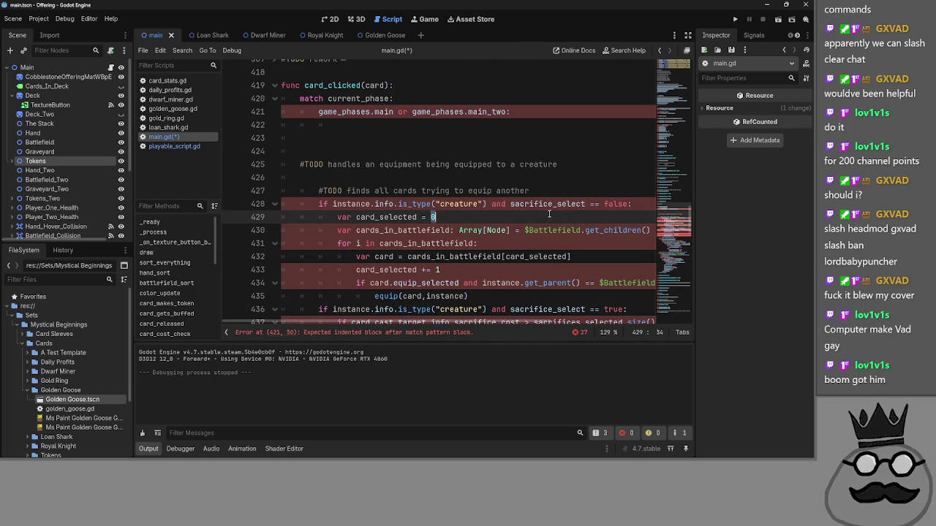
double_click(550, 204)
left_click(511, 130)
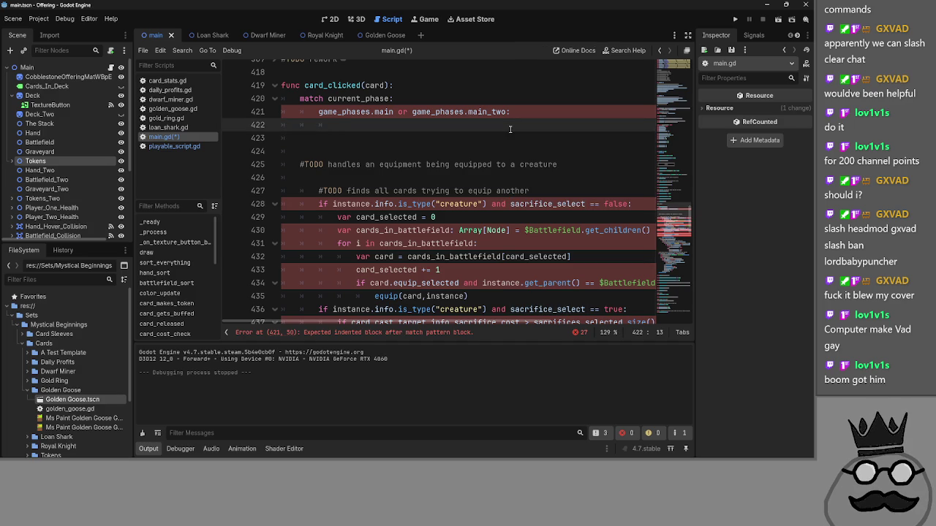
- Check the match current_phase line and select the creature condition on line 428
scroll(510, 130, "down", 1)
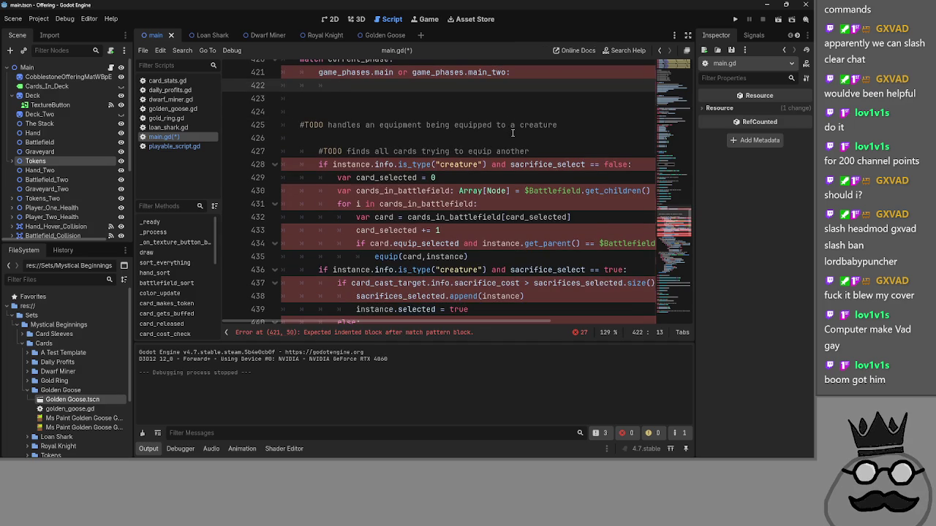
scroll(512, 132, "up", 1)
left_click(375, 111)
double_click(376, 98)
left_click(375, 115)
left_click(415, 96)
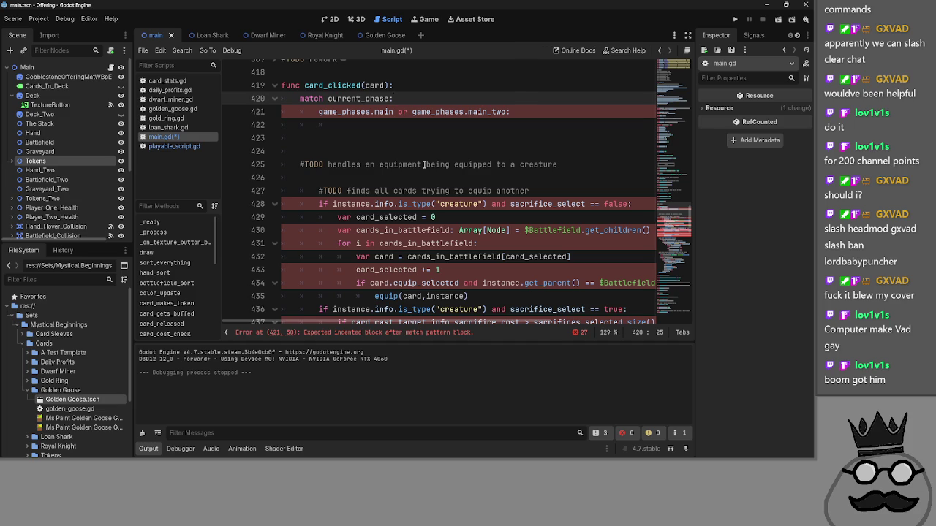
scroll(424, 164, "down", 1)
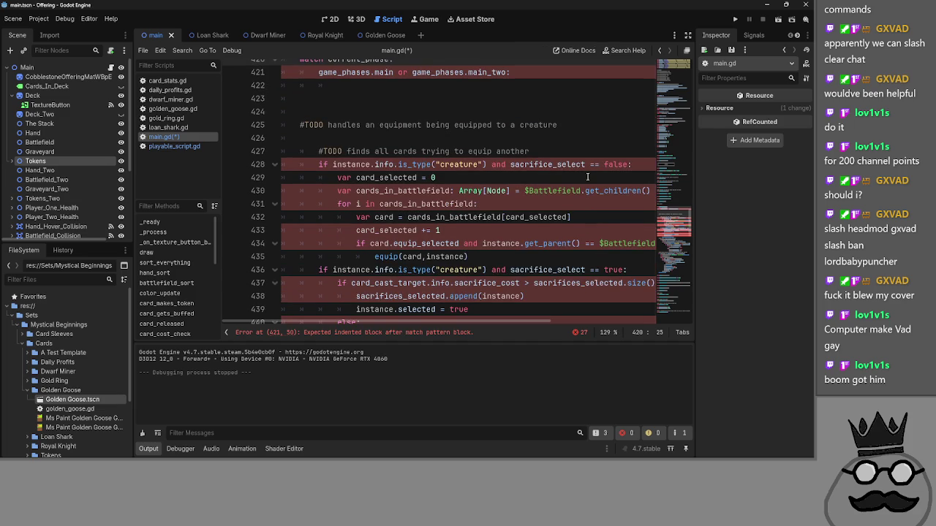
scroll(585, 176, "down", 1)
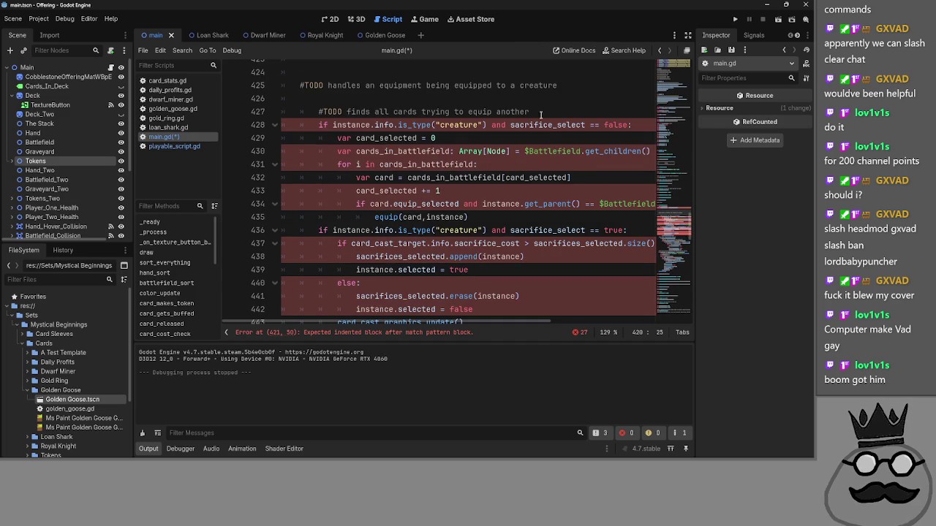
left_click_drag(322, 125, 632, 125)
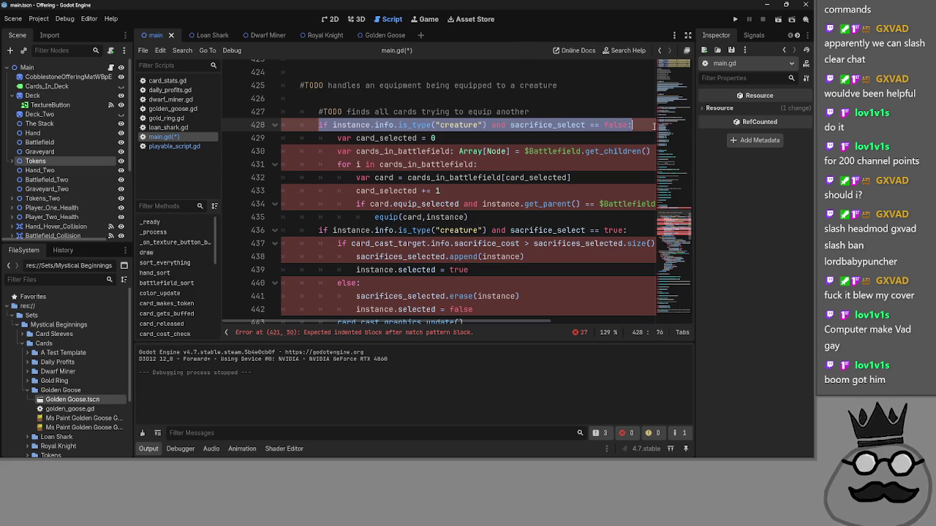
scroll(362, 132, "down", 3)
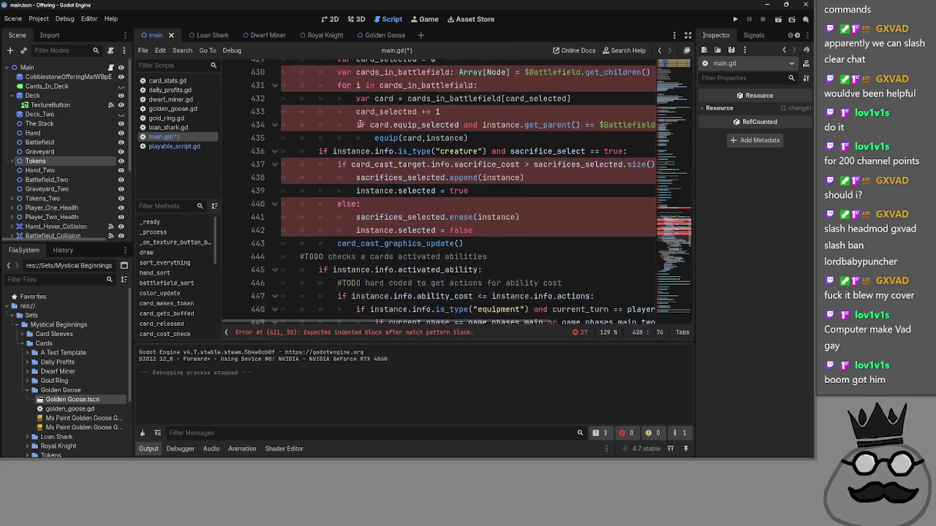
scroll(370, 172, "up", 1)
scroll(371, 173, "up", 2)
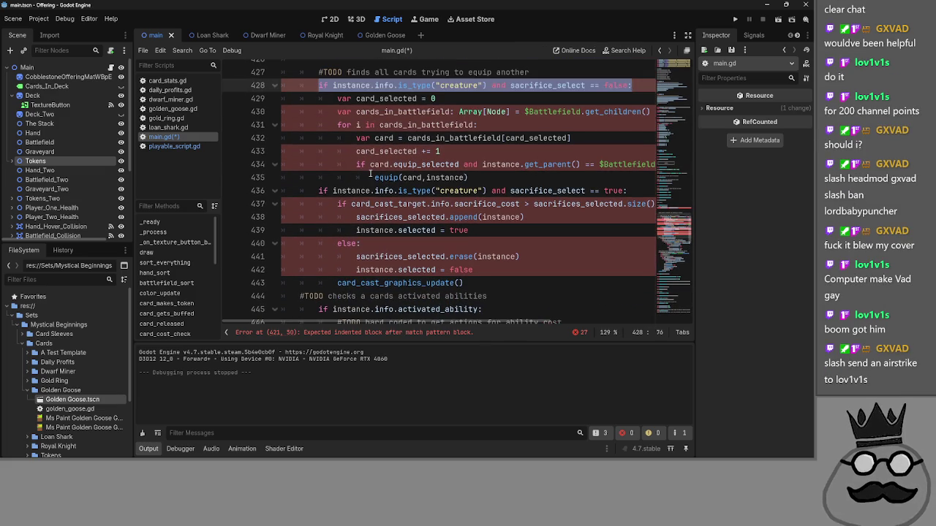
- Delete ' == true' on line 436, leaving 'and sacrifice_select:'
double_click(614, 231)
double_click(548, 231)
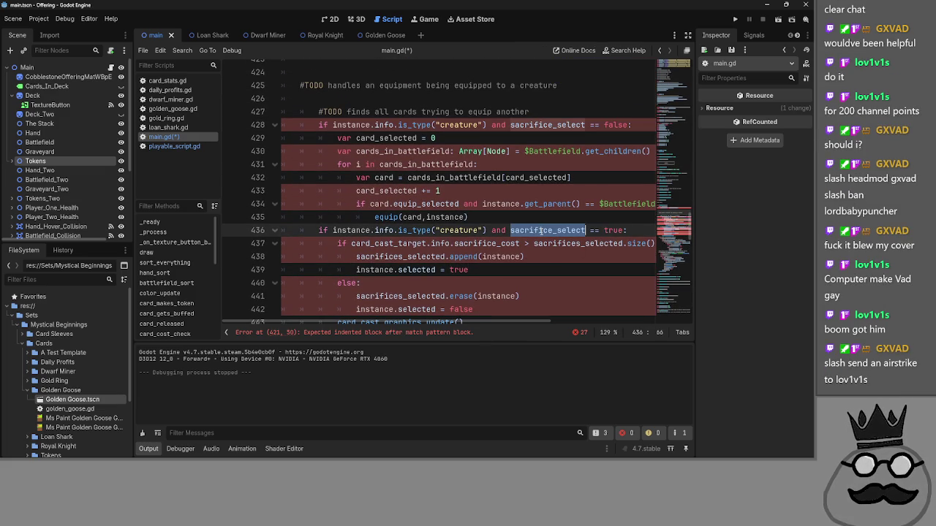
double_click(585, 230)
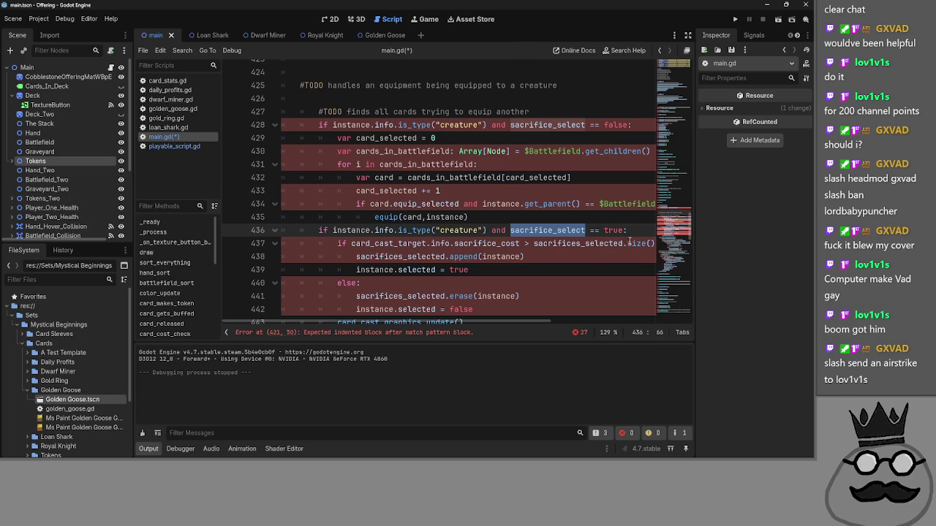
left_click(573, 137)
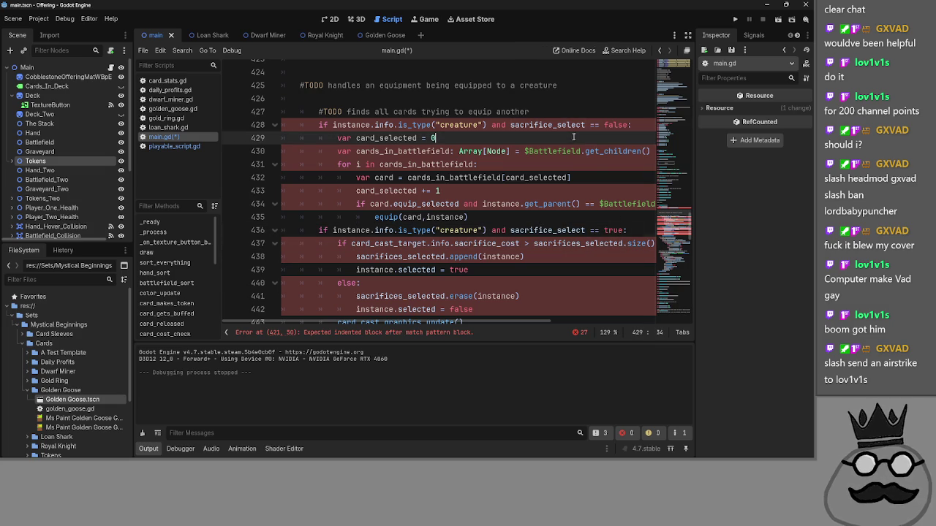
left_click(621, 230)
left_click_drag(620, 230, 589, 230)
key("BackSpace")
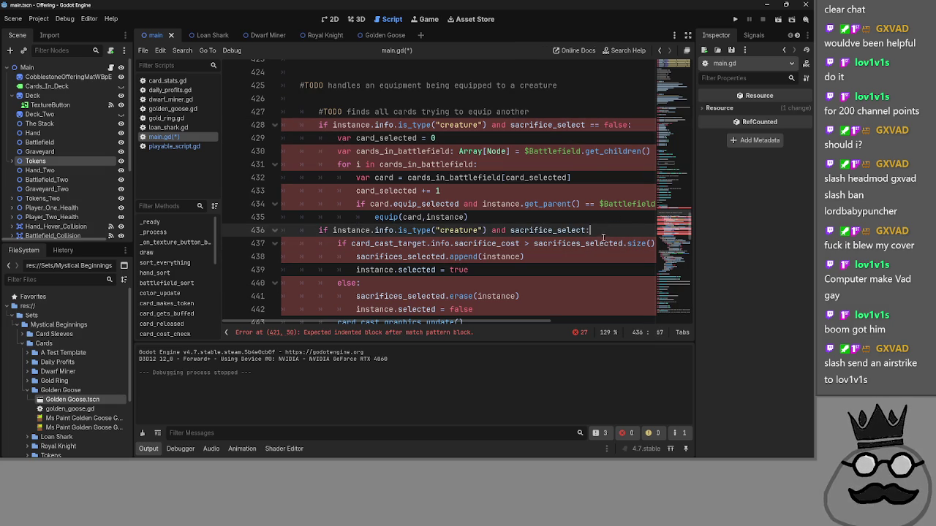
key("Up")
scroll(502, 256, "down", 1)
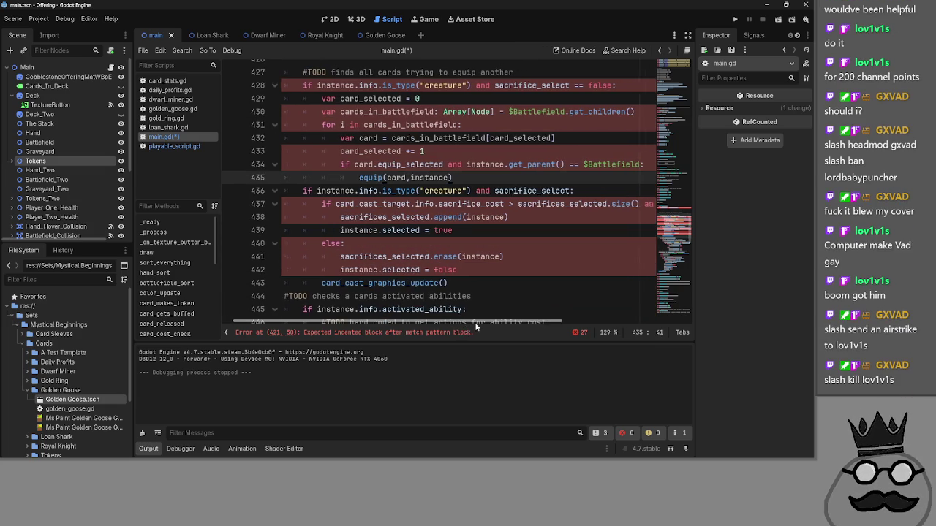
scroll(486, 328, "right", 5)
scroll(394, 324, "left", 5)
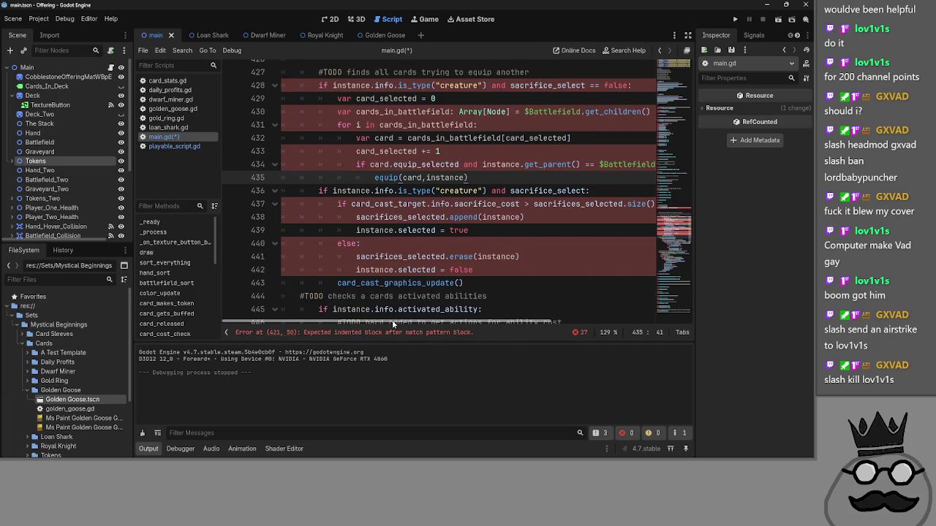
scroll(444, 291, "up", 4)
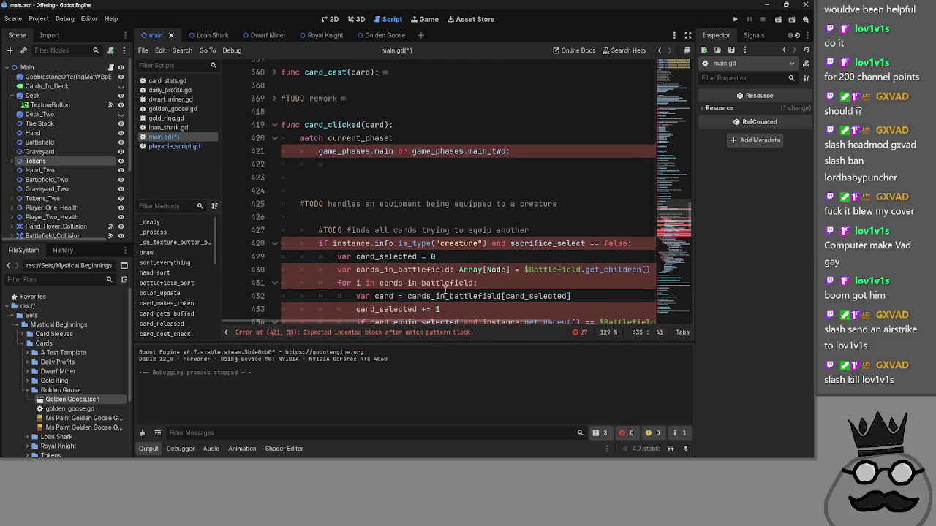
scroll(444, 289, "down", 1)
scroll(444, 290, "down", 2)
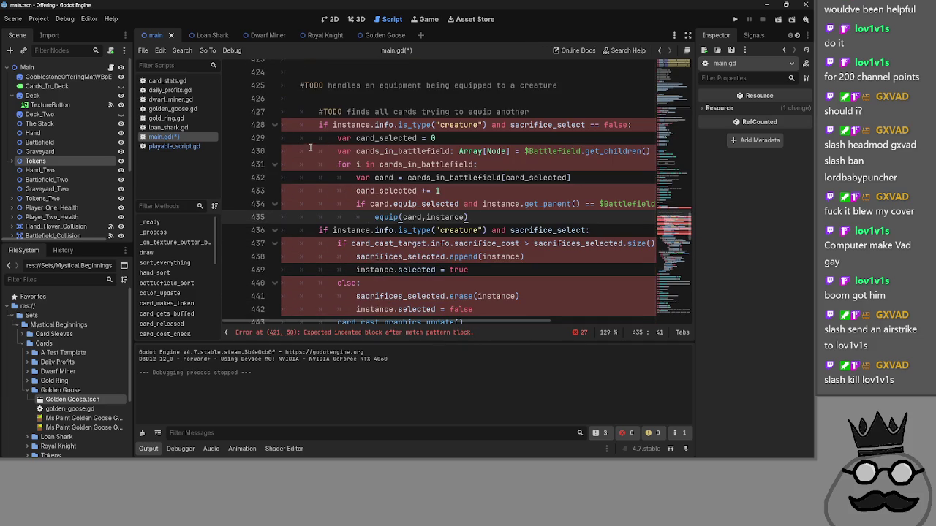
mouse_move(294, 109)
left_mouse_down()
mouse_move(504, 157)
mouse_move(543, 201)
left_mouse_up()
- Dedent the selected equip and sacrifice block (lines 427–442) by one level
key("shift+Tab")
scroll(542, 202, "up", 2)
left_click(506, 276)
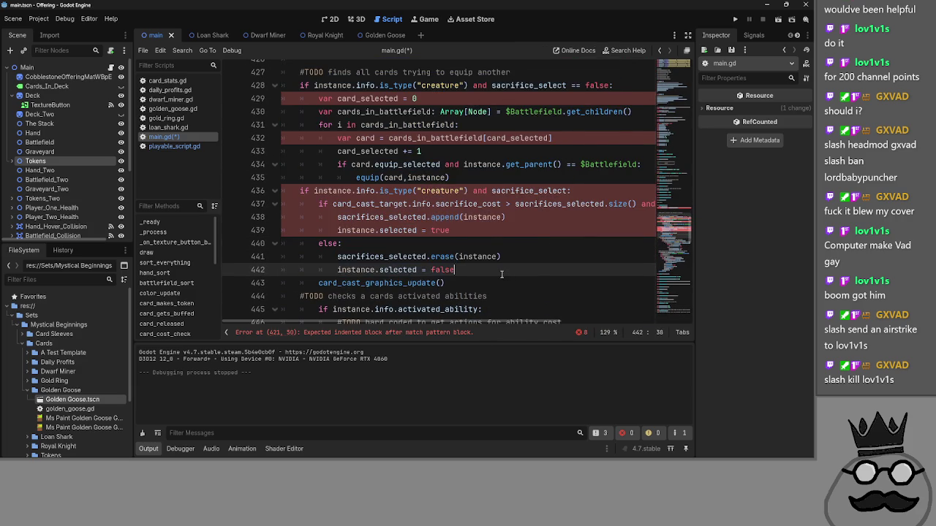
scroll(472, 292, "up", 4)
left_click(299, 138)
scroll(299, 141, "down", 6)
scroll(299, 141, "down", 4)
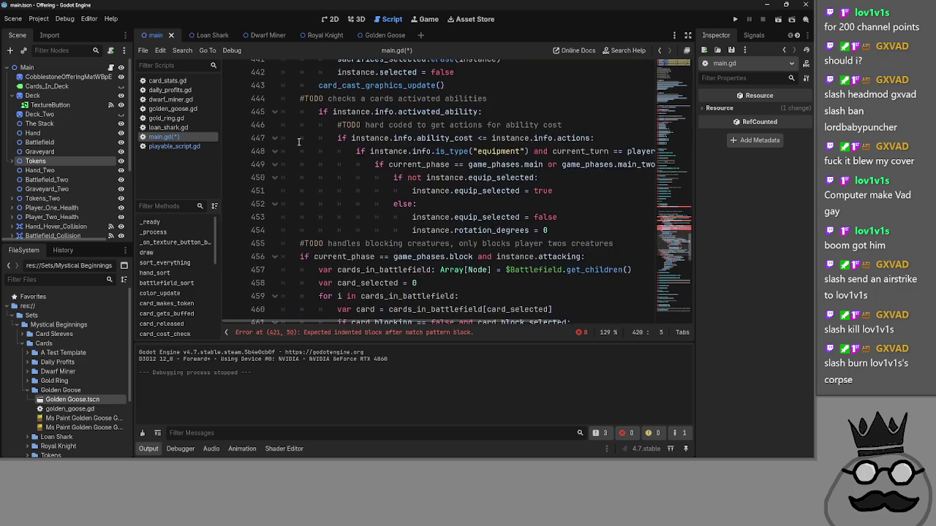
scroll(299, 141, "down", 3)
scroll(299, 142, "down", 2)
scroll(299, 141, "up", 8)
scroll(299, 141, "down", 5)
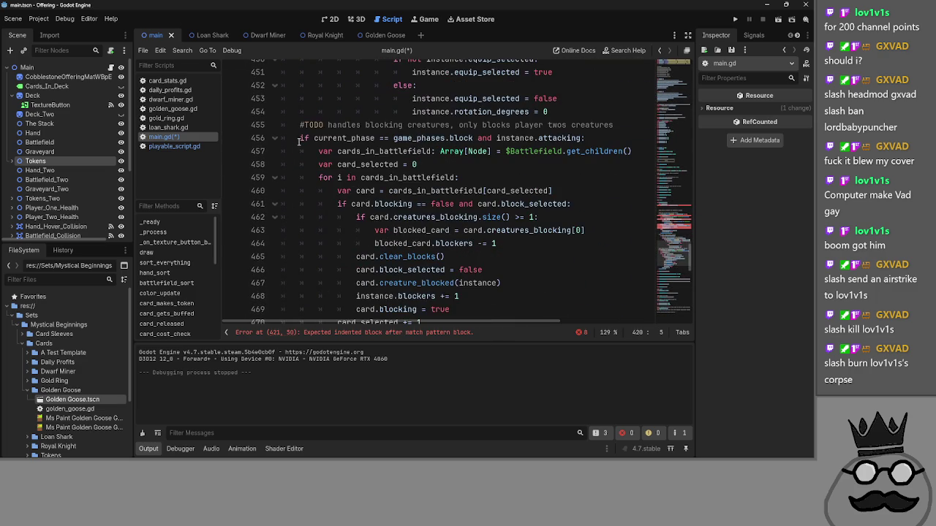
scroll(298, 141, "up", 9)
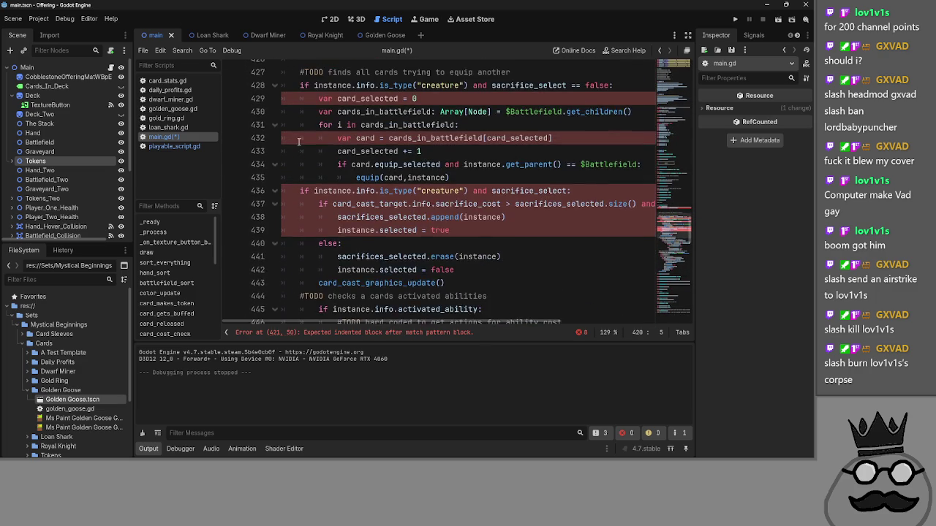
scroll(299, 141, "up", 2)
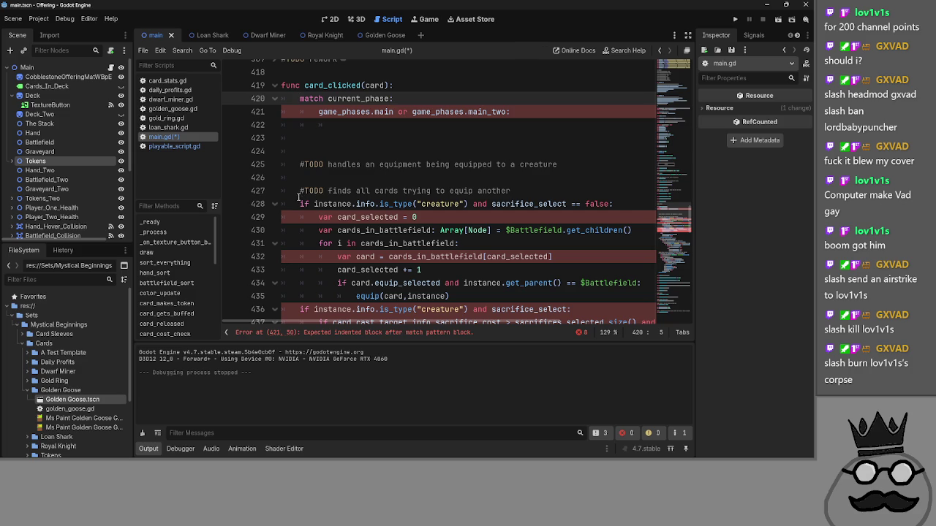
- Delete the '#TODO handles an equipment…' comment line and the empty line left behind
left_click_drag(512, 191, 287, 193)
left_click(559, 165)
left_click_drag(559, 165, 300, 151)
key("BackSpace")
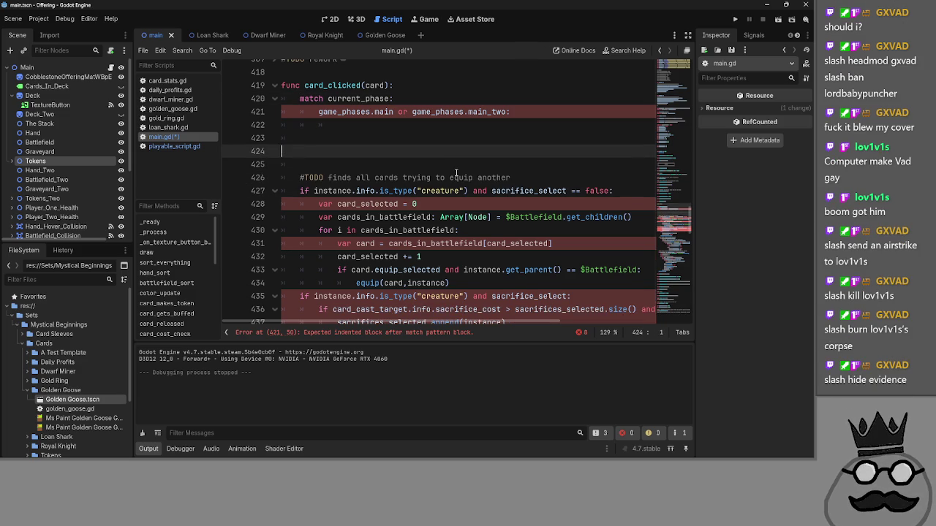
key("BackSpace")
key("BackSpace")
- Review the match current_phase, game_phases and creature check lines around 420–426
left_click(360, 125)
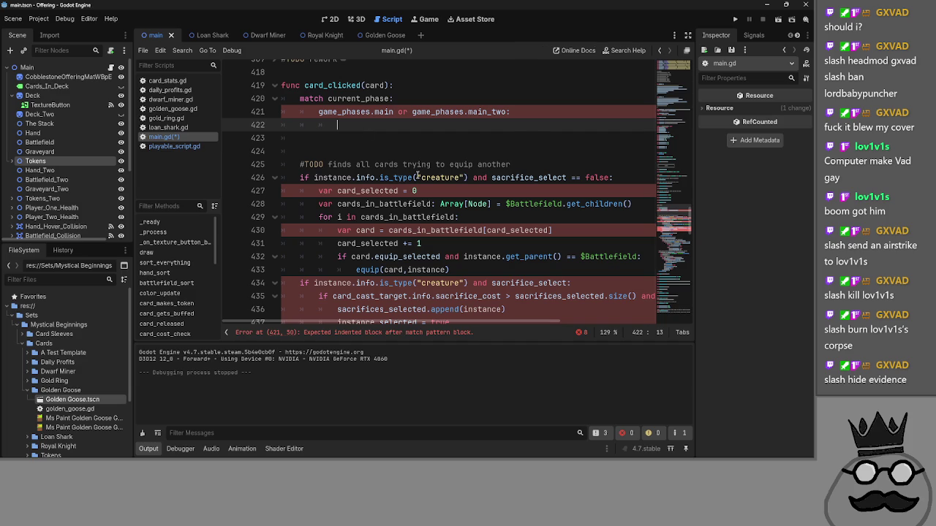
double_click(438, 112)
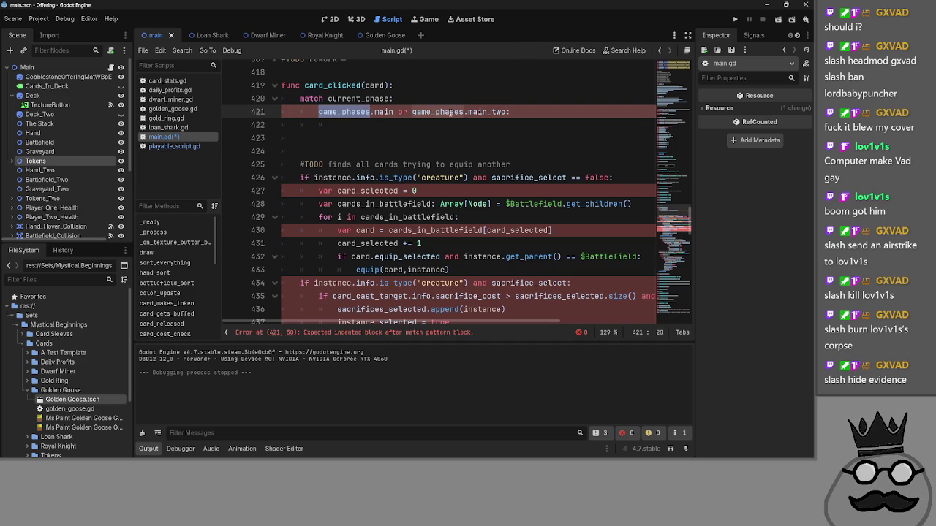
left_click_drag(315, 178, 613, 178)
left_click(307, 178)
left_click(382, 131)
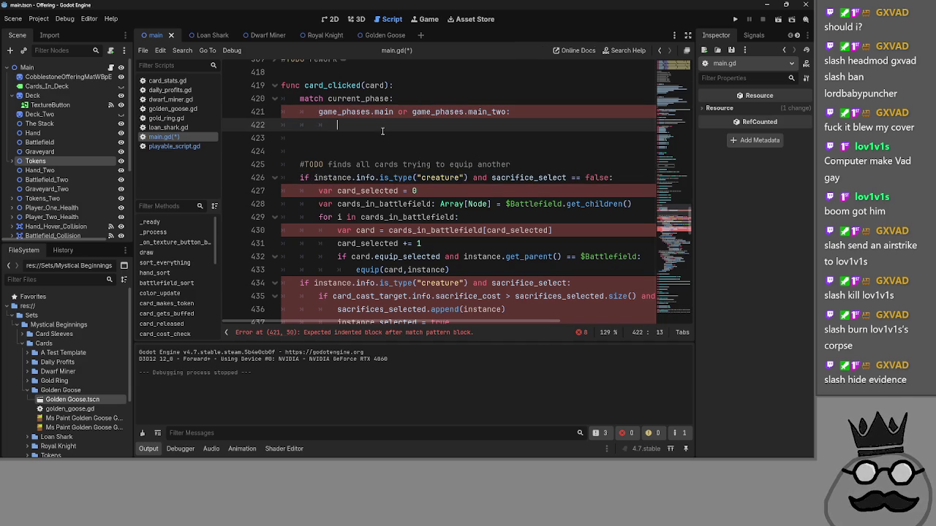
left_click(509, 112)
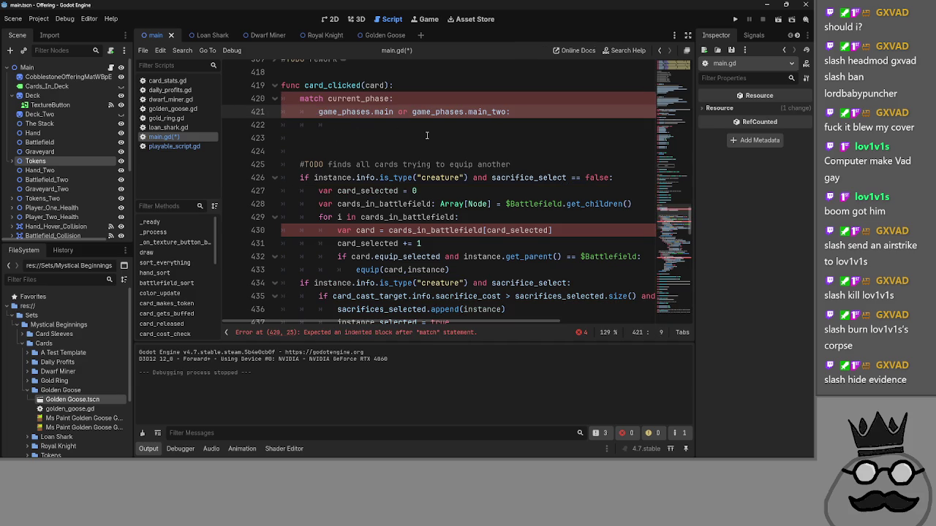
double_click(358, 98)
left_click(408, 98)
- Delete the match current_phase line, then restore it with Ctrl+Z
left_click_drag(408, 98, 282, 98)
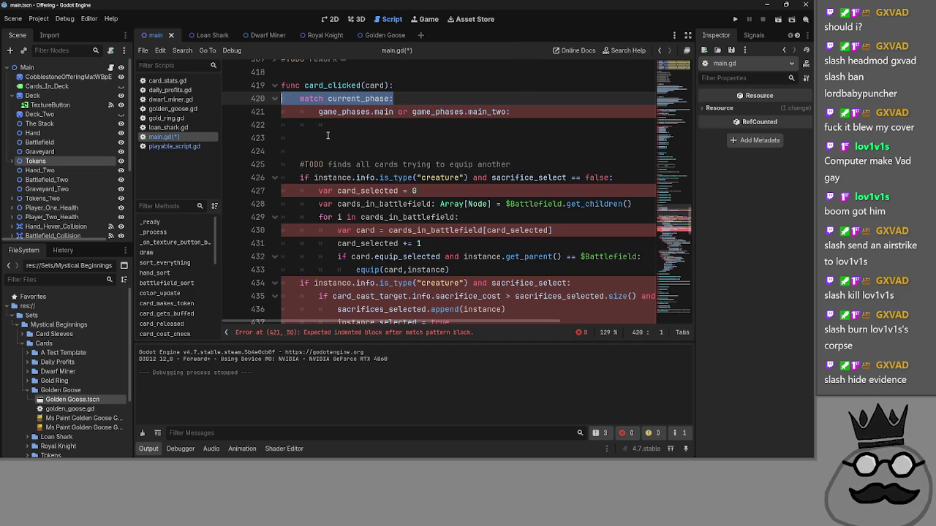
key("BackSpace")
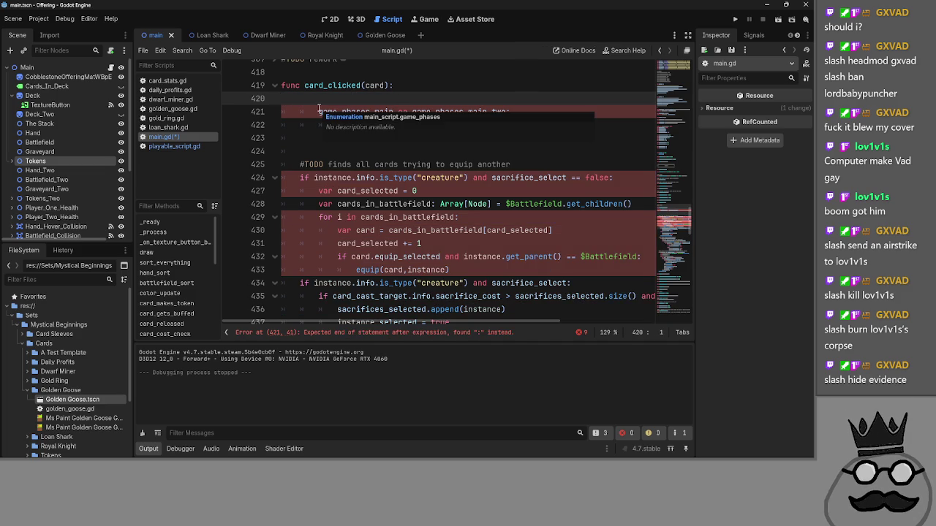
key("ctrl+z")
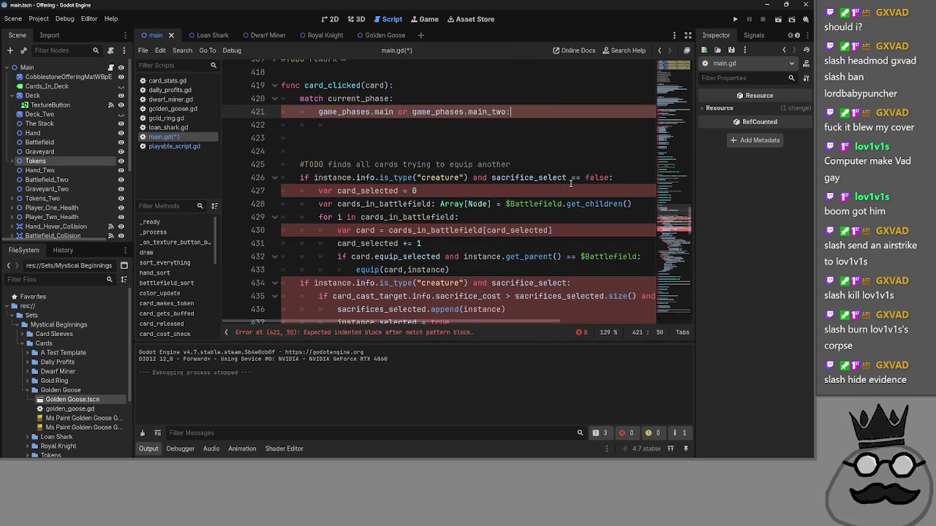
left_click(329, 178)
left_click(321, 164)
left_click(321, 200)
double_click(362, 190)
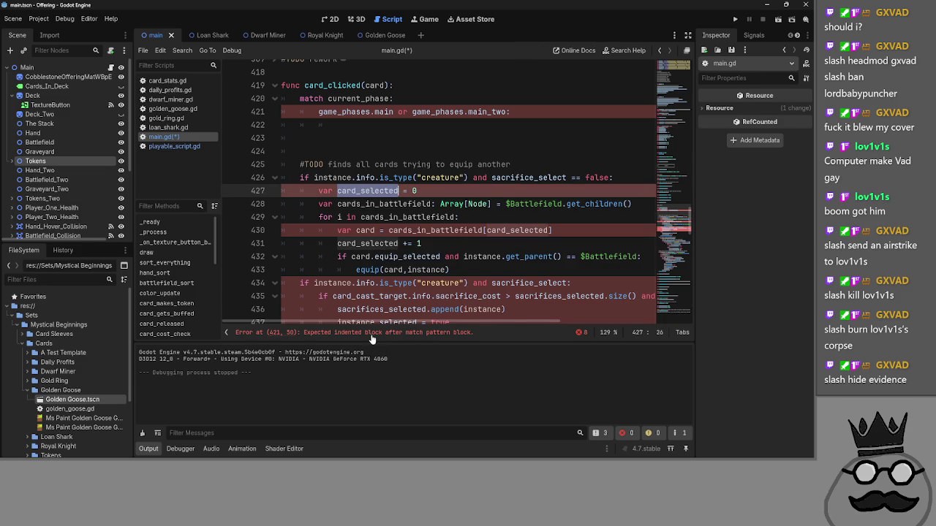
- Type pass on the empty line under 'game_phases.main or game_phases.main_two:'
scroll(341, 199, "up", 2)
left_click(341, 199)
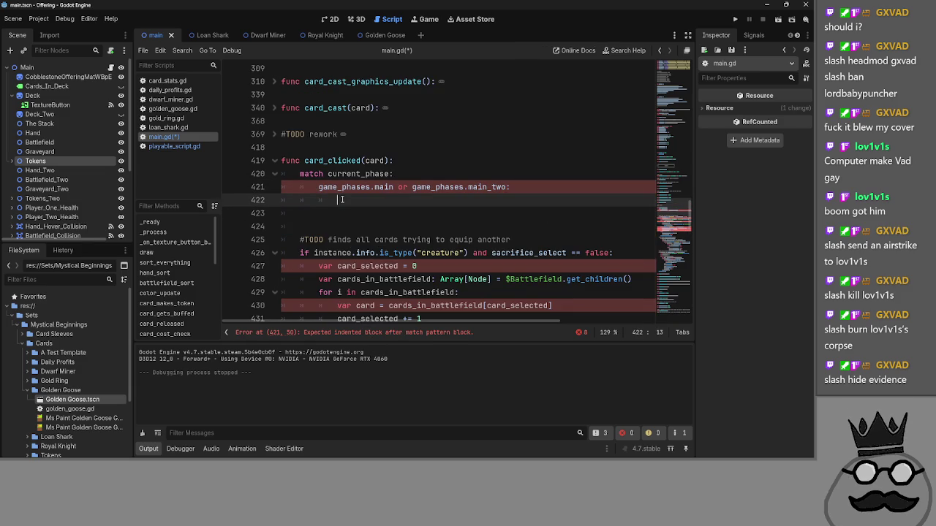
type("pass")
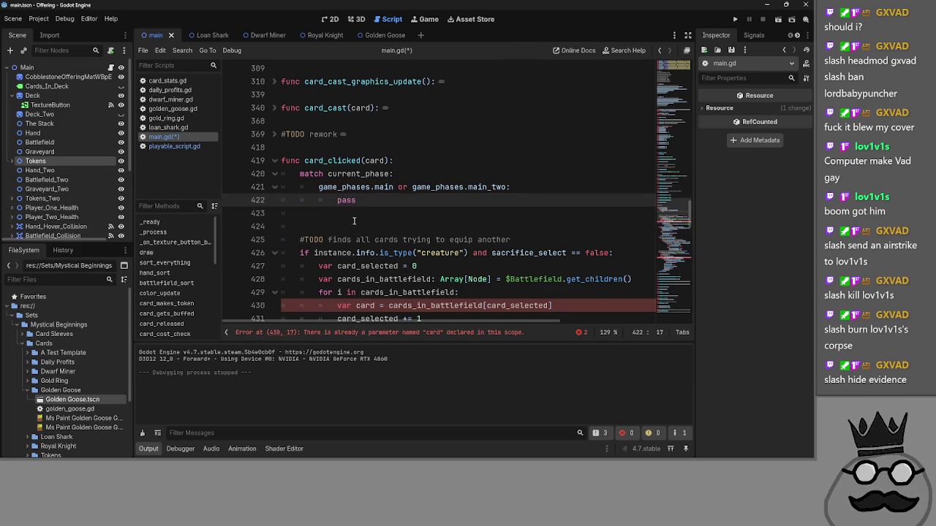
left_click(356, 223)
scroll(356, 219, "down", 1)
left_click(372, 266)
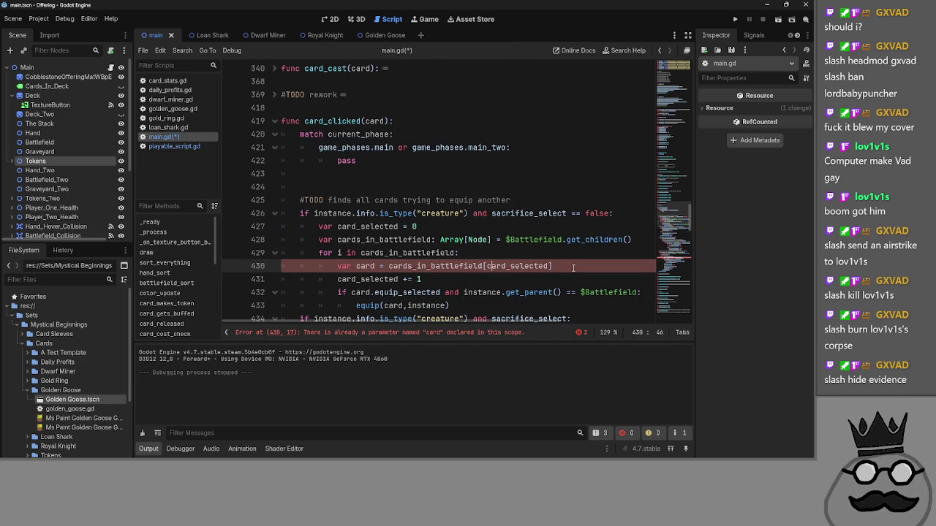
left_click(573, 265)
scroll(573, 267, "down", 2)
scroll(571, 249, "up", 1)
left_click_drag(573, 226, 351, 228)
left_click(486, 237)
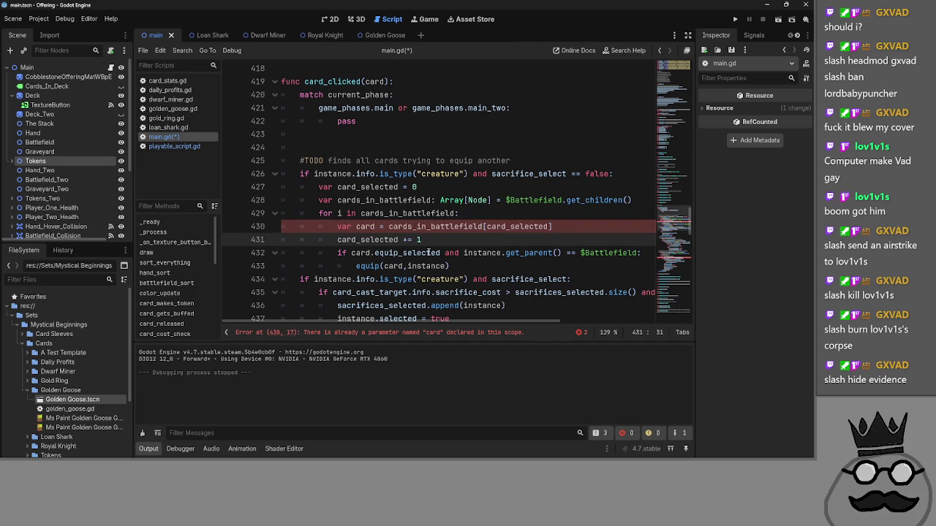
scroll(433, 243, "up", 1)
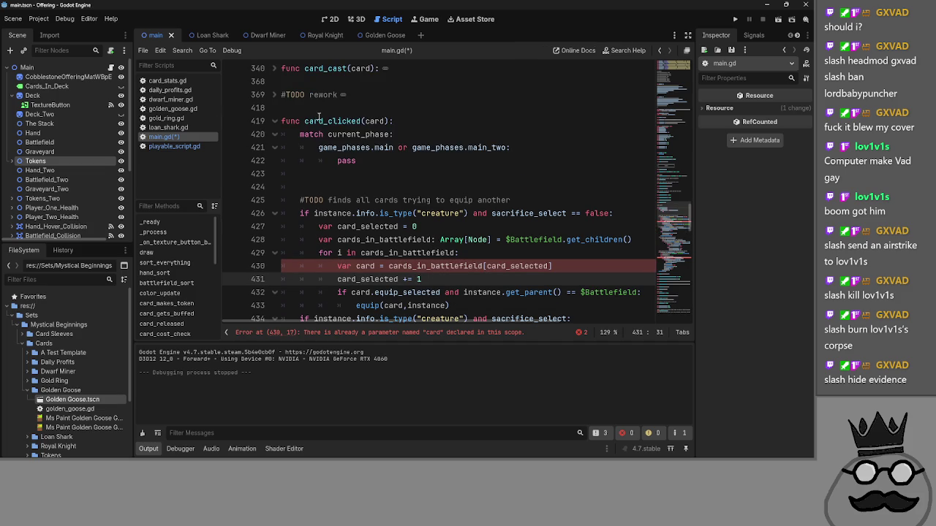
left_click(361, 121)
left_click(418, 175)
scroll(446, 219, "down", 2)
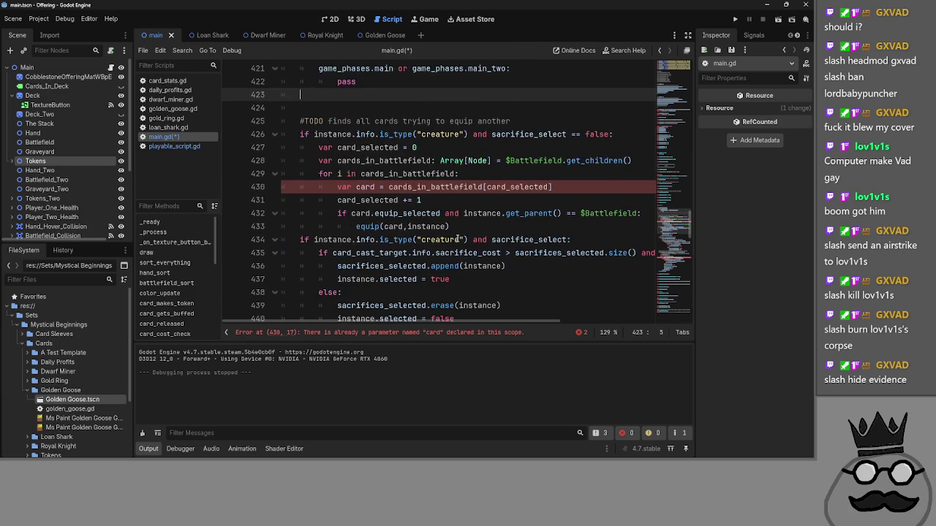
scroll(458, 239, "up", 2)
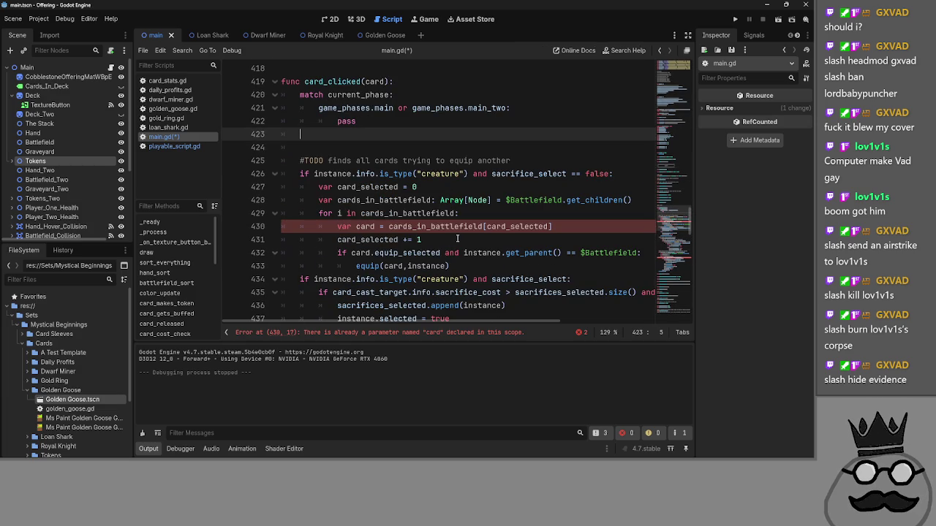
left_click(442, 266)
left_click(356, 266, "shift")
left_click(482, 266)
left_click_drag(472, 269, 356, 266)
left_click(444, 265)
left_click(359, 266, "shift")
left_click(476, 266)
left_click(473, 266)
left_click_drag(471, 266, 356, 266)
left_click(467, 266)
left_click(386, 83)
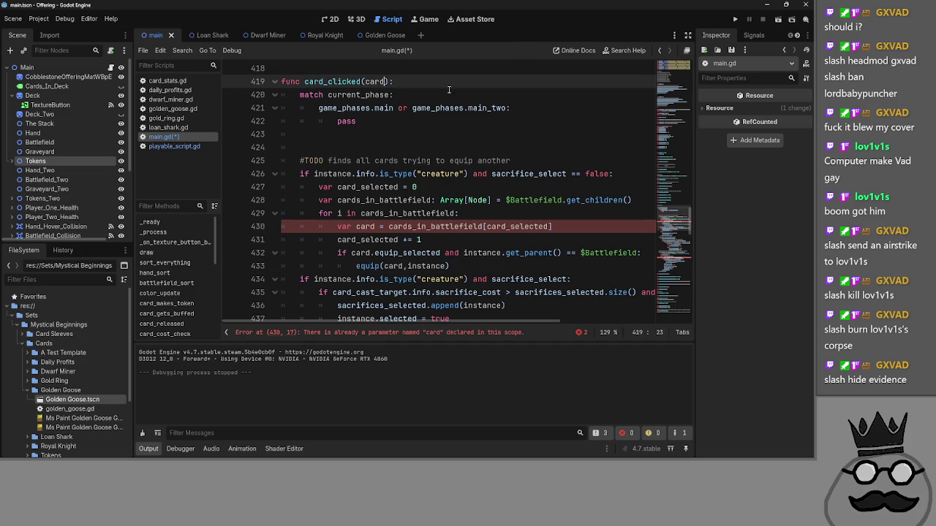
- Rename the card parameter to card_clicked and replace instance on line 426 with it
type("_clicked")
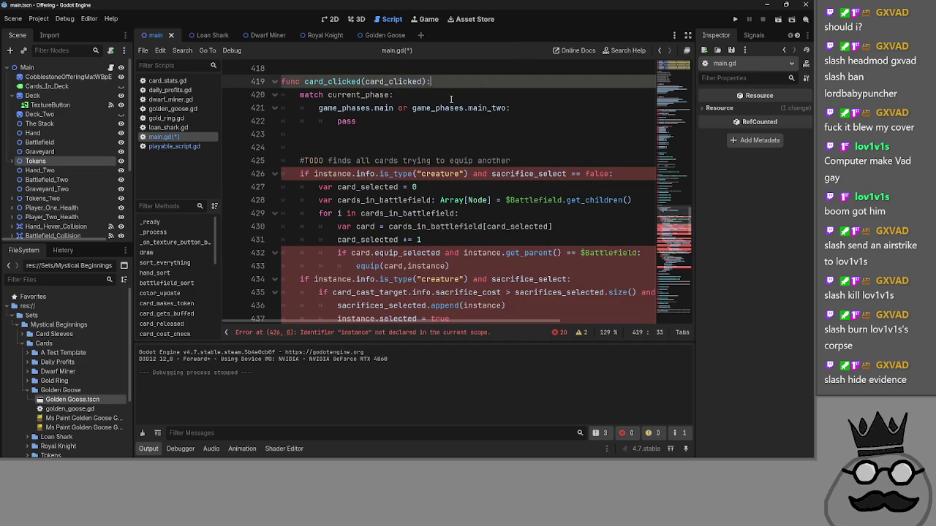
double_click(371, 81)
key("ctrl+c")
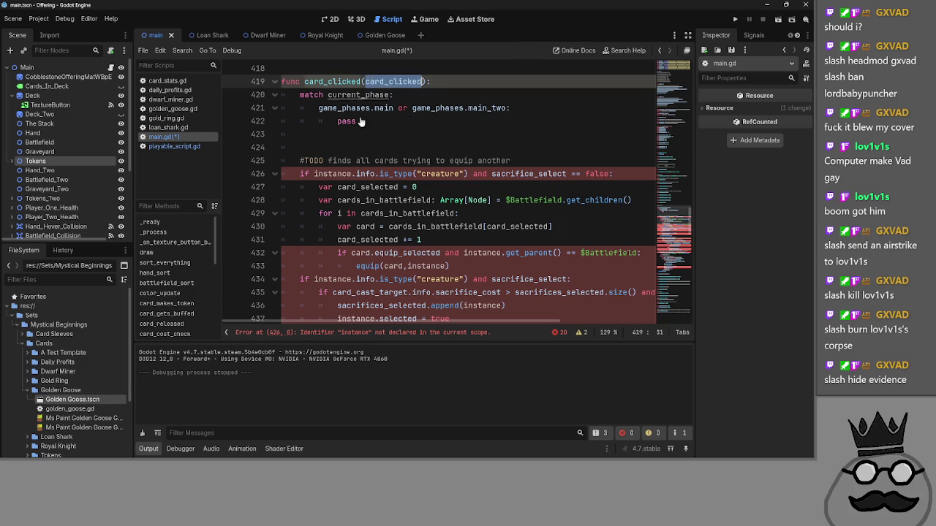
double_click(333, 173)
key("ctrl+v")
key("Up")
key("Up")
key("Up")
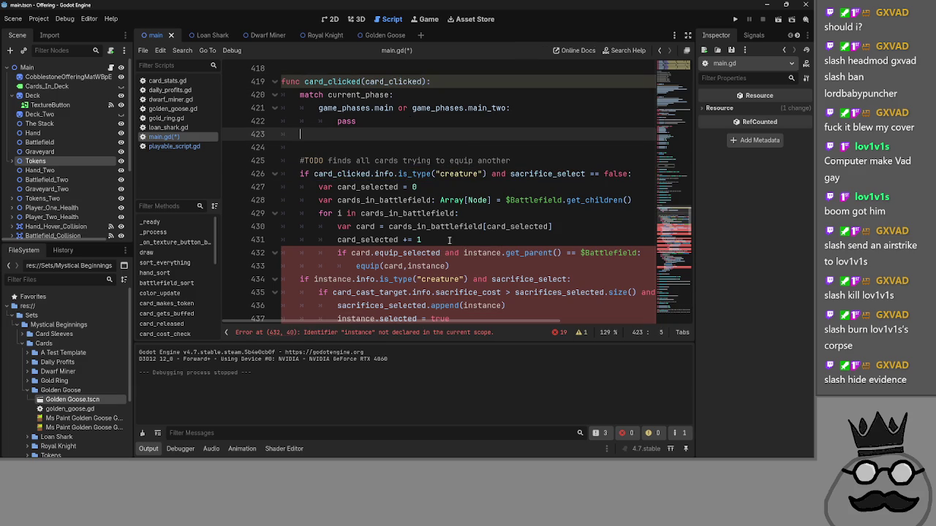
- Replace instance with card_clicked on lines 432 through 436
triple_click(500, 253)
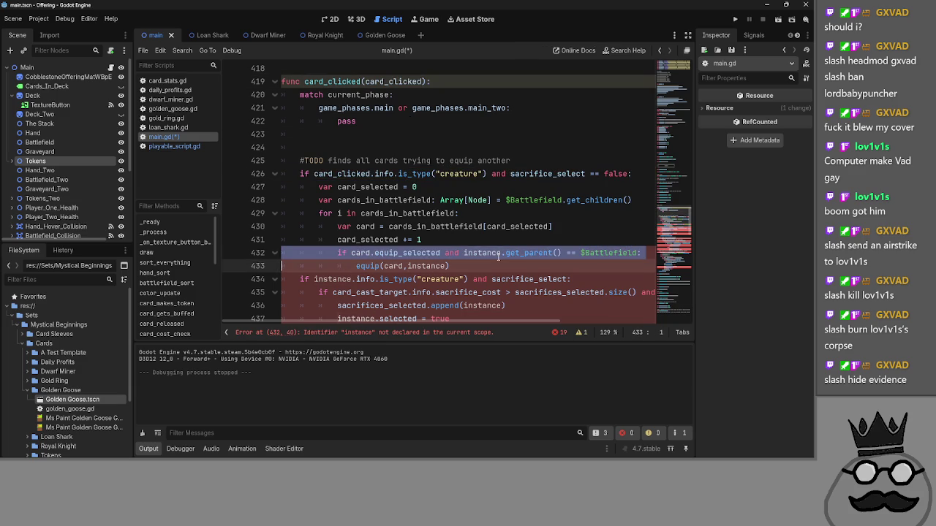
double_click(481, 253)
key("ctrl+v")
double_click(437, 266)
key("ctrl+v")
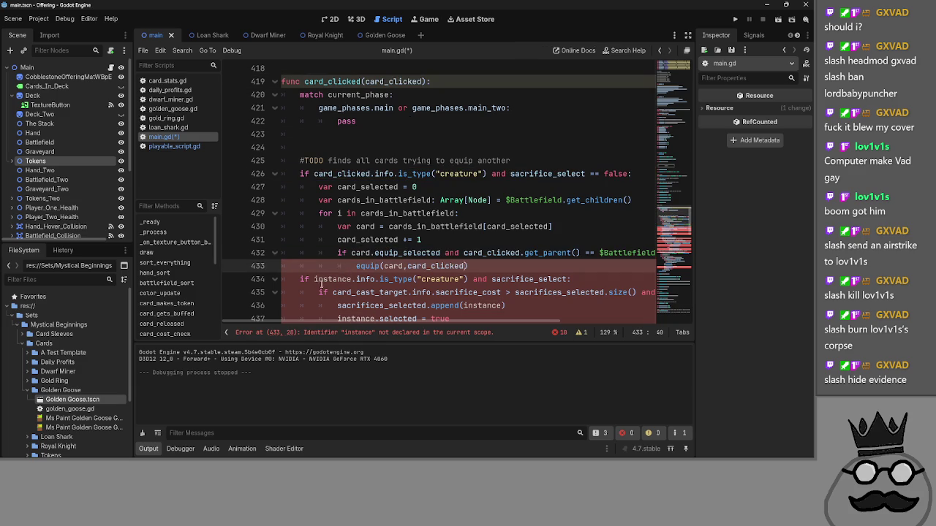
double_click(332, 280)
key("ctrl+v")
double_click(482, 306)
key("ctrl+v")
- Replace instance with card_clicked on lines 437, 439, 440 and 435
scroll(483, 306, "down", 1)
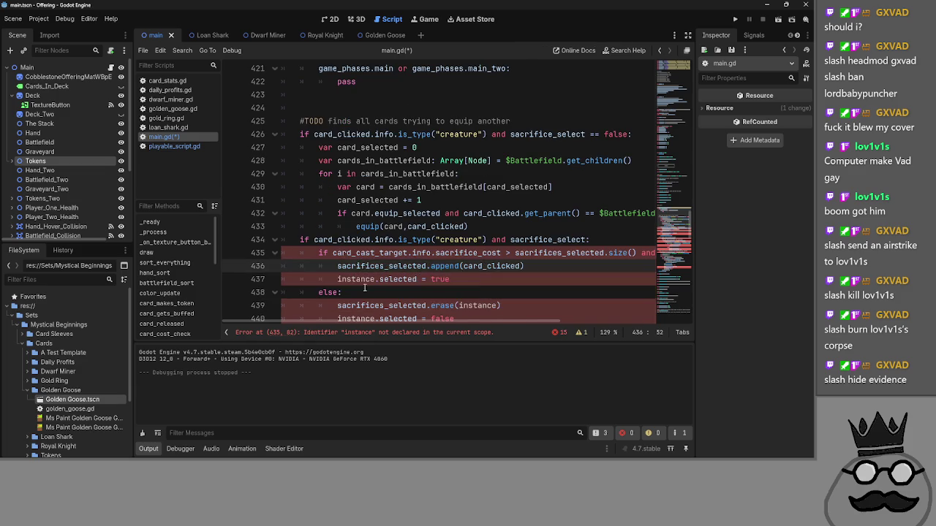
left_click(364, 279)
double_click(356, 279)
key("ctrl+v")
scroll(363, 281, "down", 1)
double_click(477, 266)
key("ctrl+v")
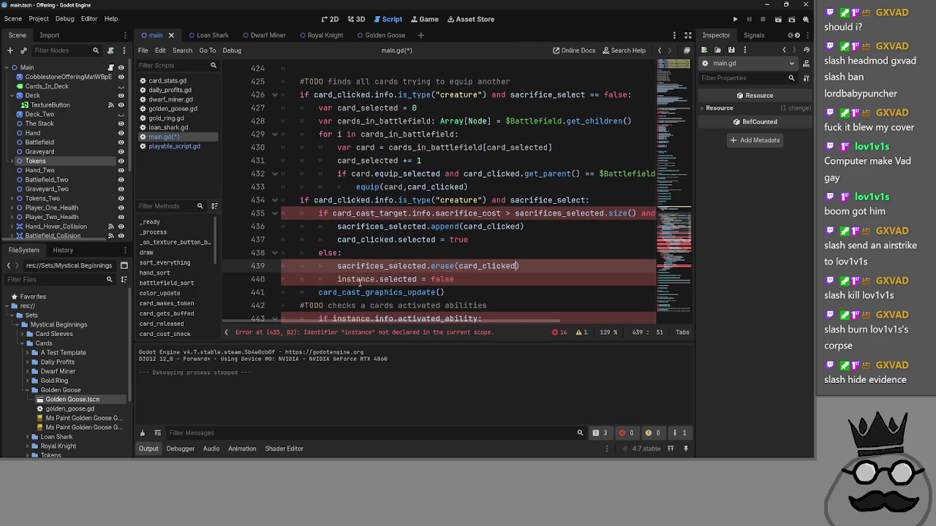
double_click(356, 279)
key("ctrl+v")
scroll(520, 221, "right", 4)
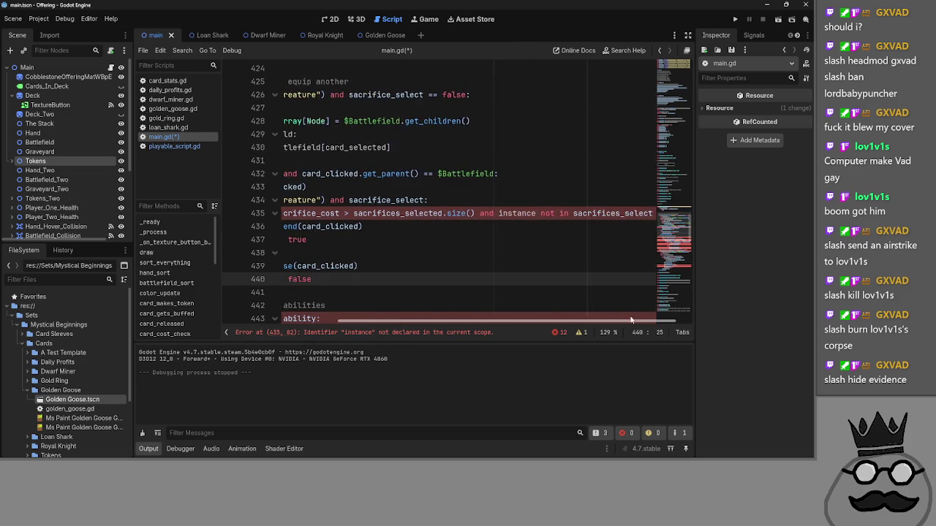
double_click(515, 214)
key("ctrl+v")
- Move to the equip TODO comment line below the replaced references
scroll(326, 316, "left", 4)
scroll(325, 316, "up", 3)
scroll(439, 219, "down", 6)
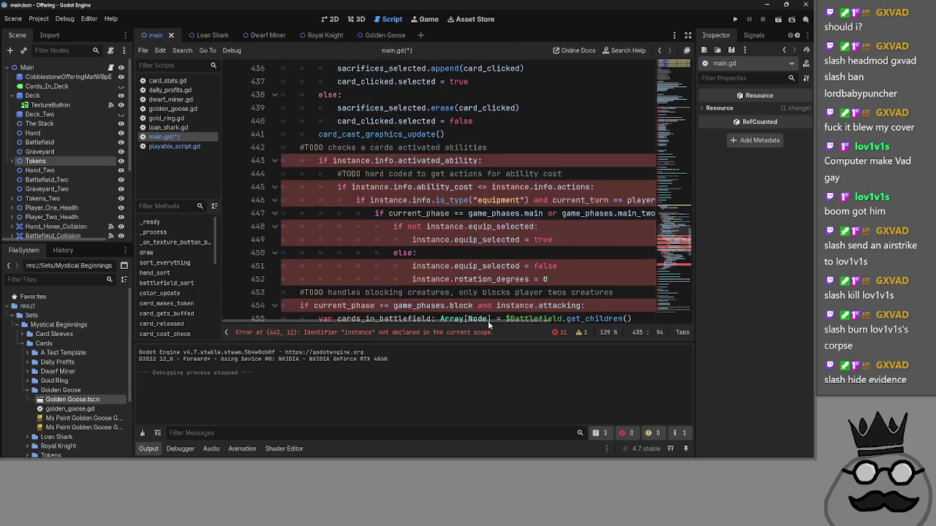
scroll(512, 220, "up", 3)
scroll(652, 249, "right", 5)
key("ctrl+Right")
key("ctrl+Right")
key("ctrl+Right")
scroll(532, 292, "up", 4)
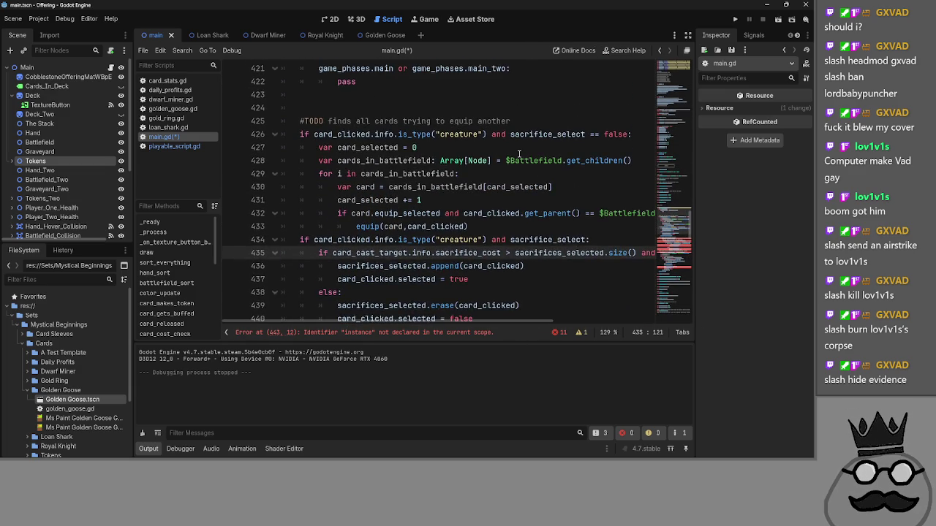
left_click(438, 192)
scroll(437, 193, "down", 8)
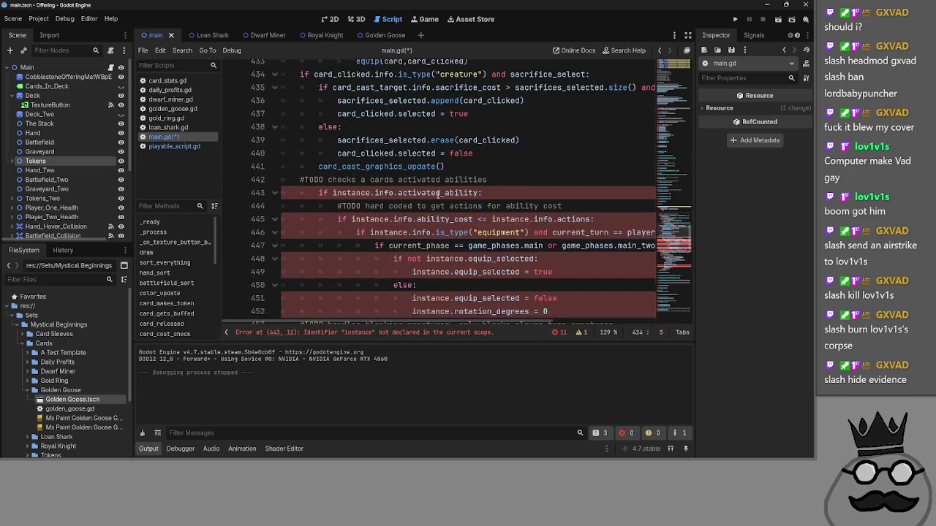
scroll(351, 270, "up", 4)
scroll(352, 270, "up", 5)
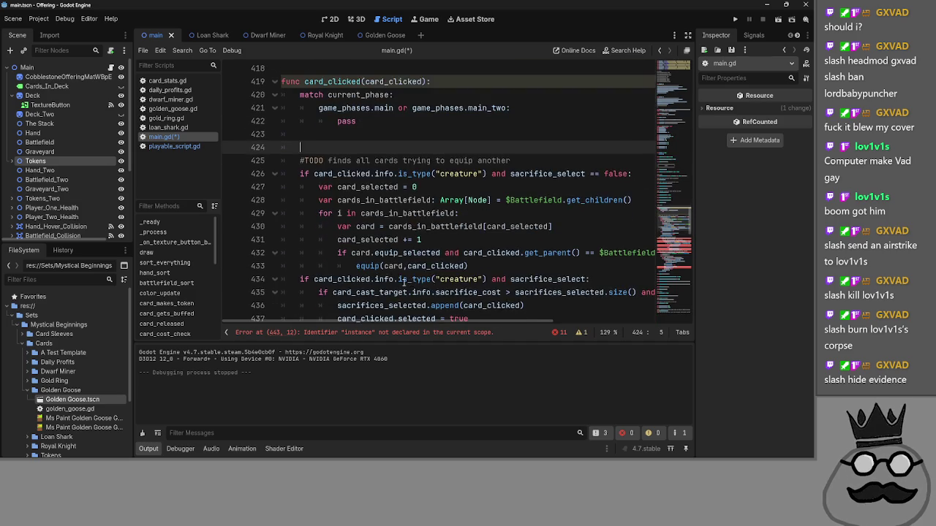
left_click(299, 199)
- Replace pass on line 422 with 'if card_clicked.info.is_type("creature") and sacrifice_select == false:'
left_click_drag(522, 195, 294, 198)
left_click(365, 171)
left_click_drag(370, 160, 337, 160)
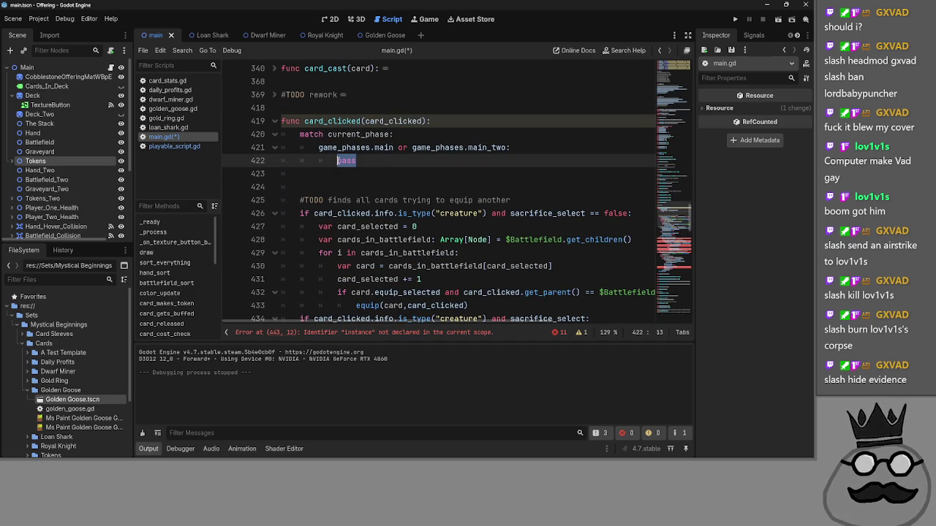
double_click(360, 133)
double_click(347, 160)
key("BackSpace")
left_click_drag(300, 213, 634, 216)
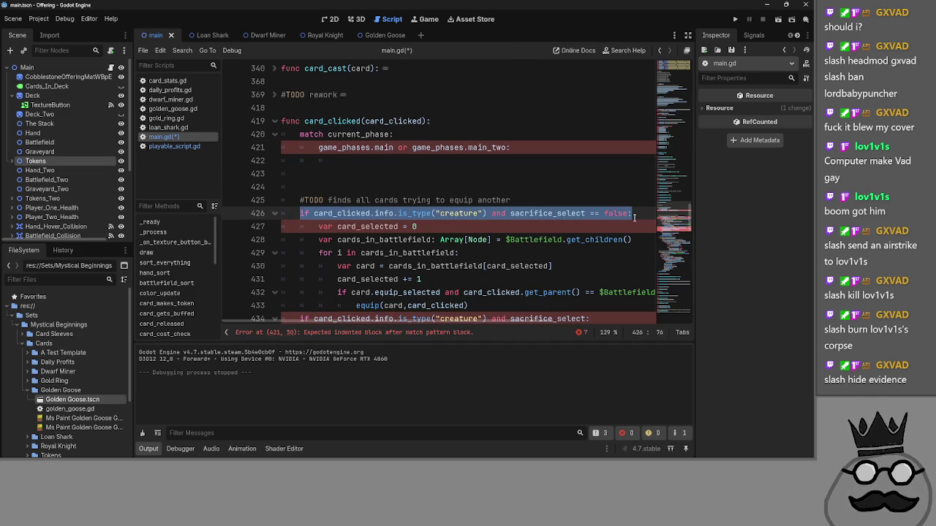
left_click_drag(360, 212, 345, 161)
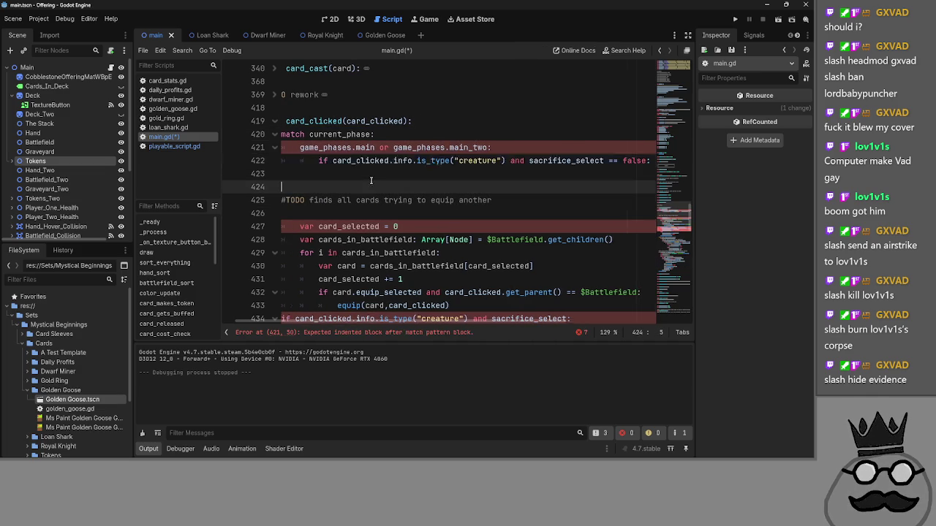
left_click(386, 174)
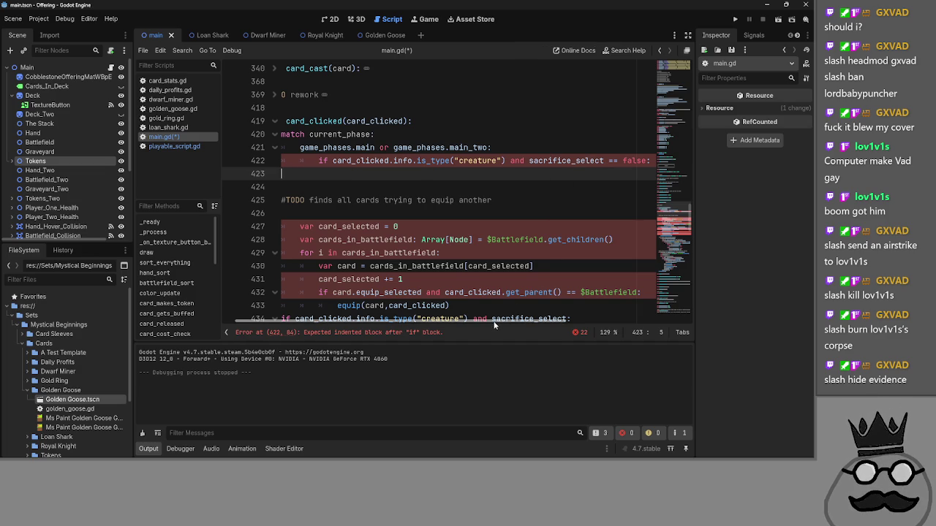
- Look up card_cast_prompt among main.gd's variable declarations, then switch to playable_script.gd
scroll(466, 268, "up", 1)
scroll(466, 268, "left", 1)
scroll(466, 267, "up", 20)
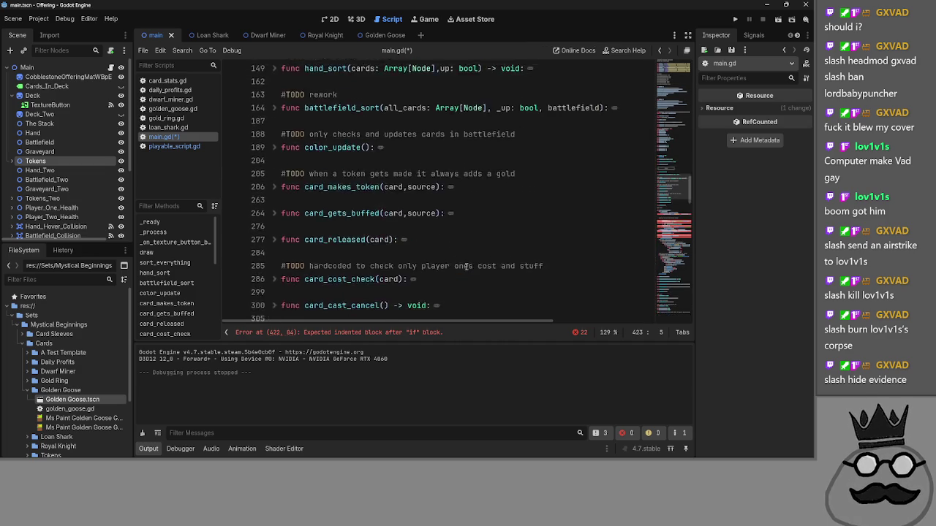
scroll(466, 267, "down", 4)
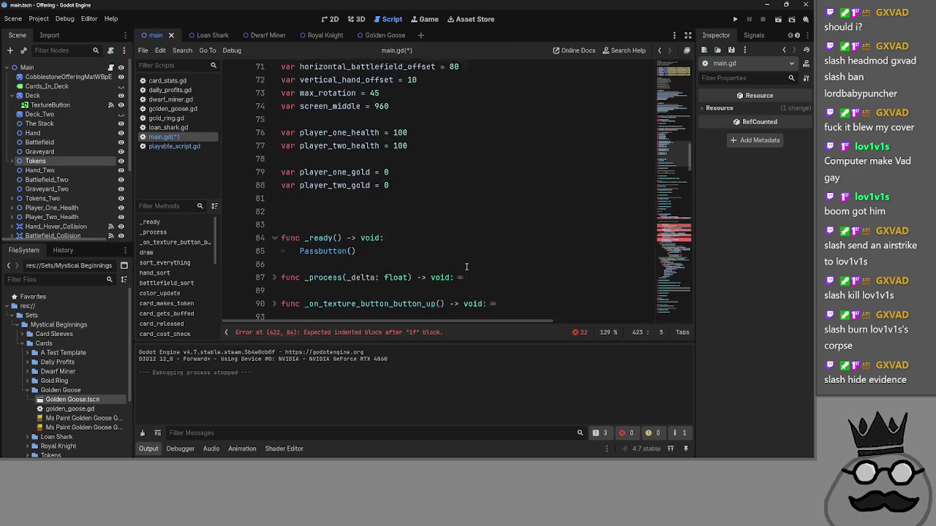
scroll(467, 267, "up", 7)
scroll(466, 267, "up", 2)
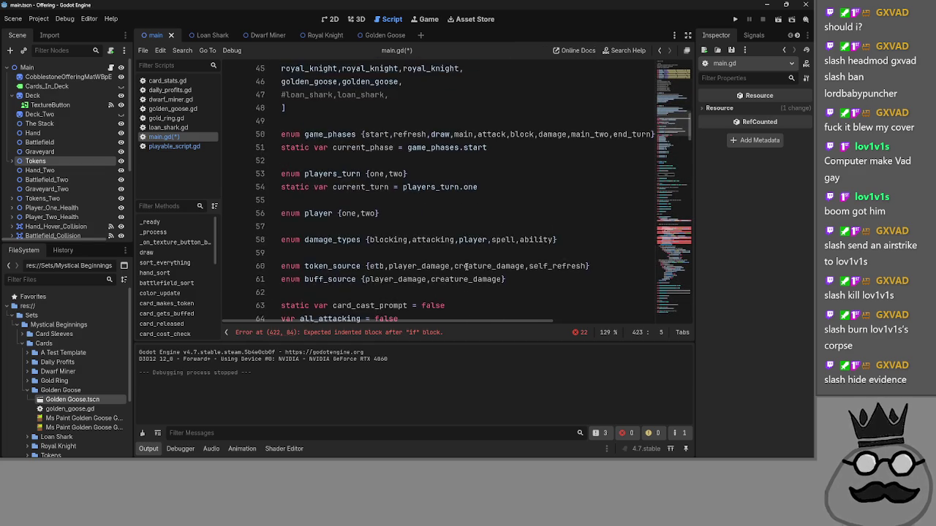
scroll(467, 266, "down", 1)
double_click(392, 226)
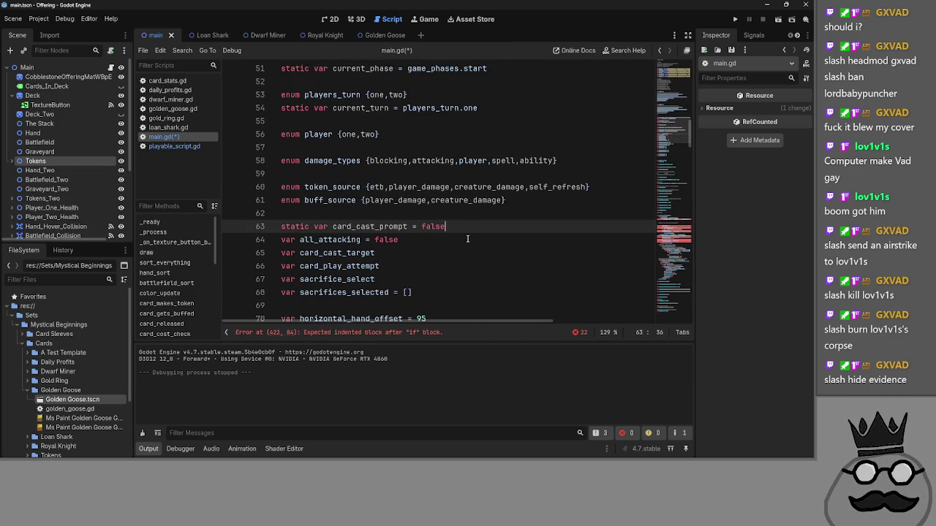
scroll(462, 246, "down", 20)
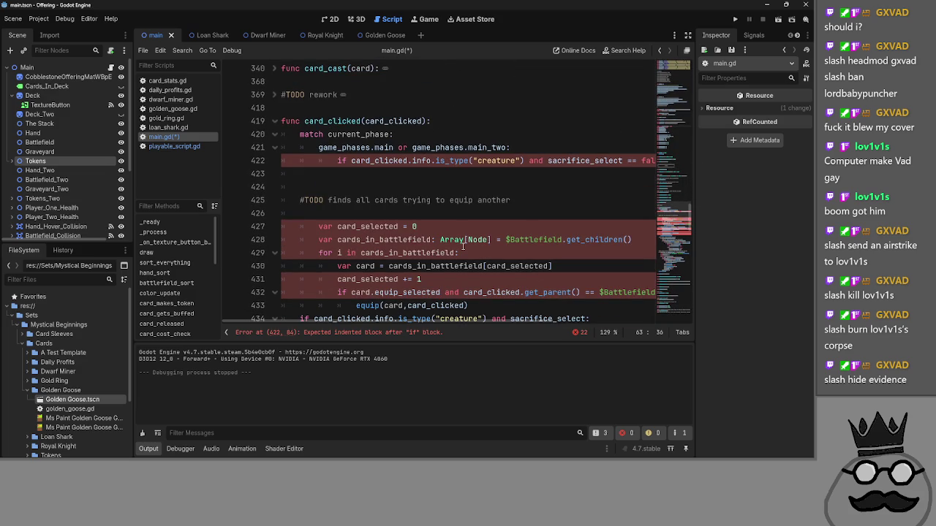
left_click(188, 147)
scroll(308, 277, "up", 2)
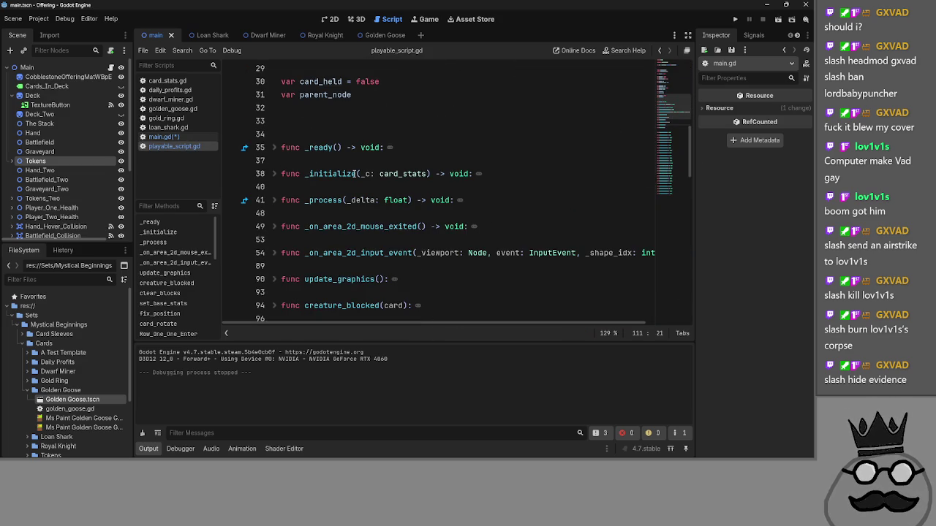
- Inspect _on_area_2d_input_event and the equip_selected variable in playable_script.gd, then go back to main.gd
left_click(276, 254)
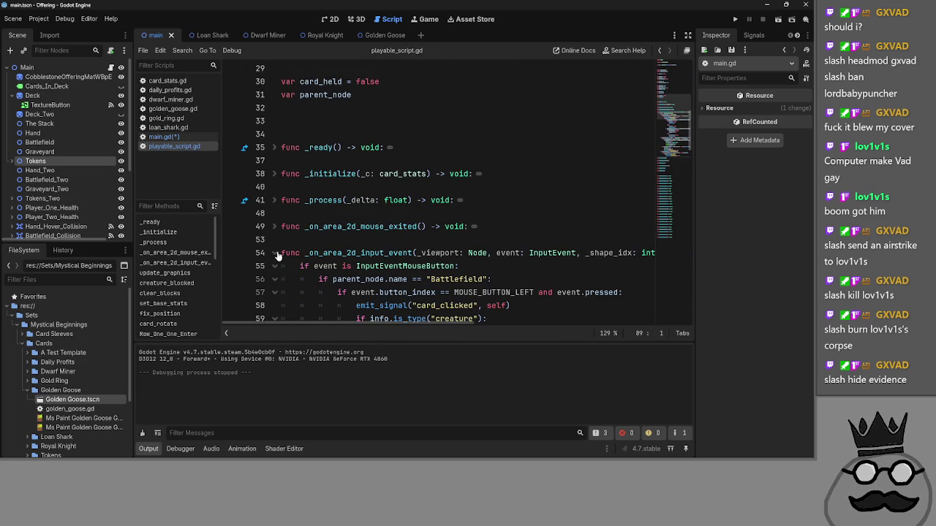
scroll(277, 256, "up", 1)
left_click(276, 266)
scroll(307, 278, "up", 6)
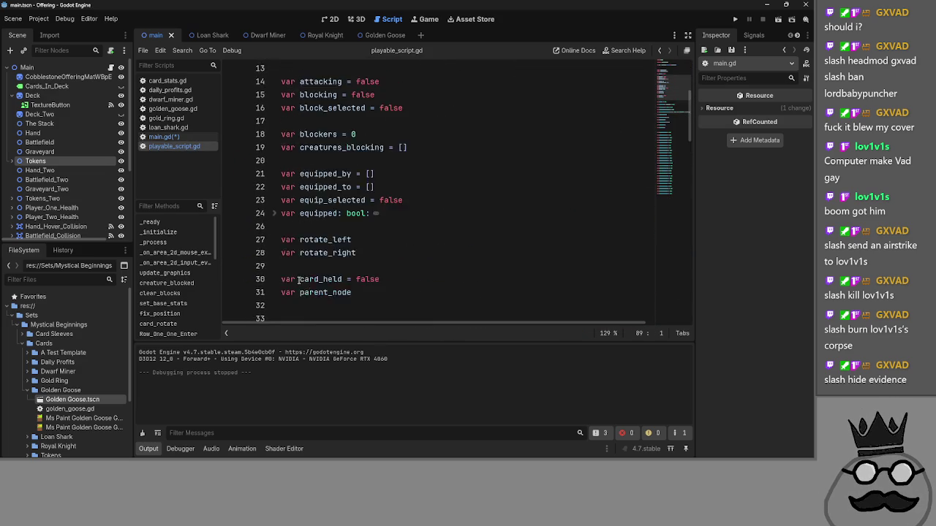
left_click(381, 238)
double_click(349, 278)
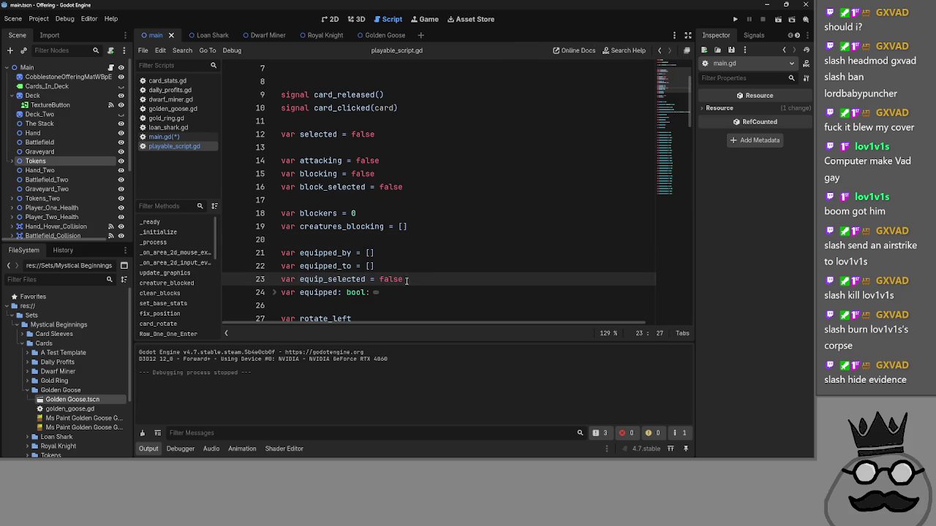
left_click(164, 137)
scroll(329, 190, "up", 3)
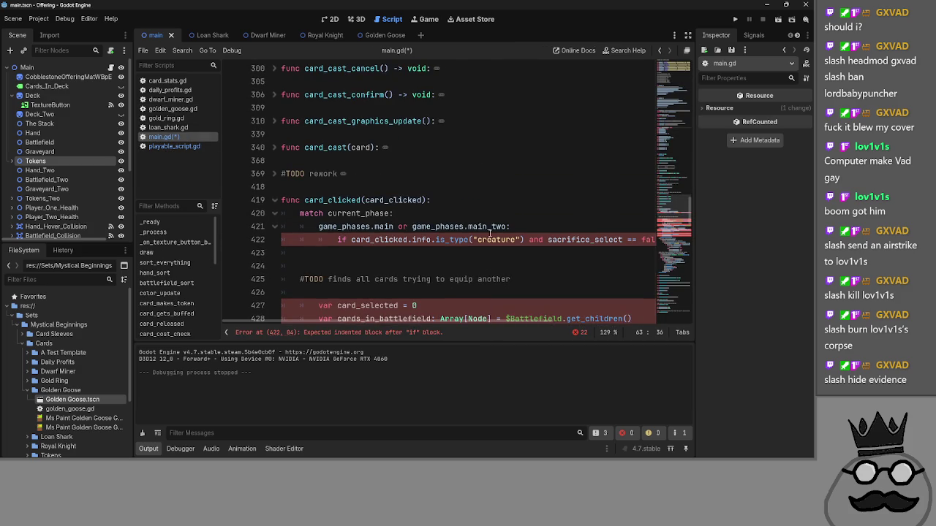
- Collapse card_clicked and start a new func equip_selector stub after it at line 471
left_click(274, 200)
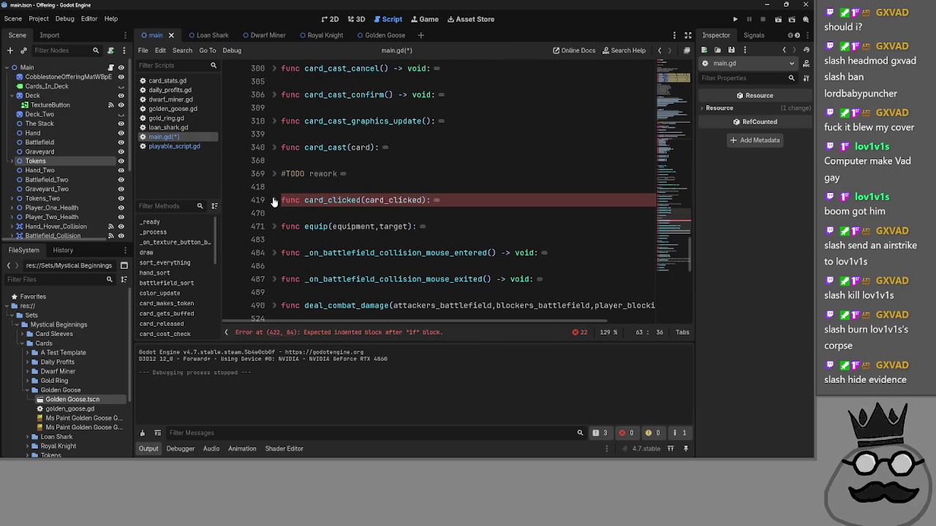
left_click(285, 212)
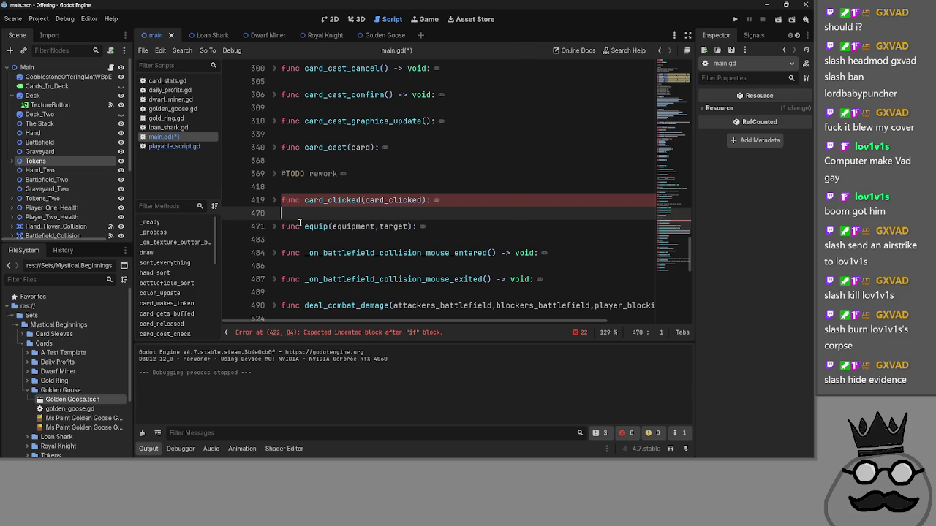
key("Return")
key("Return")
key("Up")
type("func")
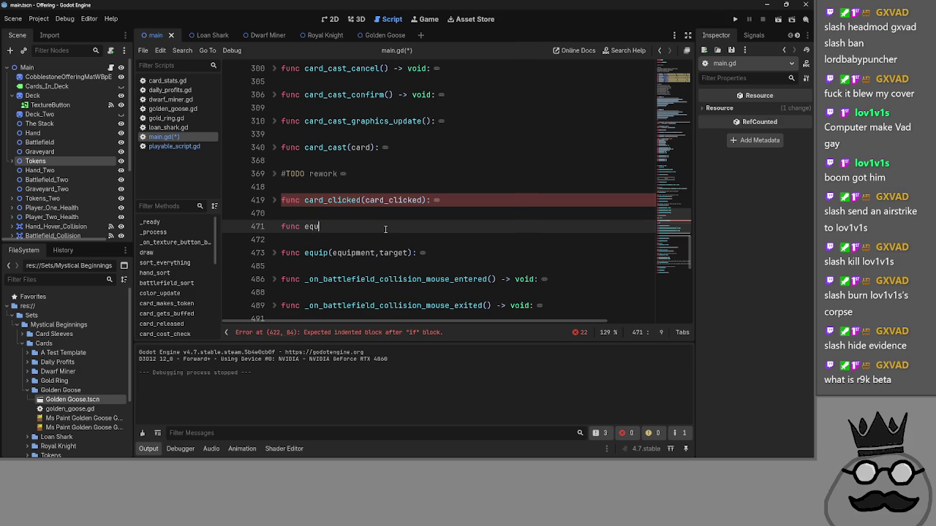
type("_s")
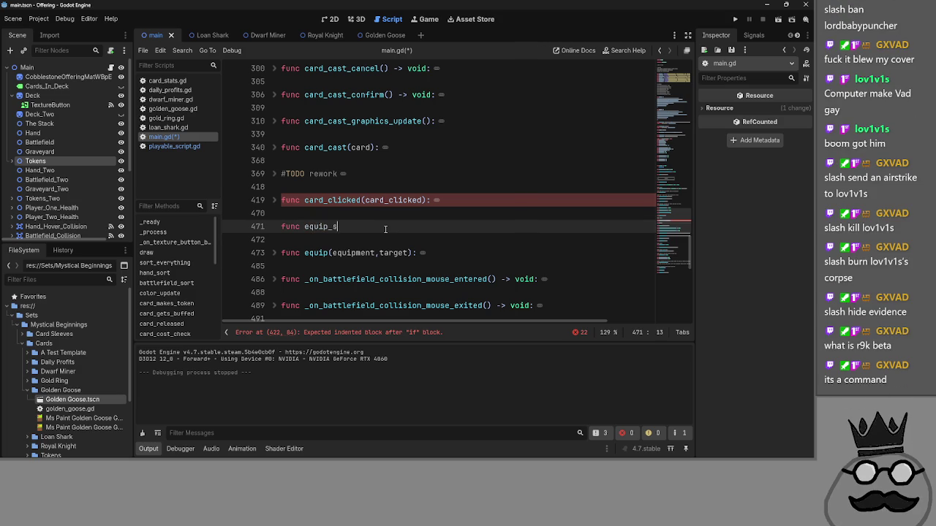
type("elector")
key("Return")
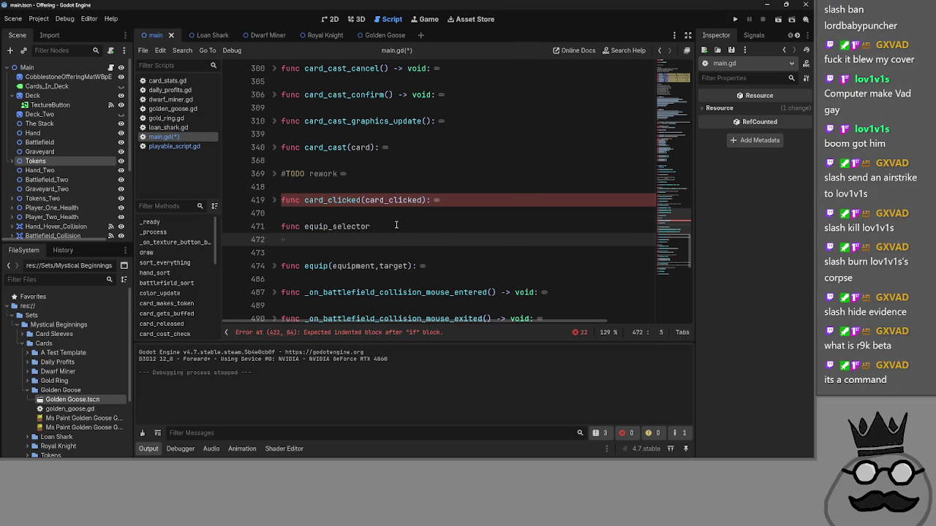
left_click(396, 225)
- Switch through loan_shark.gd and main.gd, ending on playable_script.gd's variable declarations
left_click(180, 127)
left_click(178, 136)
left_click(175, 147)
scroll(334, 213, "down", 1)
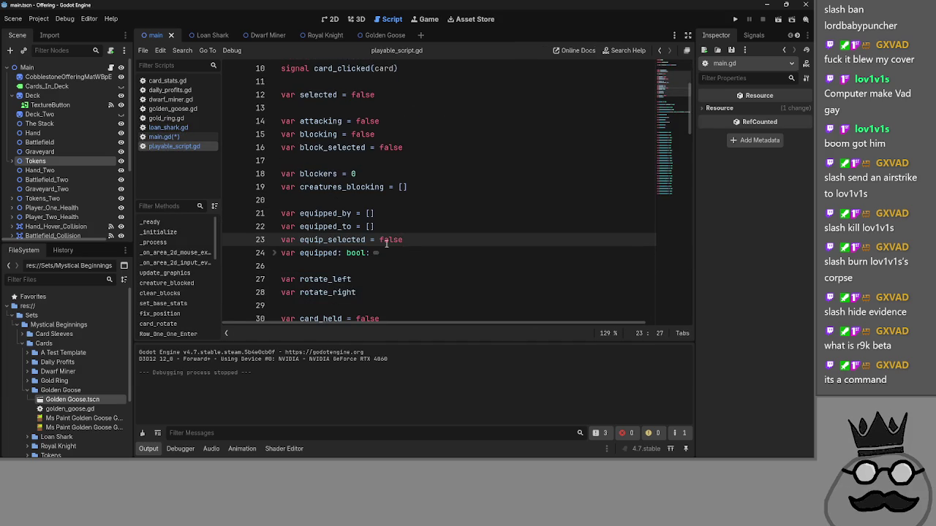
- Repeatedly select and deselect the equip_selected declaration line, ending with the caret at line 23's end
key("shift+Home")
left_click(414, 240)
key("shift+Home")
left_click(415, 240)
key("shift+Home")
left_click(414, 239)
key("shift+Home")
left_click(414, 239)
key("shift+Home")
left_click(410, 239)
- Back in main.gd, toggle the card_clicked fold and rest the caret on empty line 423
left_click(174, 137)
left_click(276, 201)
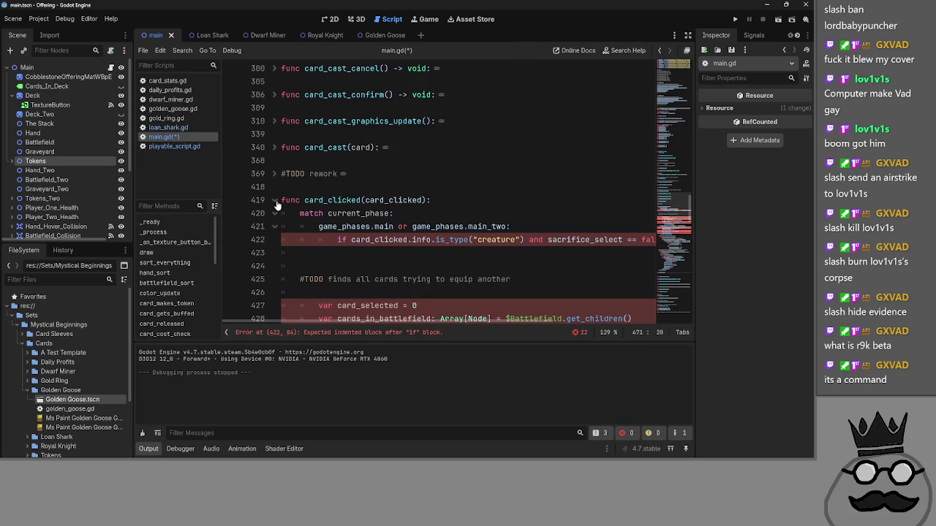
left_click(276, 201)
left_click(276, 200)
scroll(387, 219, "down", 1)
left_click(387, 213)
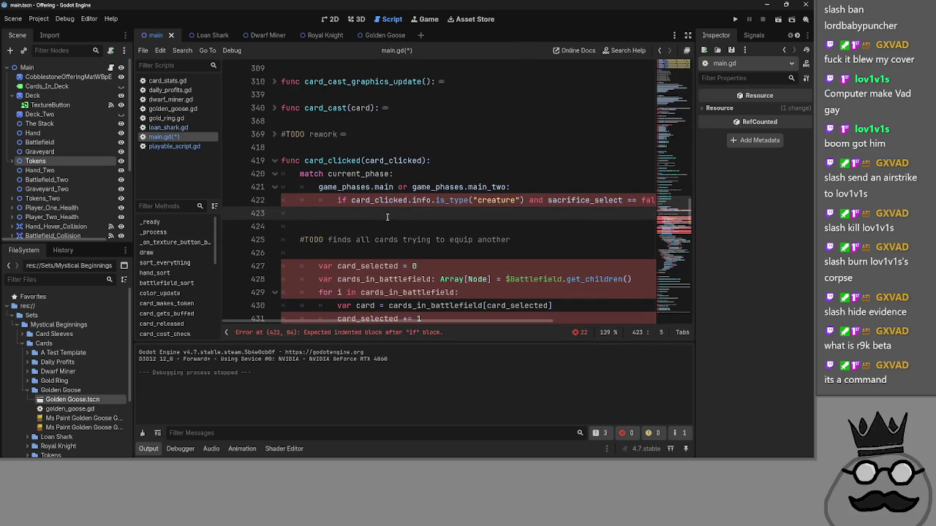
- In playable_script.gd, unfold _on_area_2d_input_event and fold its Battlefield, Hand and Battlefield_Two branches
left_click(174, 146)
scroll(335, 190, "down", 9)
scroll(335, 190, "down", 1)
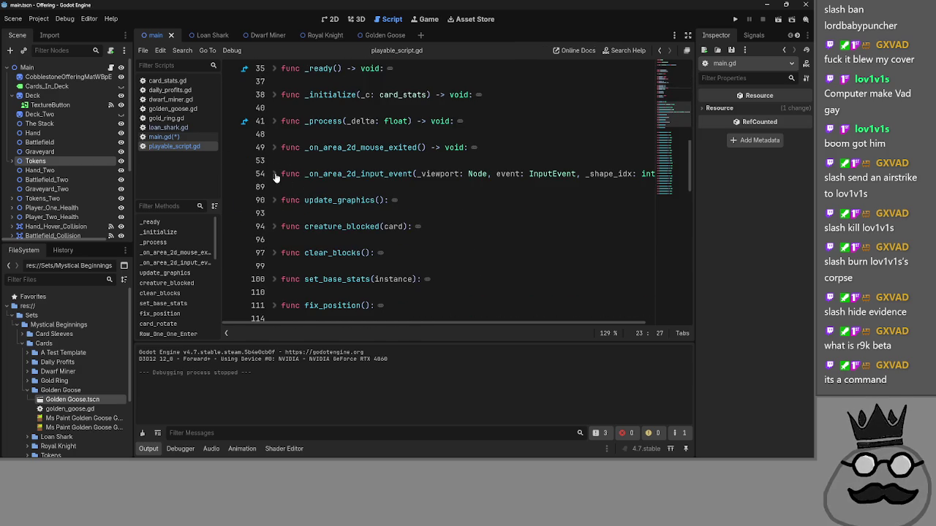
left_click(274, 174)
scroll(310, 181, "down", 2)
left_click(274, 107)
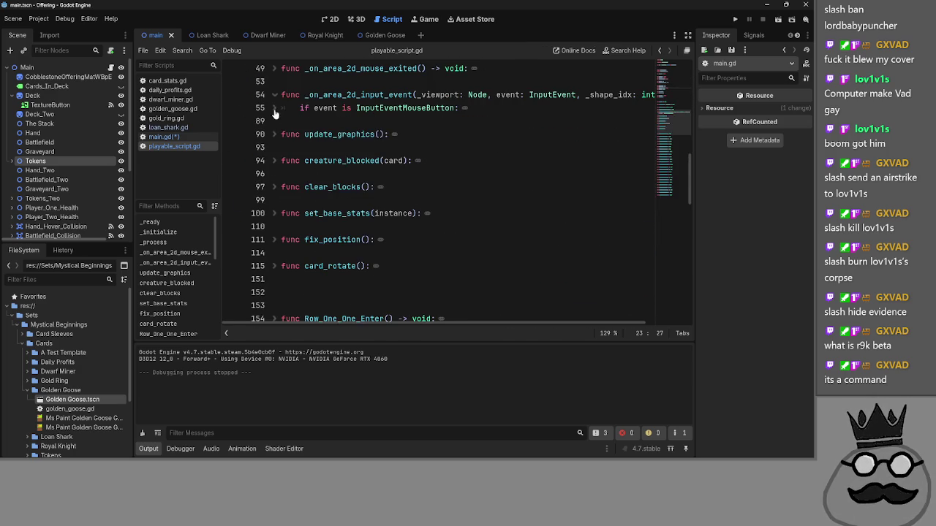
left_click(274, 108)
left_click(274, 121)
left_click(274, 134)
left_click(275, 146)
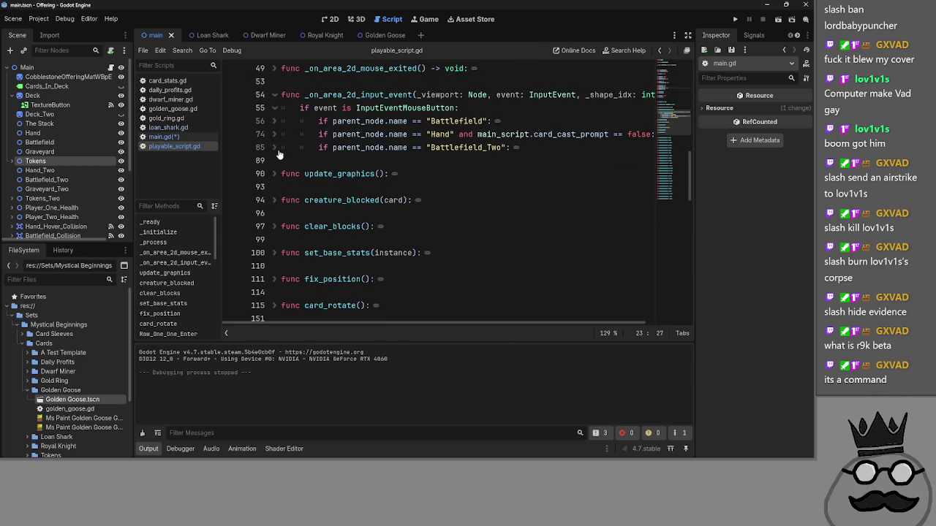
scroll(492, 195, "up", 1)
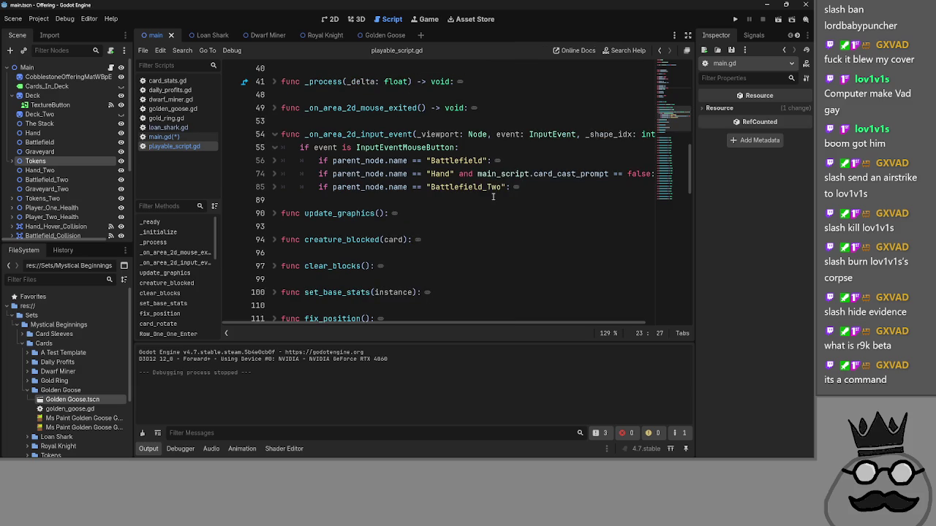
- Compare main.gd's card_clicked with playable_script.gd, folding card_clicked
left_click(158, 137)
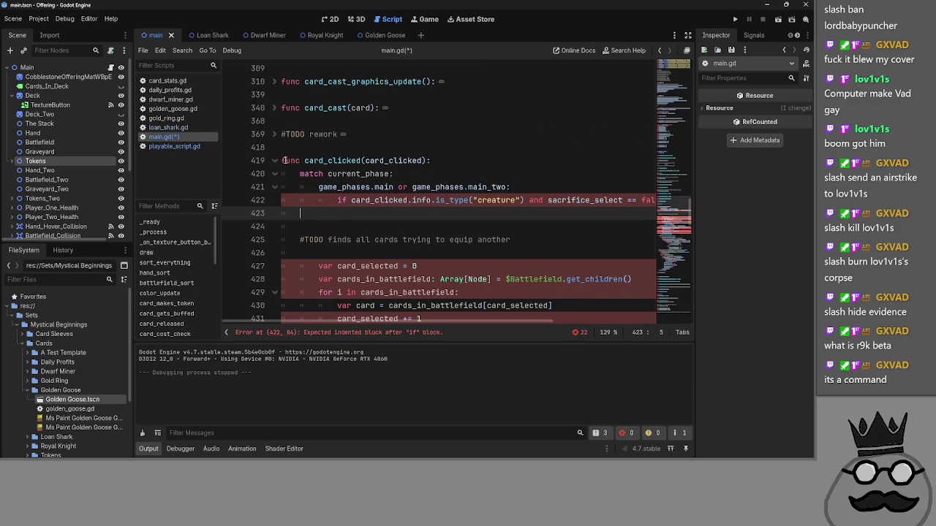
left_click(275, 160)
left_click(176, 146)
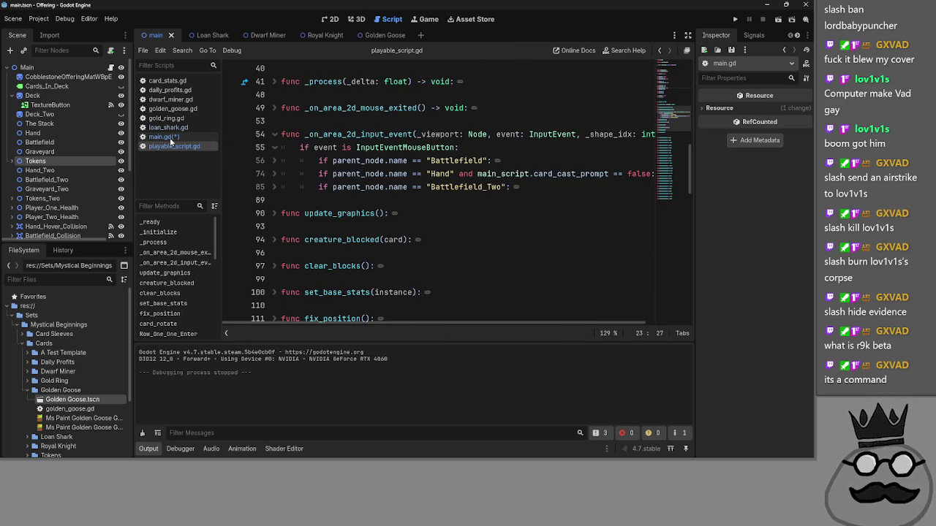
left_click(170, 138)
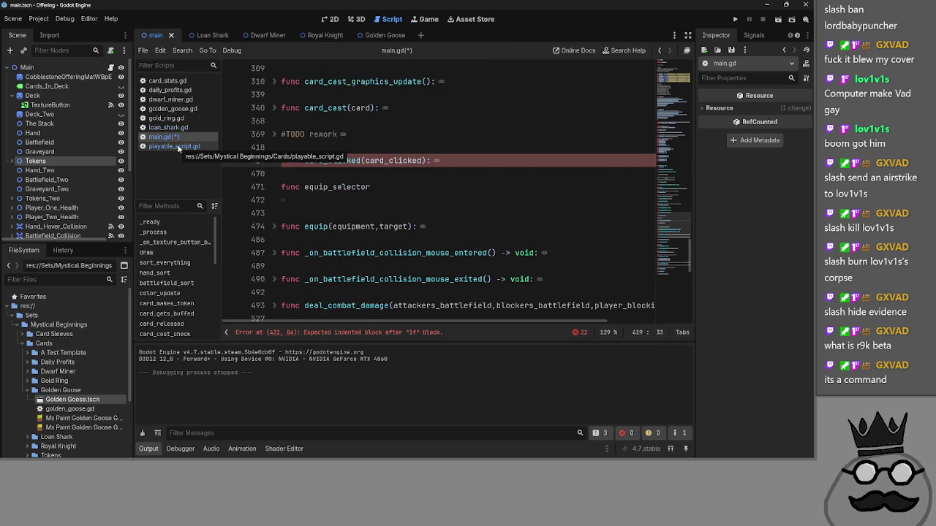
left_click(179, 146)
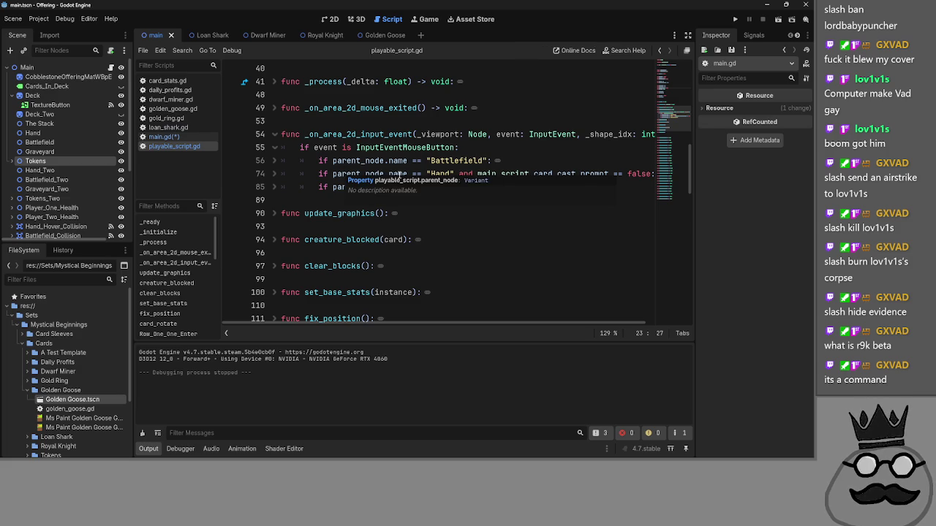
left_click(161, 138)
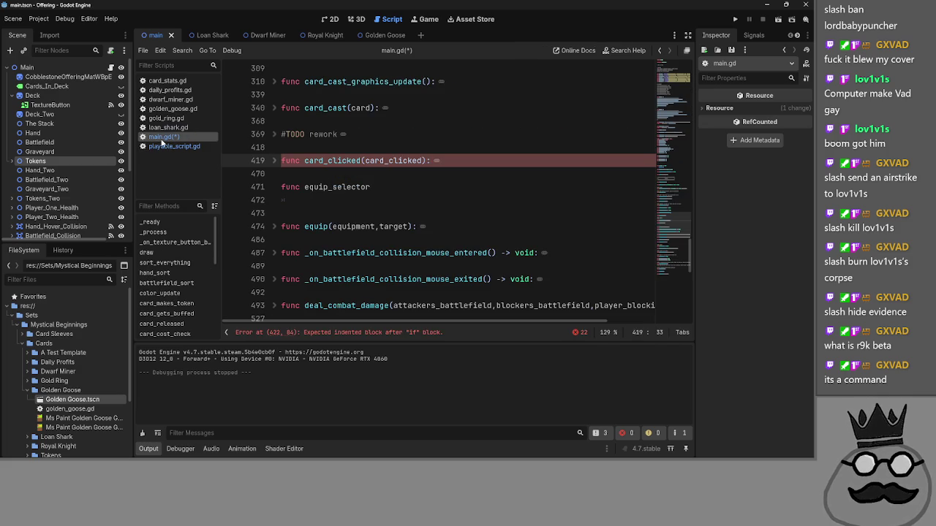
left_click(275, 160)
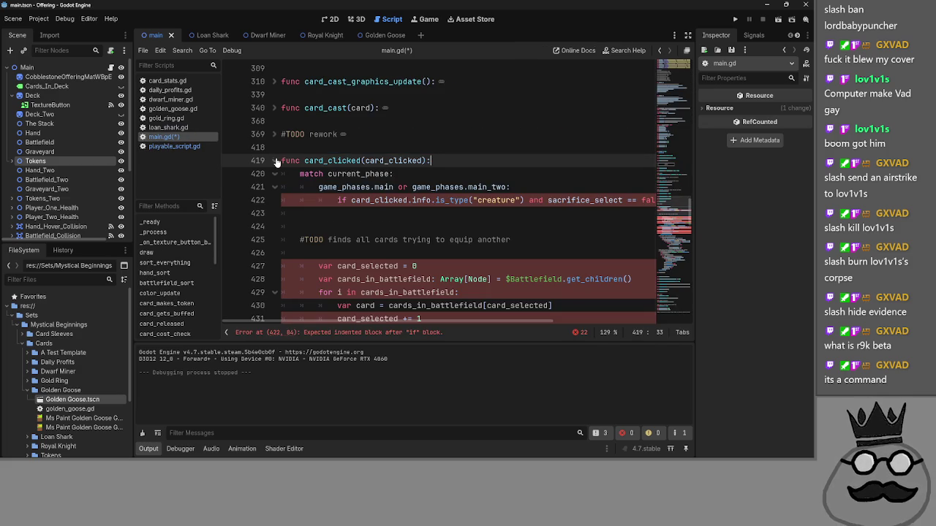
left_click(276, 161)
left_click(174, 146)
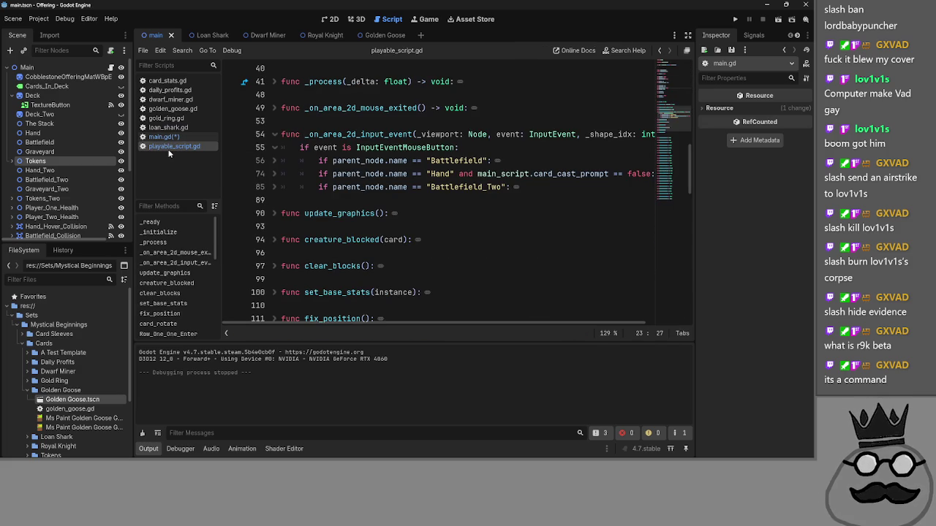
- Select the names _on_area_2d_input_event and card_clicked in their scripts, toggling card_clicked's fold
double_click(322, 135)
left_click(161, 137)
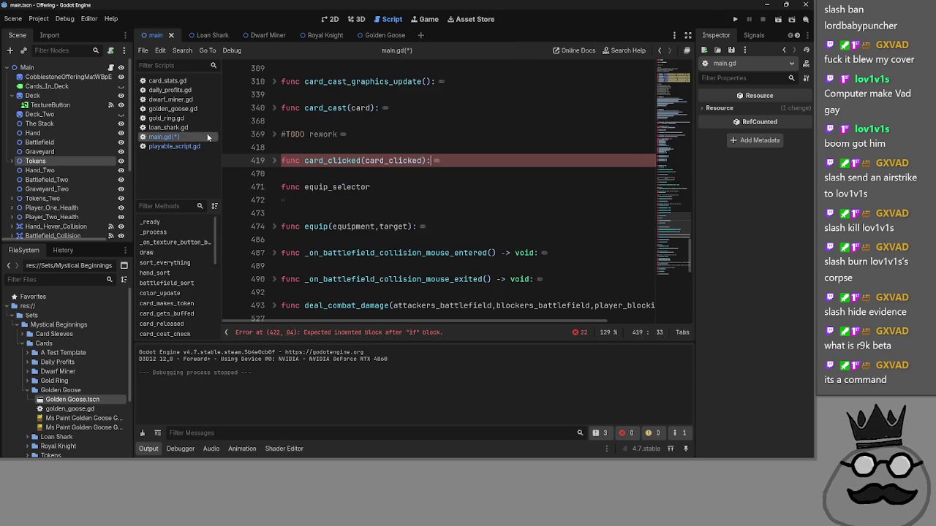
double_click(332, 160)
left_click(273, 161)
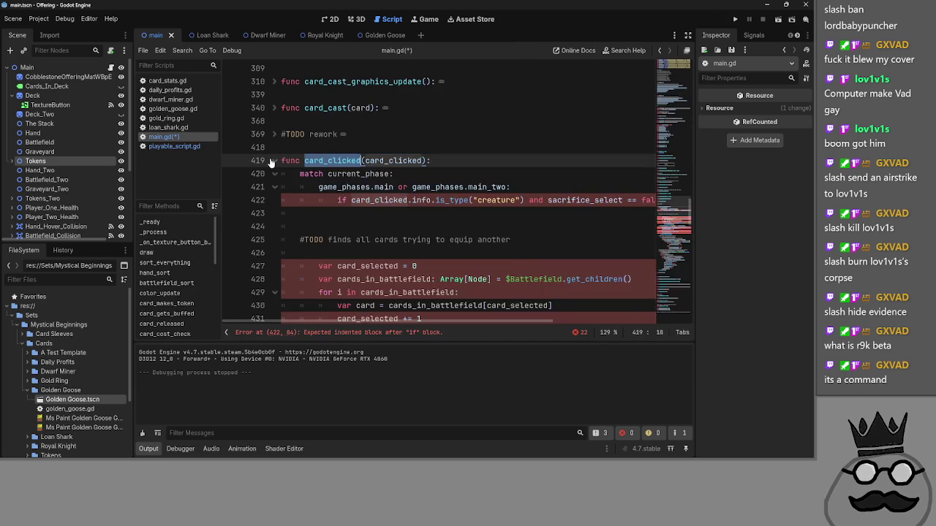
left_click(273, 161)
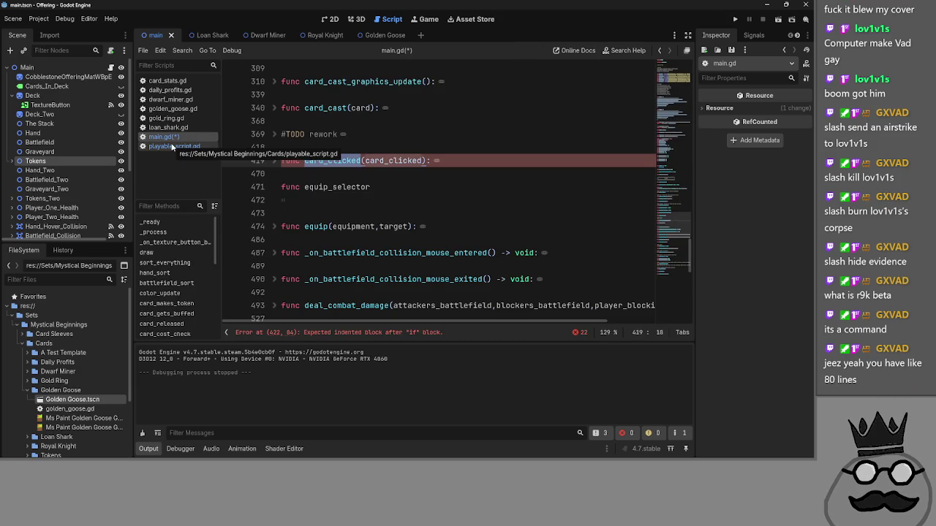
- Leave card_clicked unfolded in main.gd and return to playable_script.gd, caret on empty line 89
left_click(172, 146)
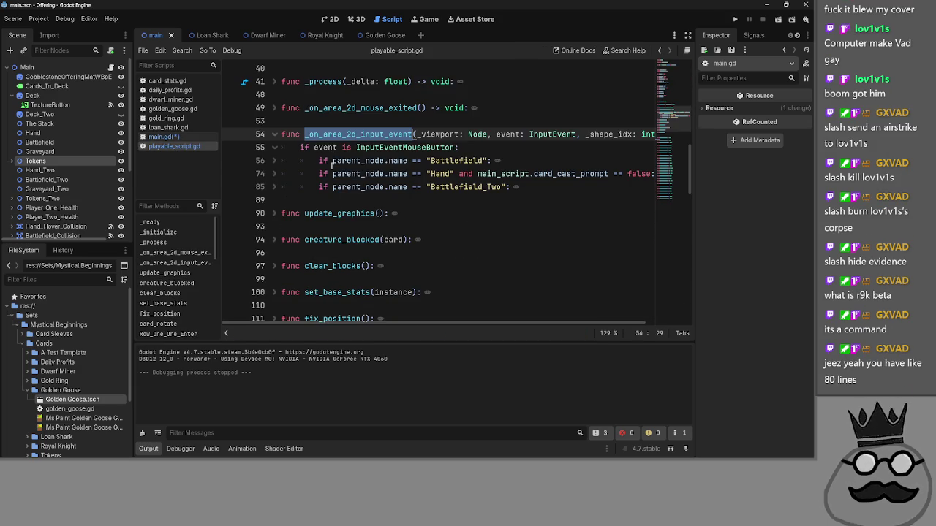
left_click(187, 137)
left_click(274, 161)
left_click(275, 161)
left_click(275, 161)
left_click(275, 161)
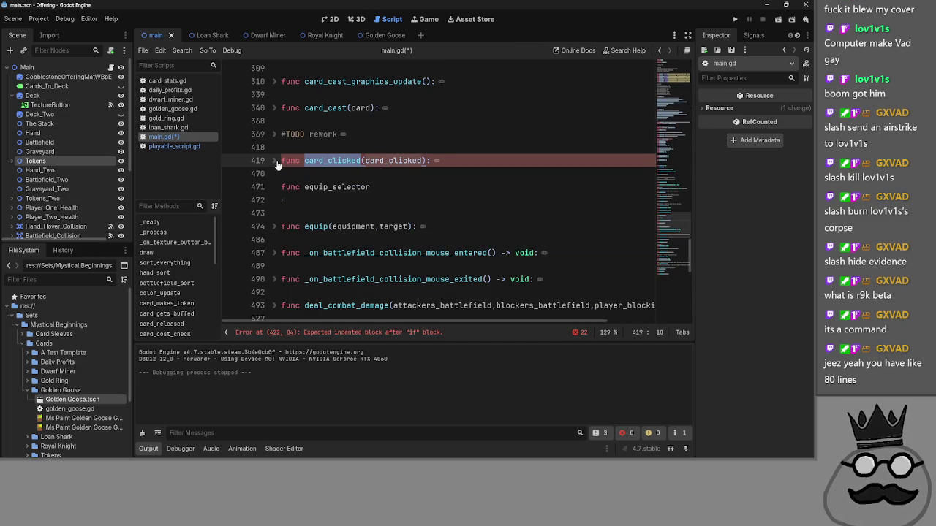
left_click(275, 160)
left_click(178, 144)
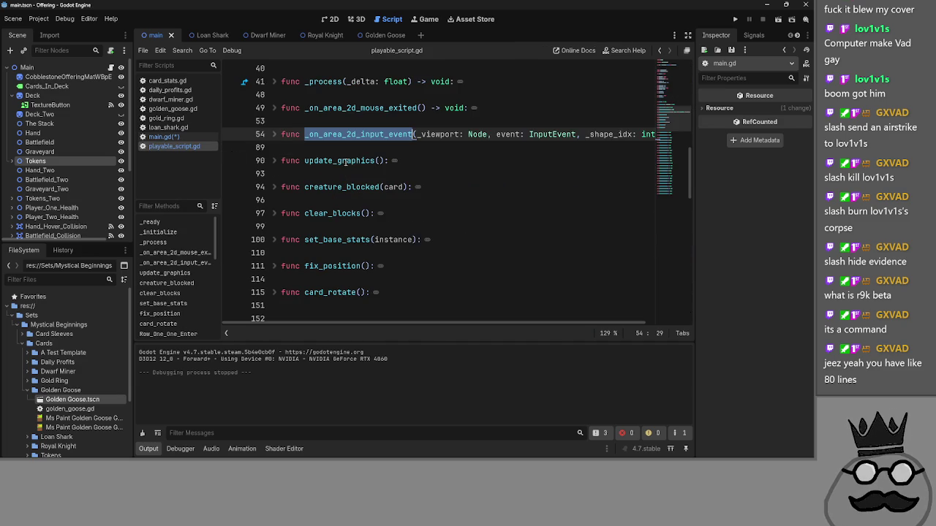
left_click(339, 147)
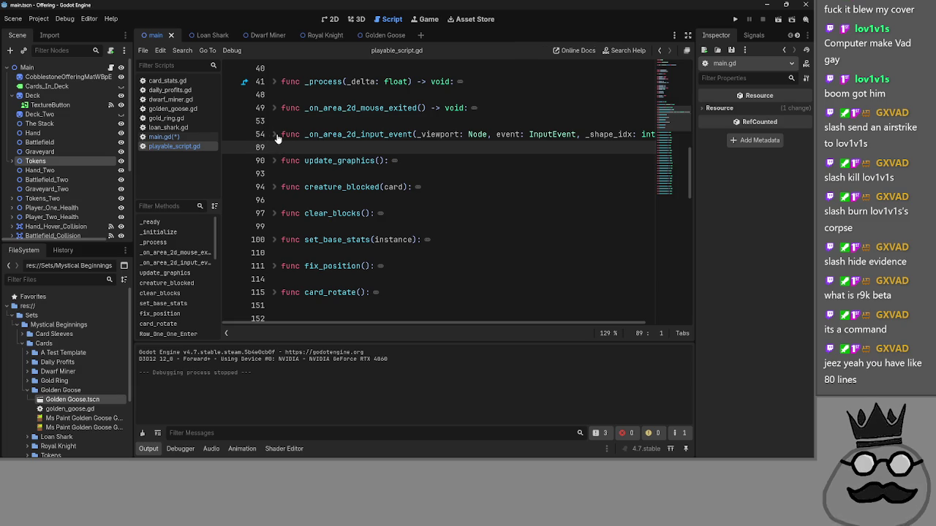
- Unfold _on_area_2d_input_event at line 54 and read its Battlefield and Battlefield_Two card_clicked emits
left_click(276, 136)
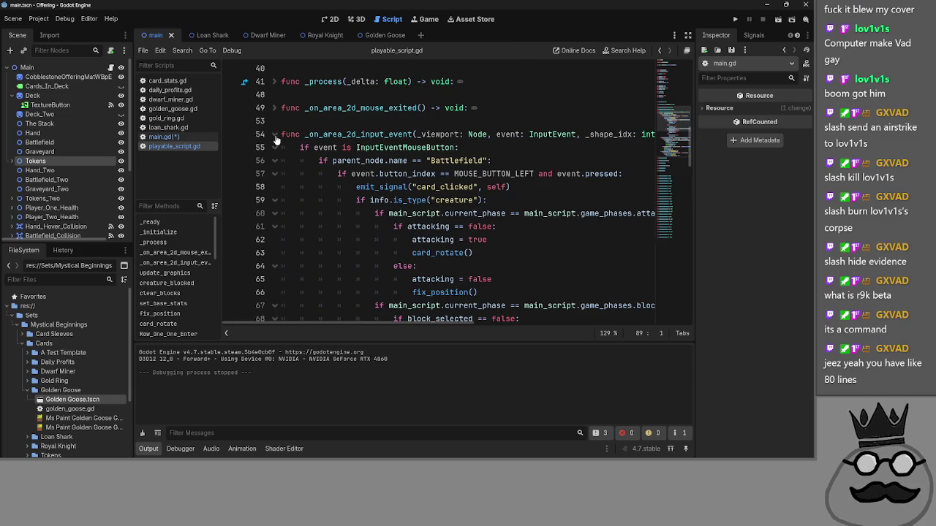
left_click(275, 136)
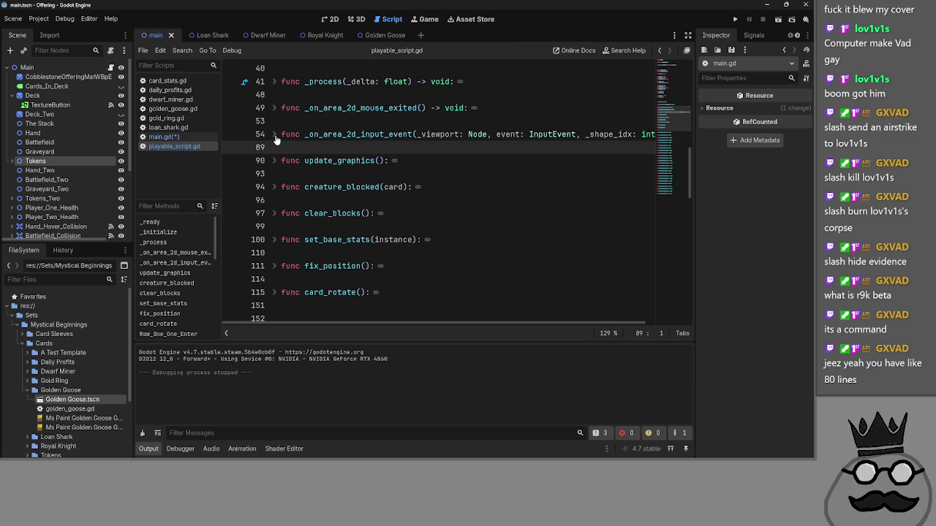
key("alt+Tab")
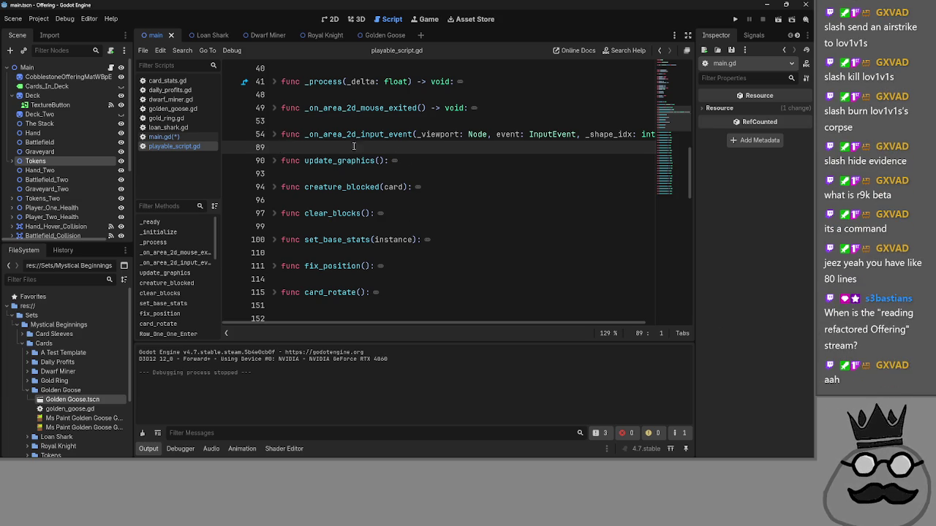
left_click(274, 135)
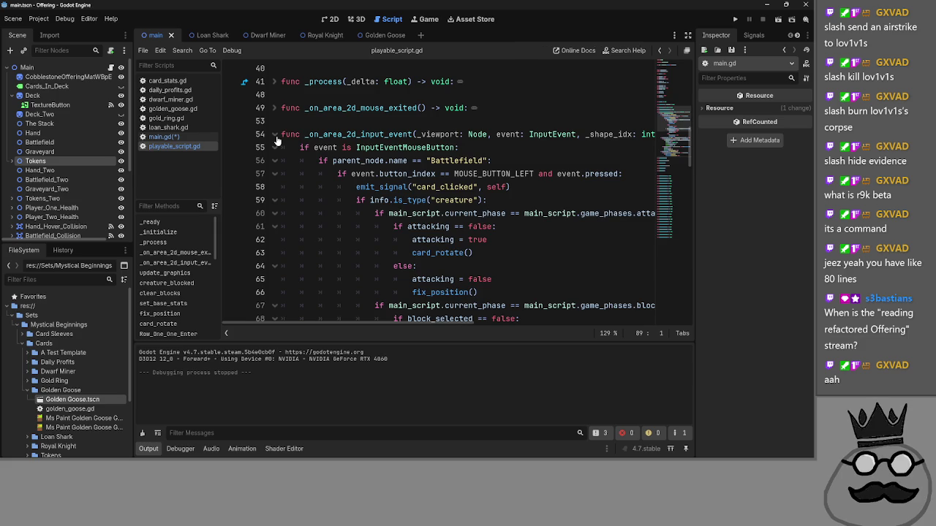
left_click(275, 135)
left_click(275, 136)
scroll(433, 173, "down", 4)
scroll(432, 173, "down", 4)
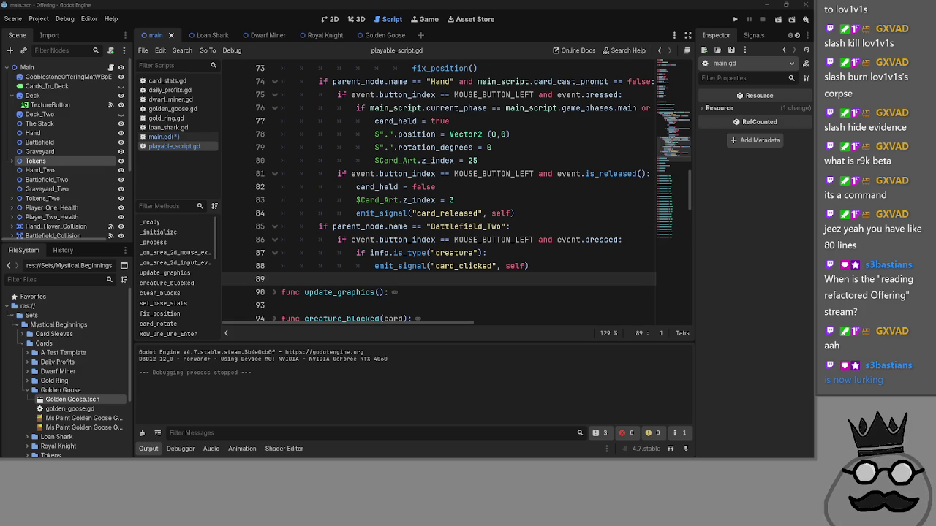
scroll(408, 214, "up", 7)
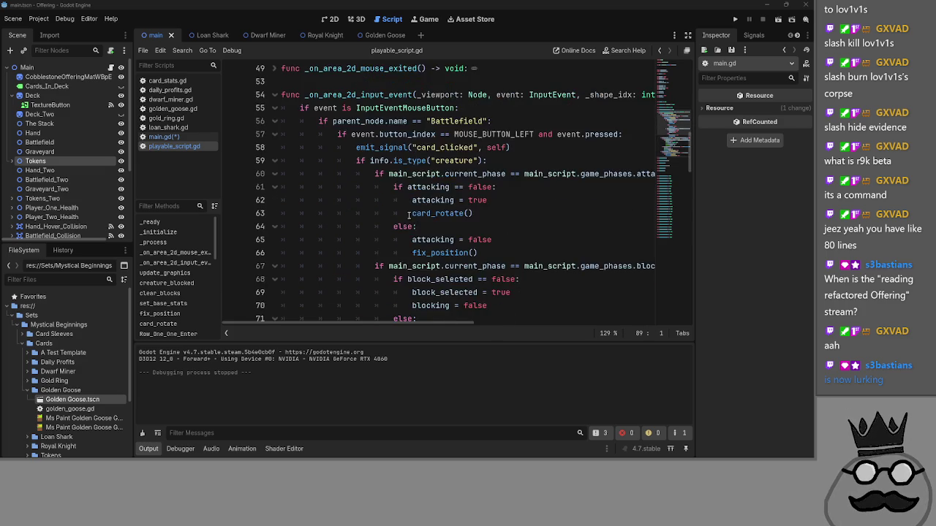
- Read through the input event handler and select the card_clicked signal name on line 58
scroll(408, 214, "up", 3)
left_click(281, 200)
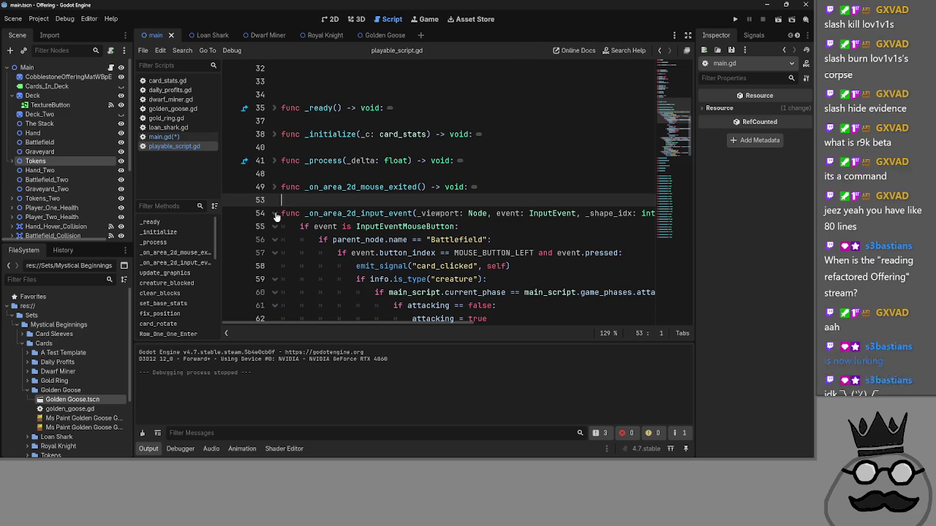
scroll(424, 208, "down", 1)
scroll(467, 186, "down", 2)
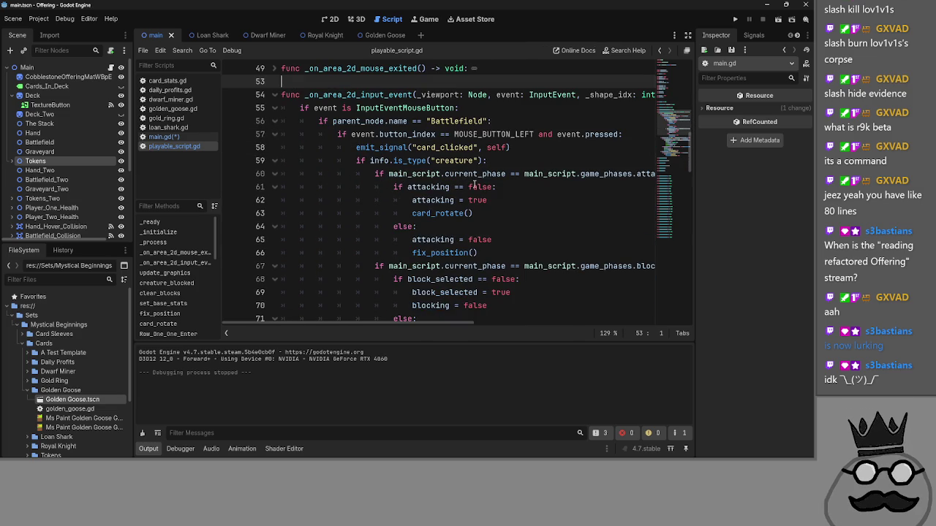
scroll(467, 186, "down", 2)
scroll(460, 107, "up", 1)
double_click(459, 108)
scroll(488, 186, "down", 2)
scroll(489, 187, "up", 1)
- Select the attack-phase if-block on lines 60–66
left_click(499, 119)
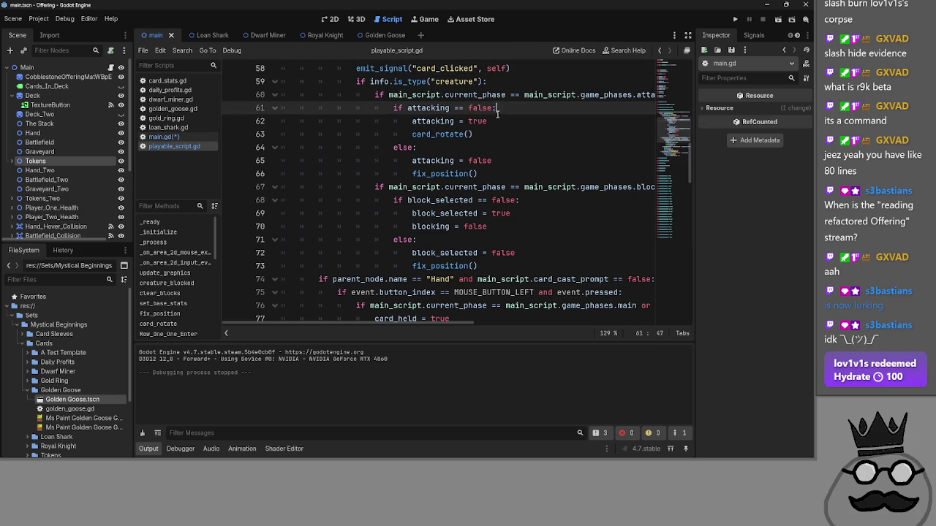
left_click(524, 175)
key("shift+Up")
key("shift+Up")
key("shift+Up")
key("shift+Home")
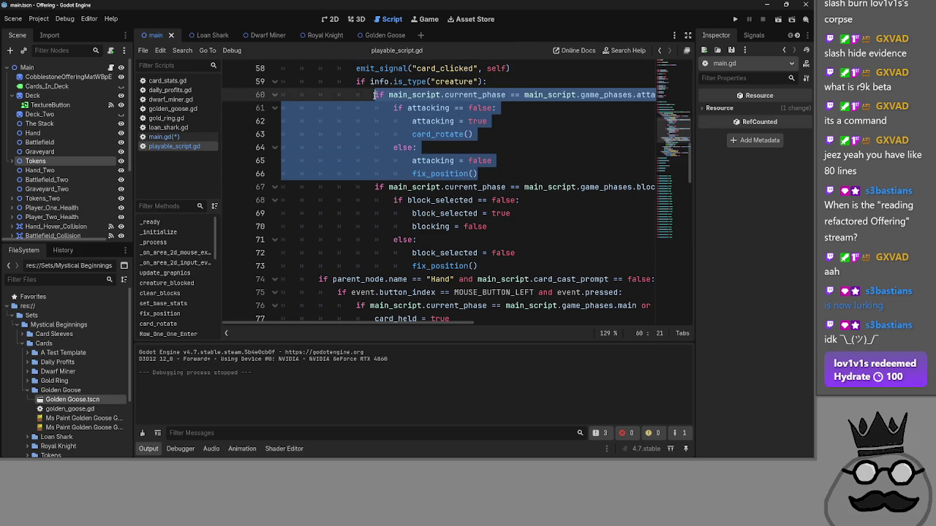
- Look through main.gd, then navigate back to playable_script.gd
left_click(164, 137)
scroll(357, 218, "down", 3)
scroll(357, 218, "down", 8)
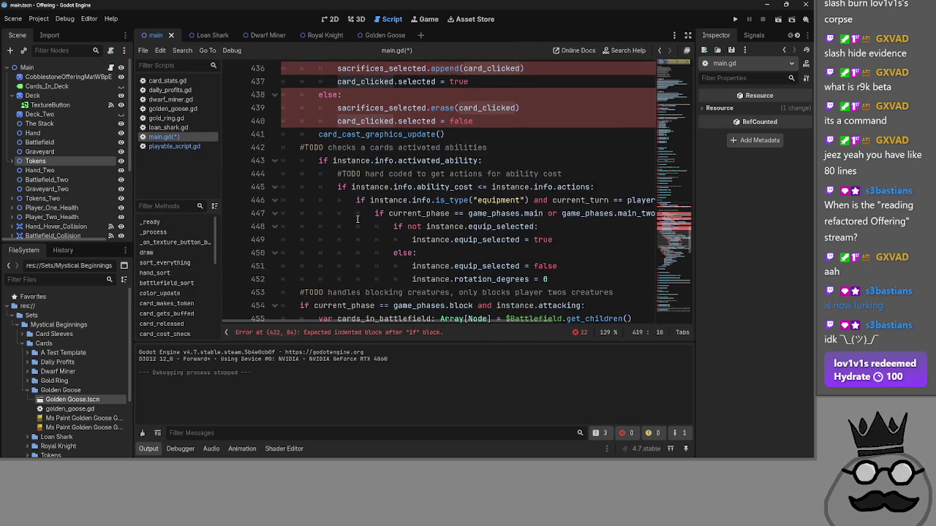
scroll(357, 218, "up", 2)
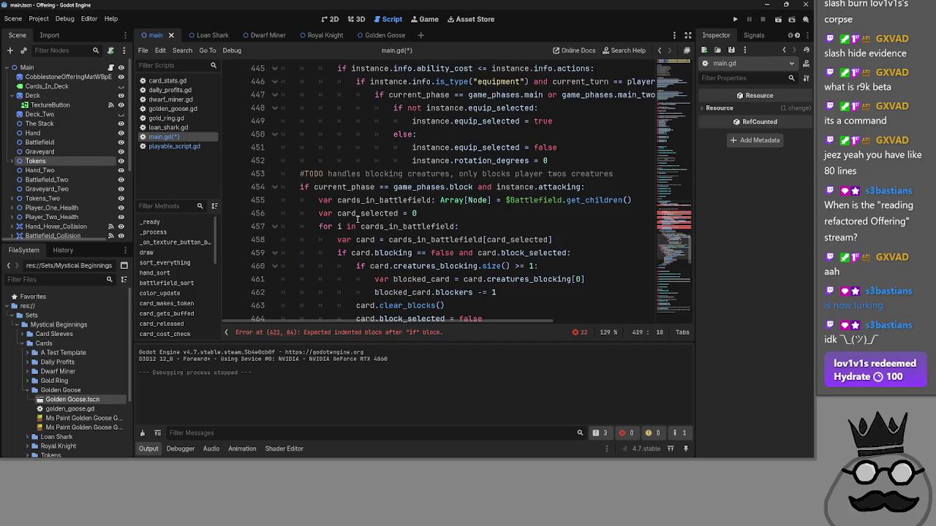
scroll(358, 218, "down", 1)
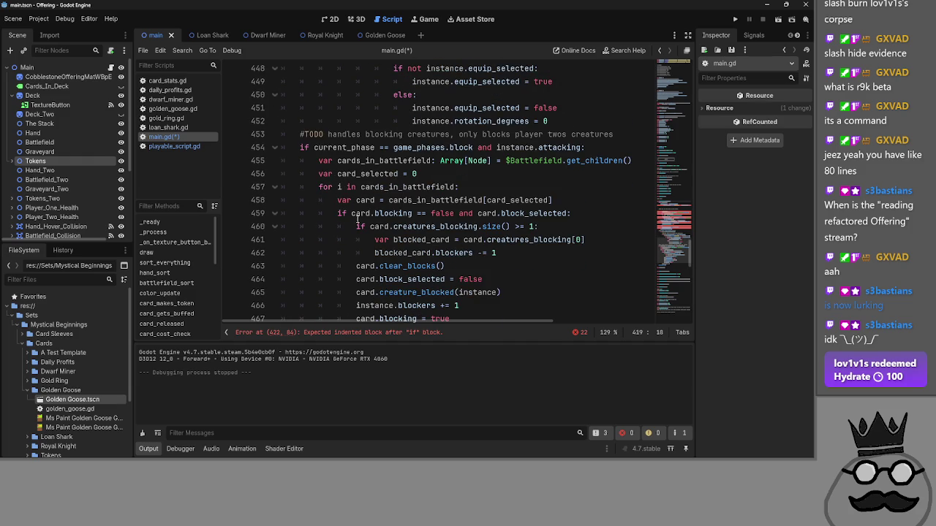
scroll(357, 218, "up", 8)
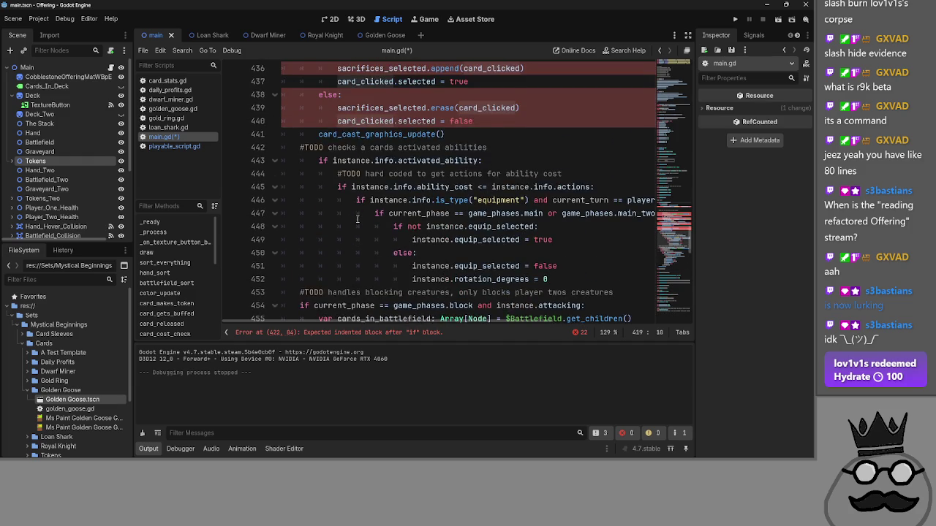
key("alt+Left")
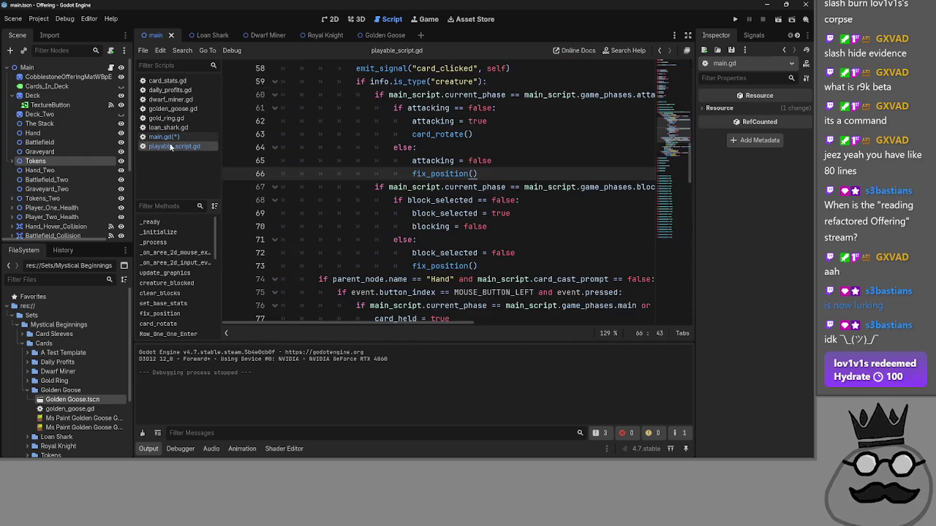
scroll(425, 194, "up", 1)
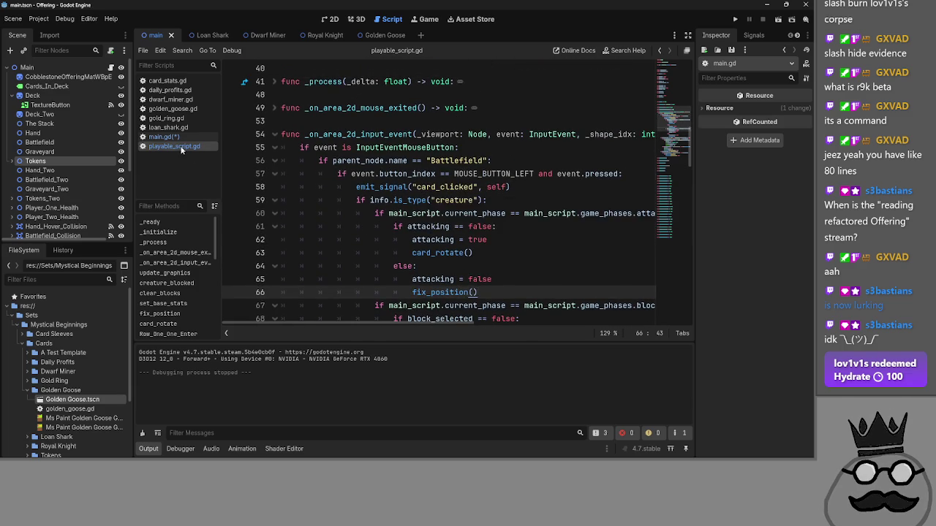
- Jump to card_clicked's definition in main.gd and select its unfinished if on lines 422–423
left_click(424, 194, "ctrl")
scroll(463, 213, "up", 1)
left_click(434, 174)
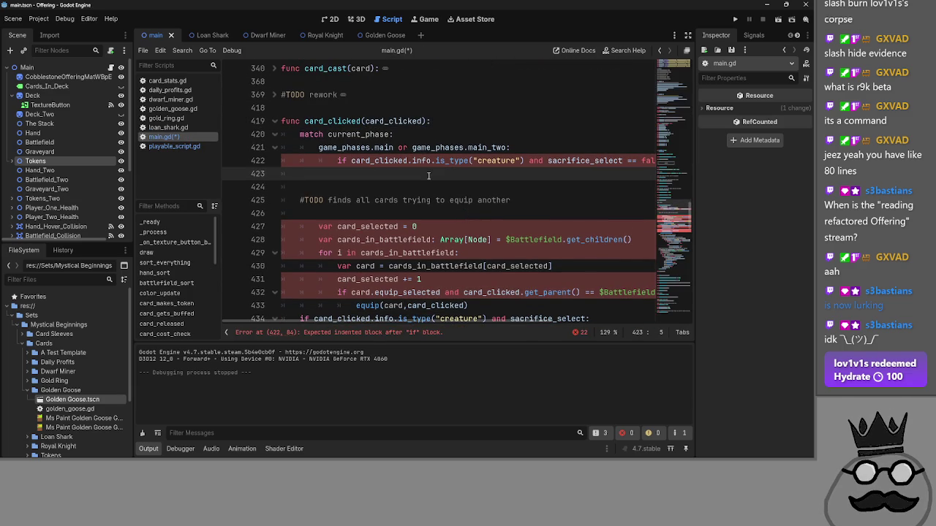
mouse_move(338, 163)
left_mouse_down()
mouse_move(648, 172)
mouse_move(653, 162)
mouse_move(281, 161)
left_mouse_up()
left_click(340, 162)
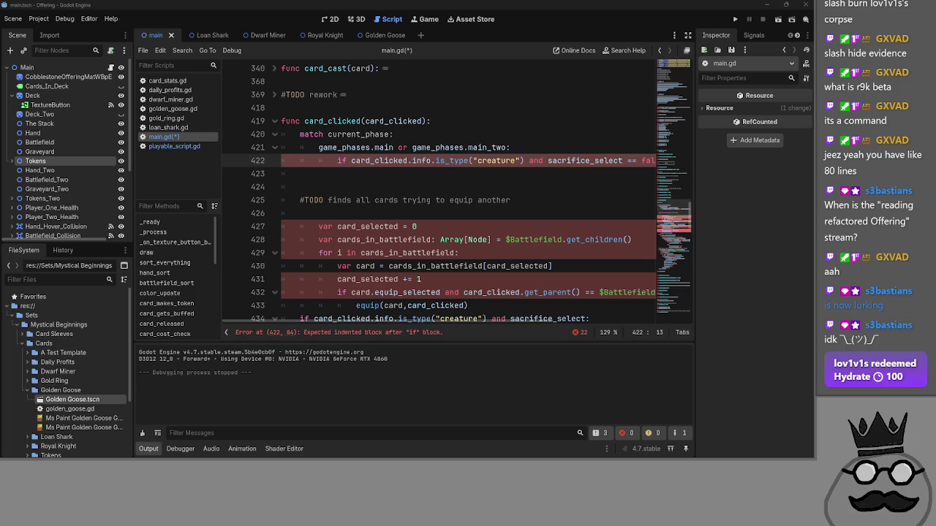
left_click(379, 174)
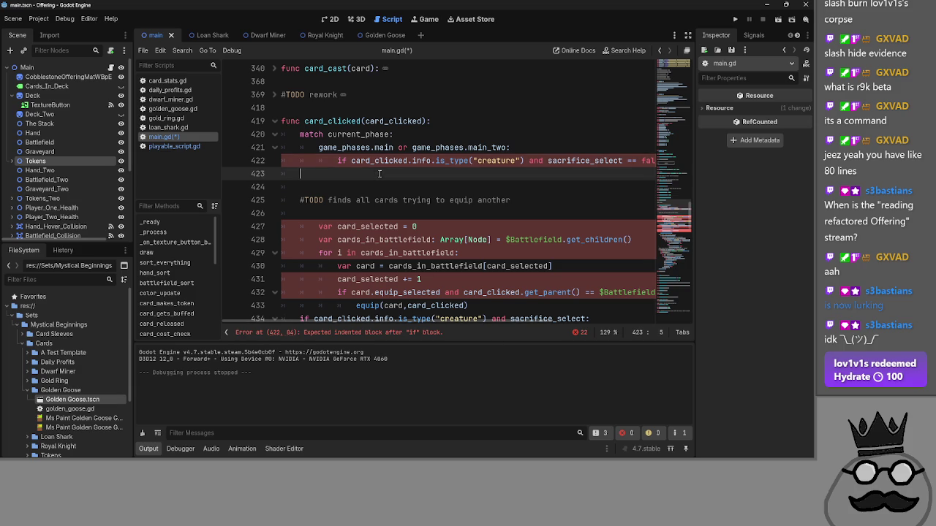
- Scroll main.gd up to the enum and var declarations, resting the caret on empty line 55
scroll(382, 180, "up", 10)
scroll(382, 180, "up", 10)
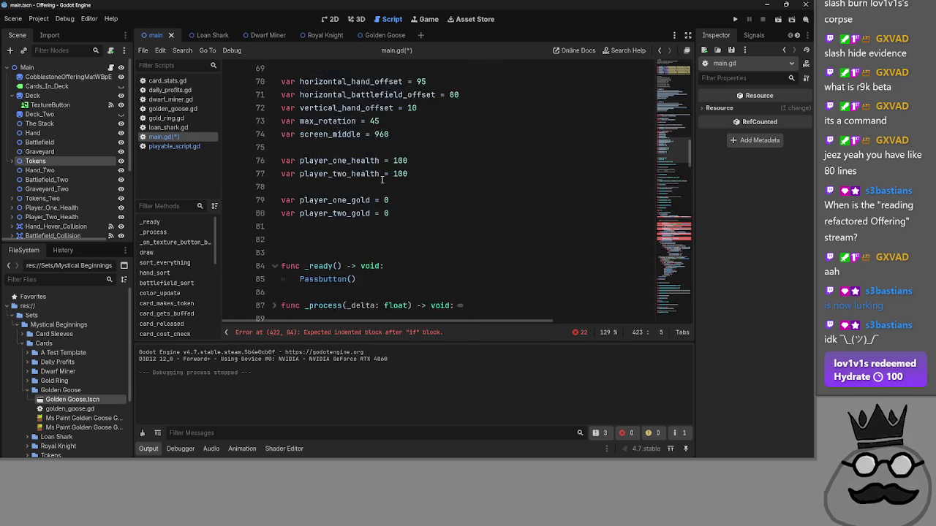
scroll(382, 180, "up", 2)
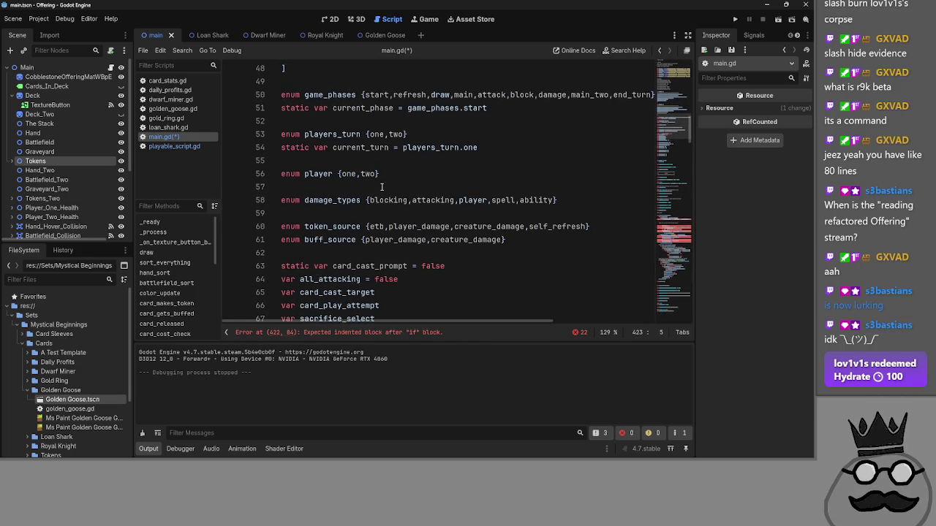
left_click(384, 201)
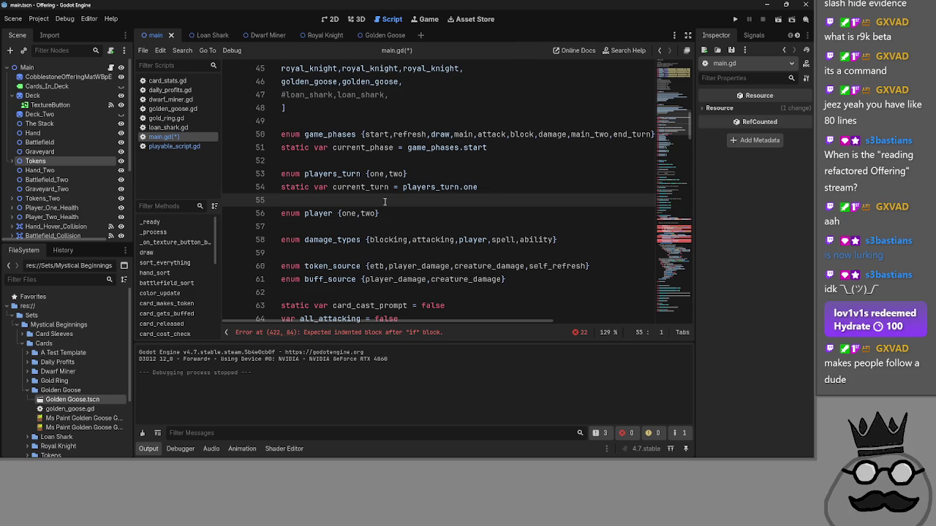
left_click(387, 227)
left_click(391, 197)
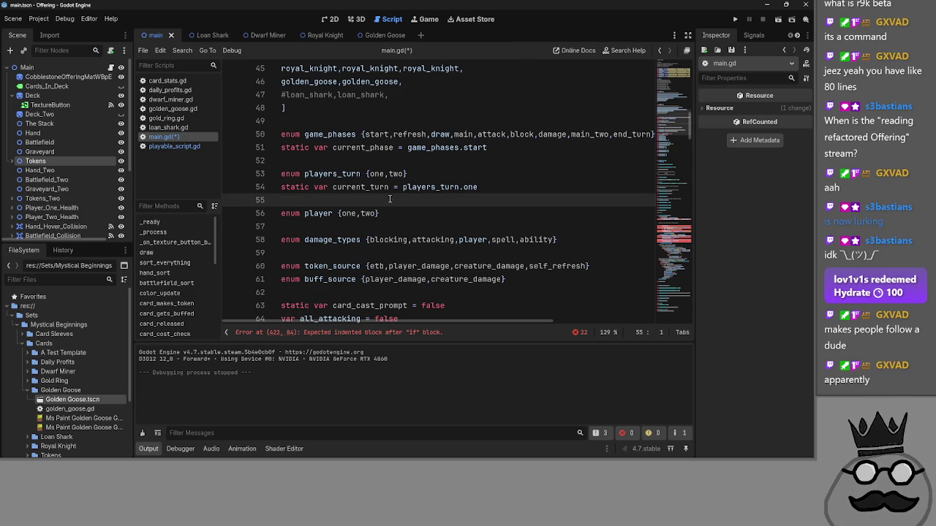
key("alt+Tab")
key("alt+Tab")
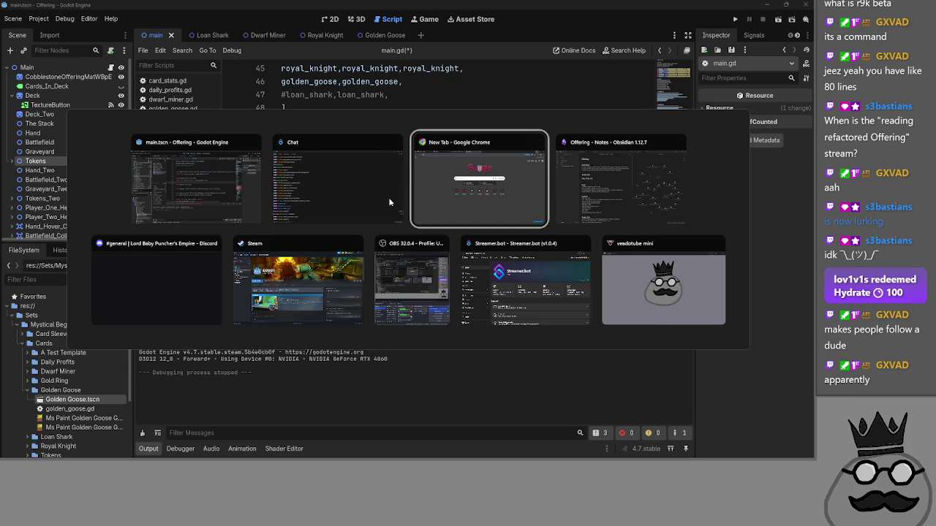
key("Escape")
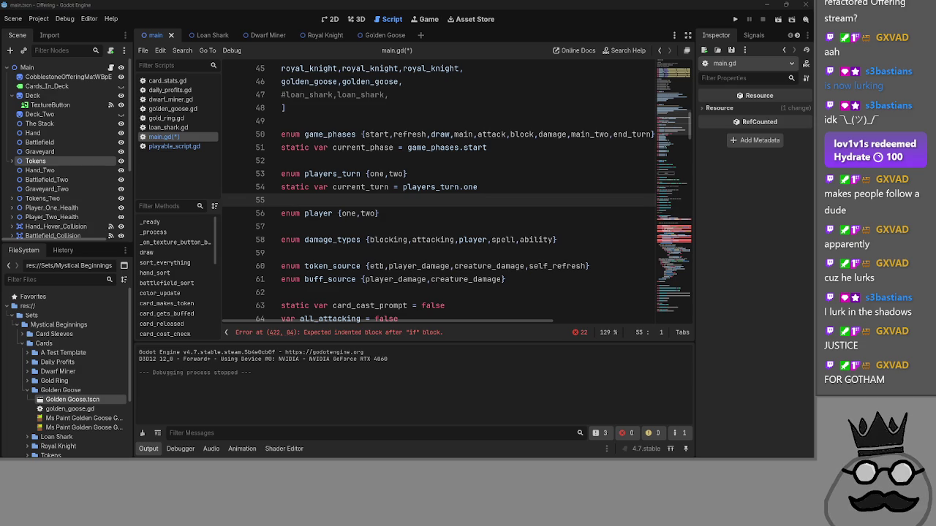
- Add blank lines and stray text after line 55, then remove them
left_click(738, 303)
scroll(561, 299, "down", 4)
scroll(438, 278, "up", 5)
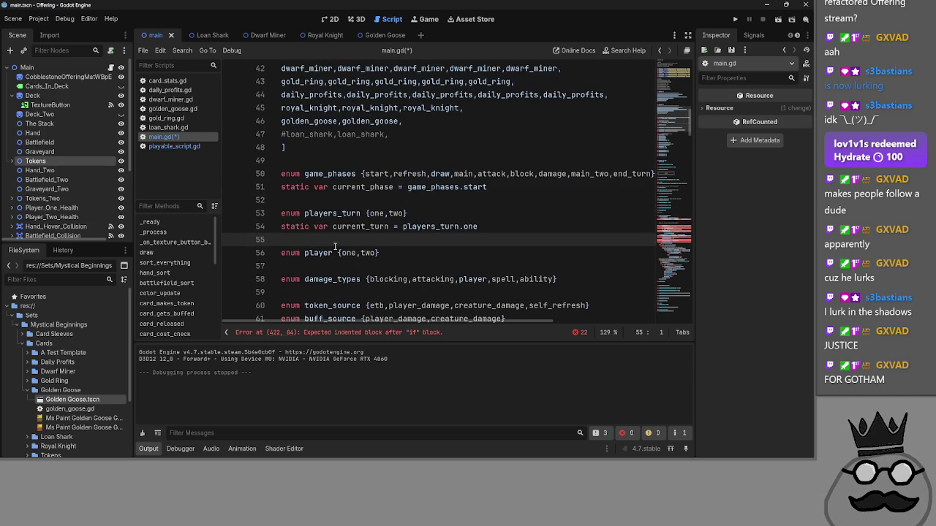
key("Return")
key("Return")
left_click(318, 252)
type("en")
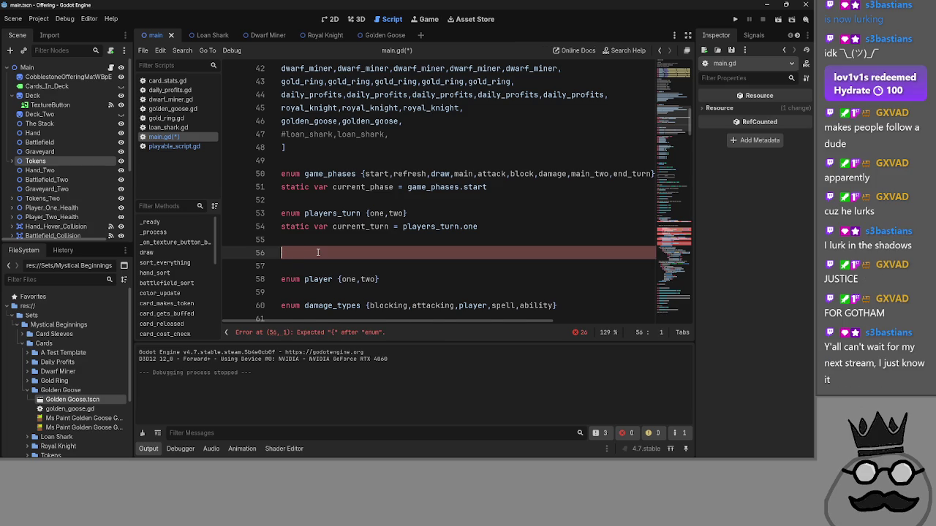
key("BackSpace")
key("BackSpace")
scroll(320, 253, "down", 7)
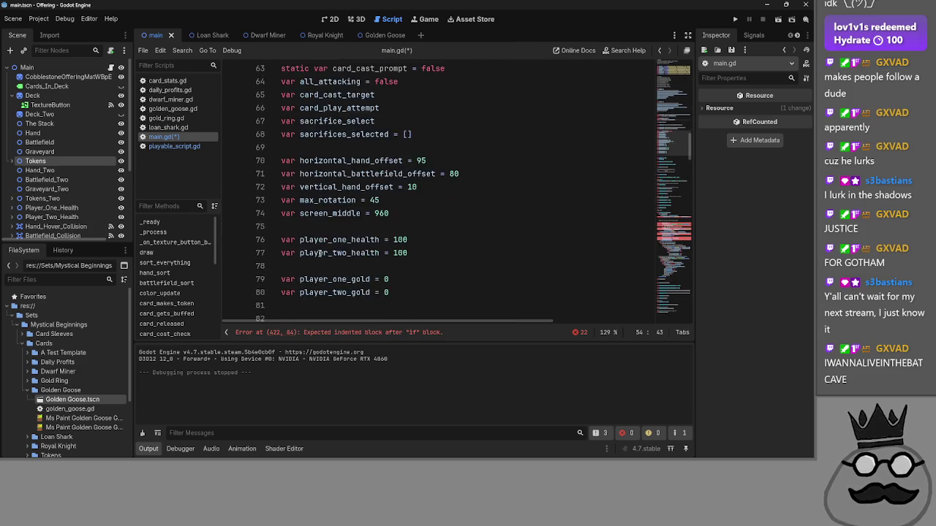
scroll(320, 253, "up", 2)
- Add 'var selector_active = false' on new line 64 below card_cast_prompt
left_click(489, 147)
key("Return")
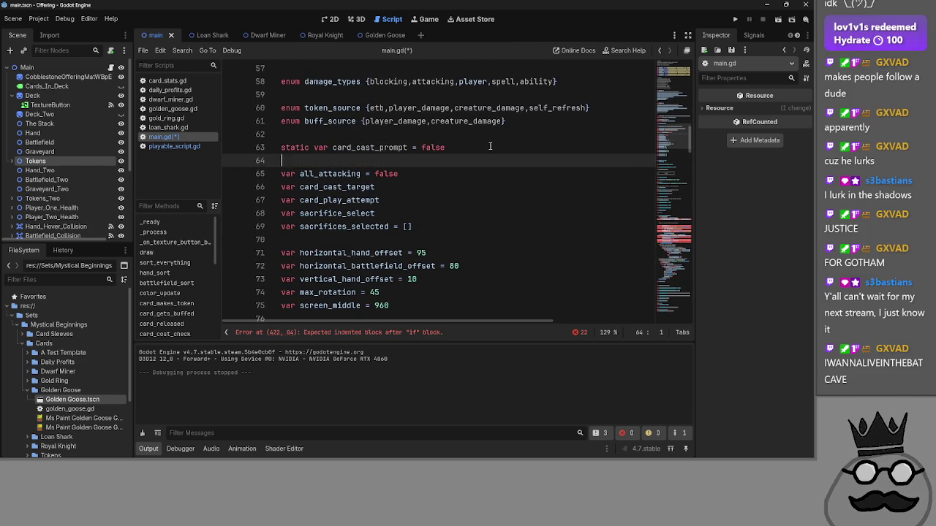
type("var selector_acti")
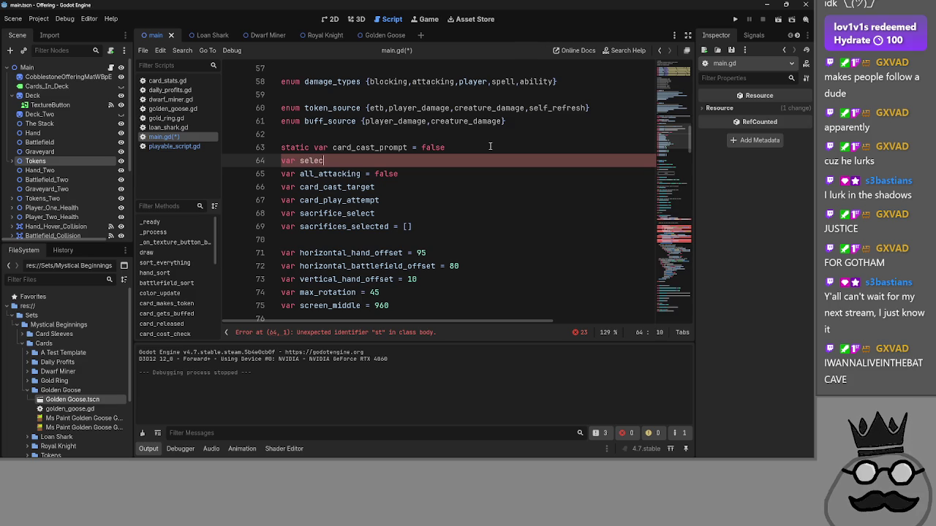
type("ve")
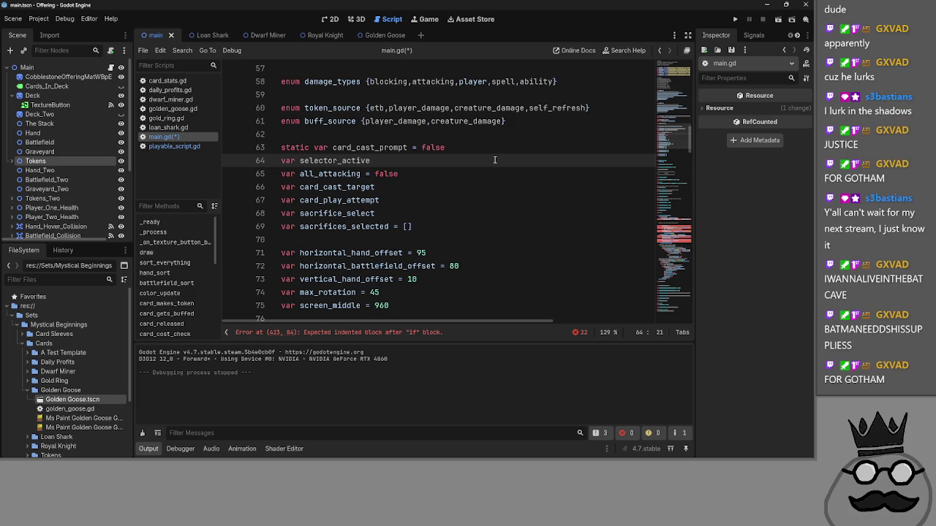
type(" = false")
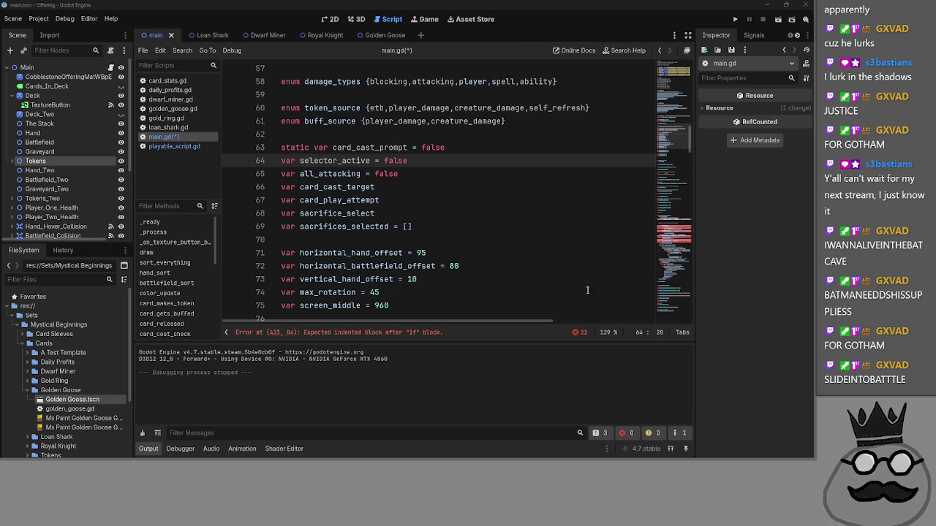
scroll(449, 226, "down", 3)
scroll(448, 227, "up", 2)
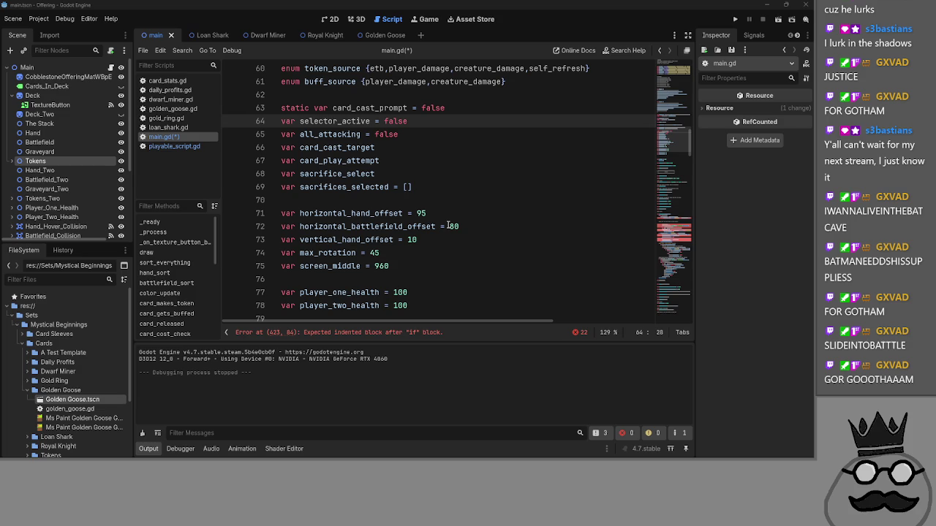
key("alt+Tab")
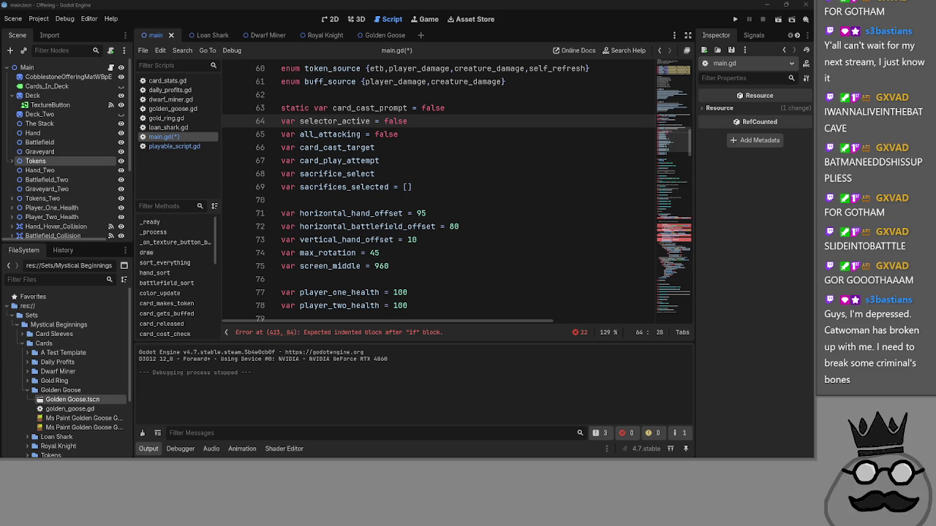
scroll(503, 216, "up", 1)
double_click(334, 158)
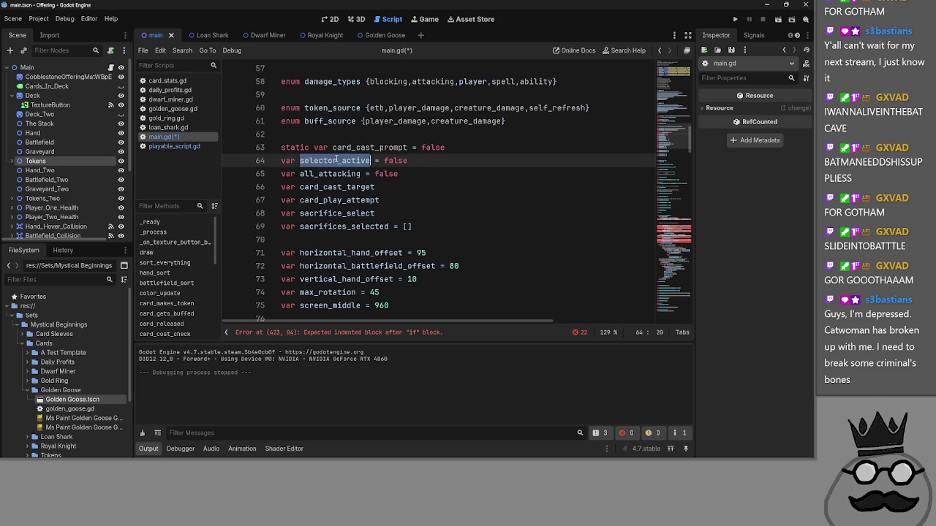
left_click(420, 162)
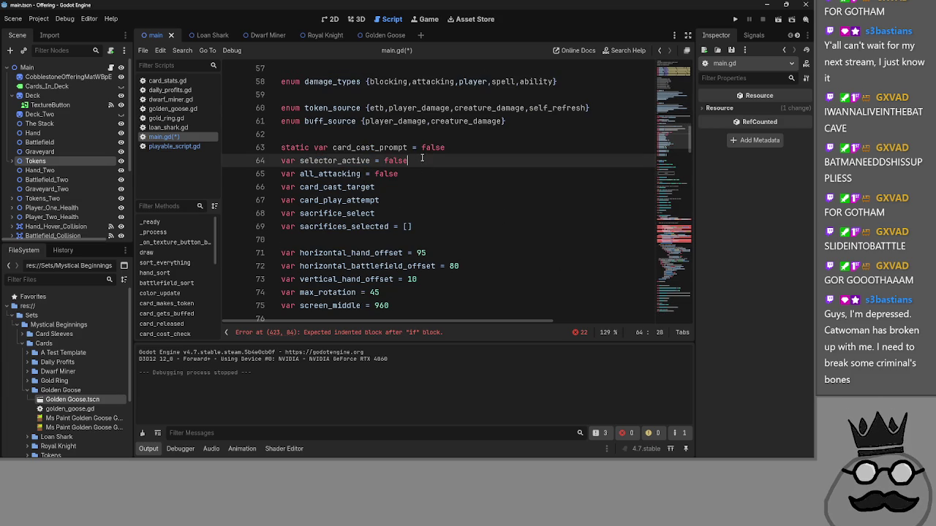
double_click(338, 161)
scroll(380, 183, "down", 10)
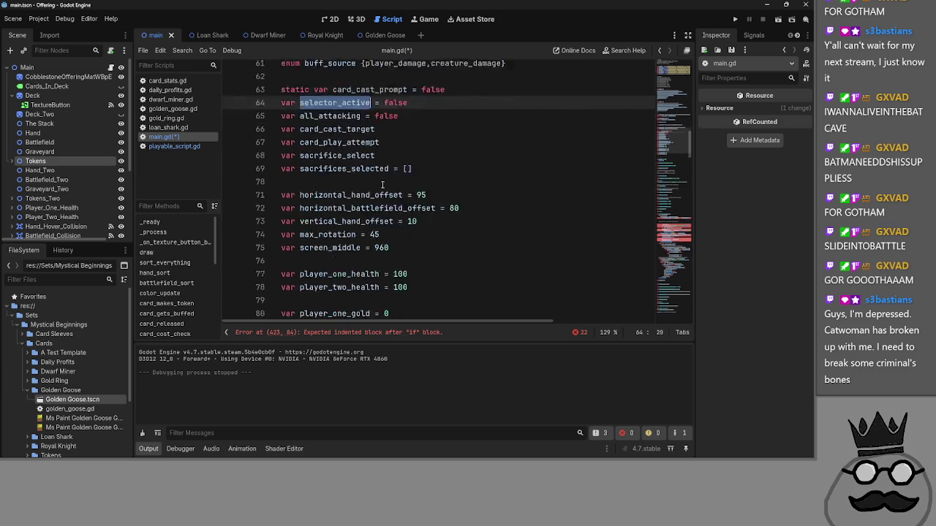
scroll(381, 185, "down", 10)
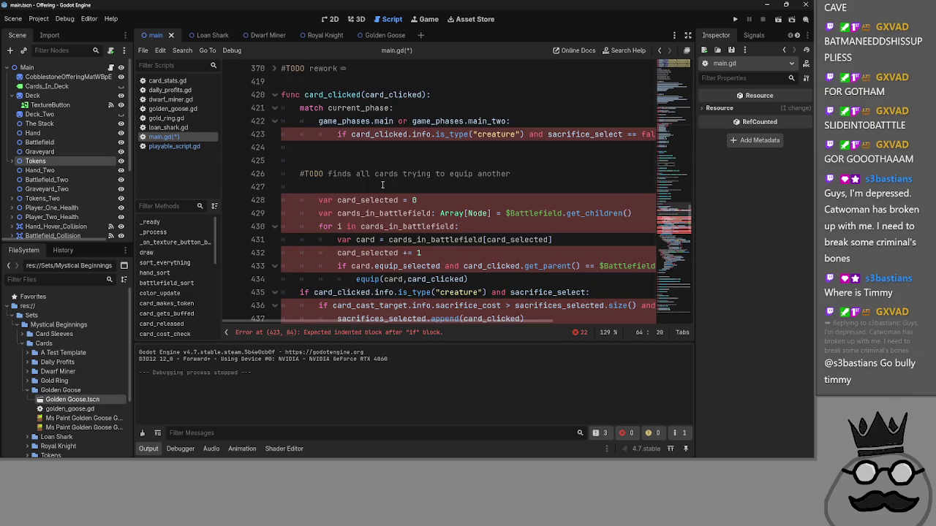
scroll(366, 204, "up", 10)
scroll(277, 241, "up", 3)
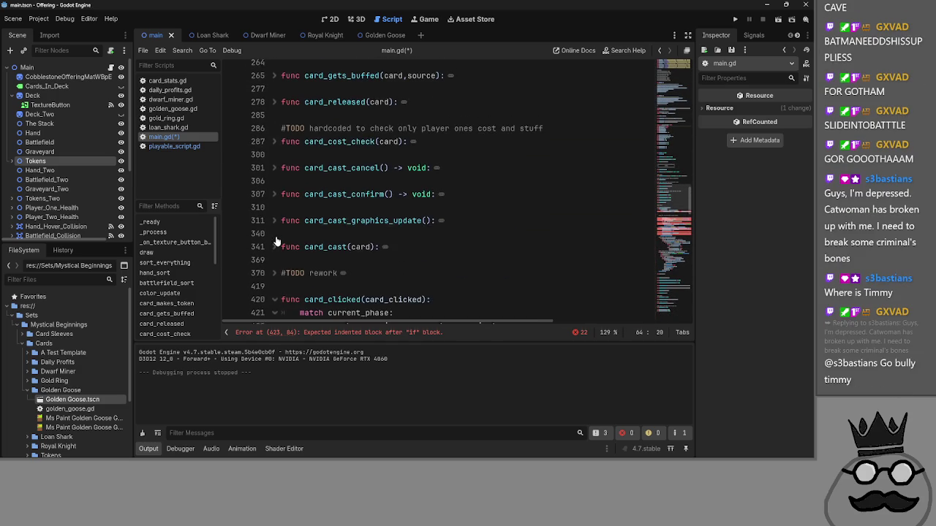
scroll(276, 241, "up", 5)
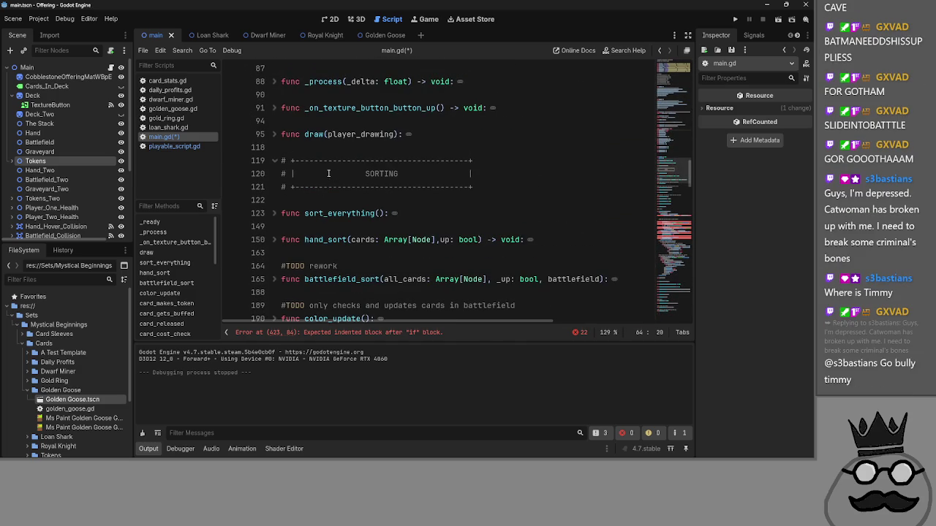
left_click(324, 199)
scroll(324, 198, "down", 1)
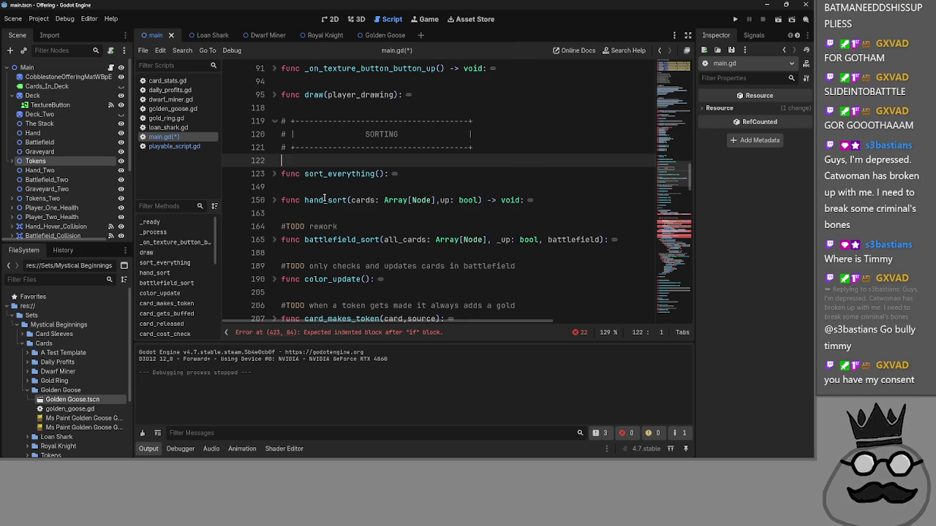
scroll(336, 183, "down", 4)
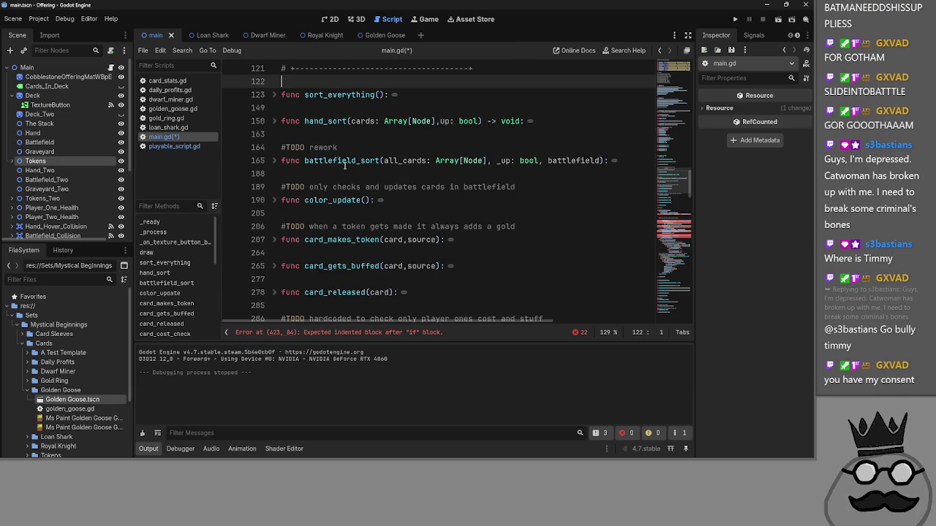
scroll(325, 157, "down", 2)
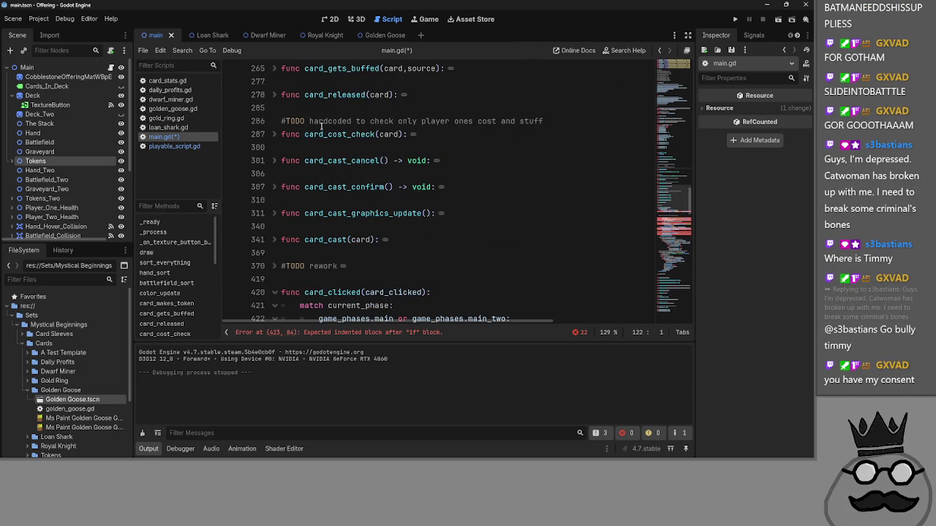
scroll(315, 125, "up", 3)
scroll(313, 119, "up", 5)
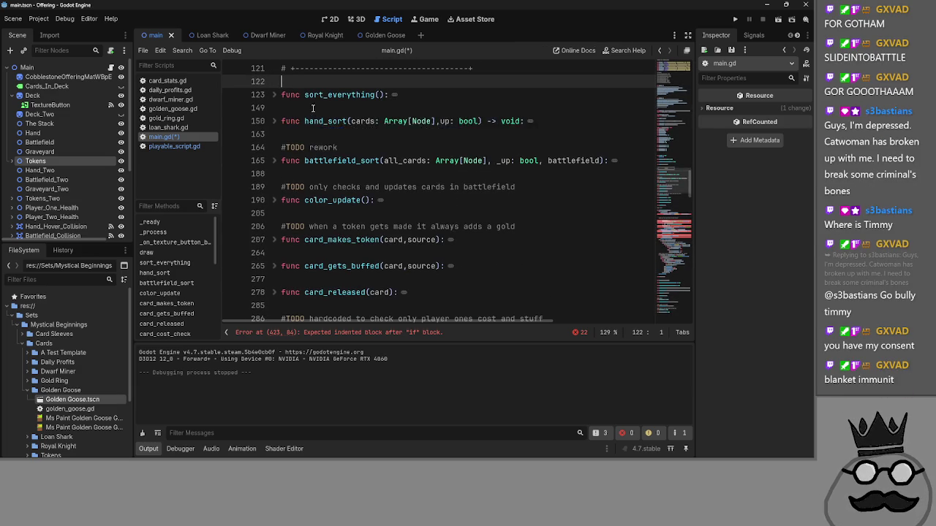
scroll(280, 196, "down", 5)
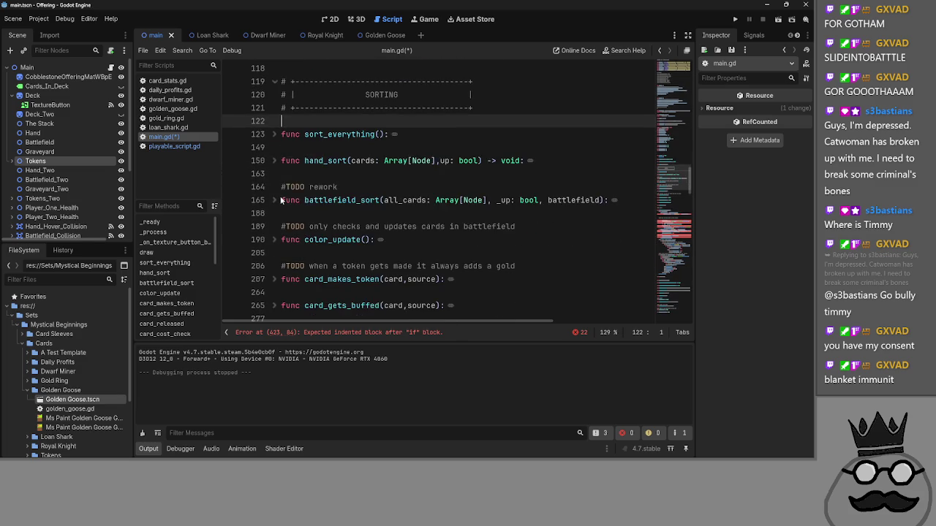
scroll(280, 196, "down", 4)
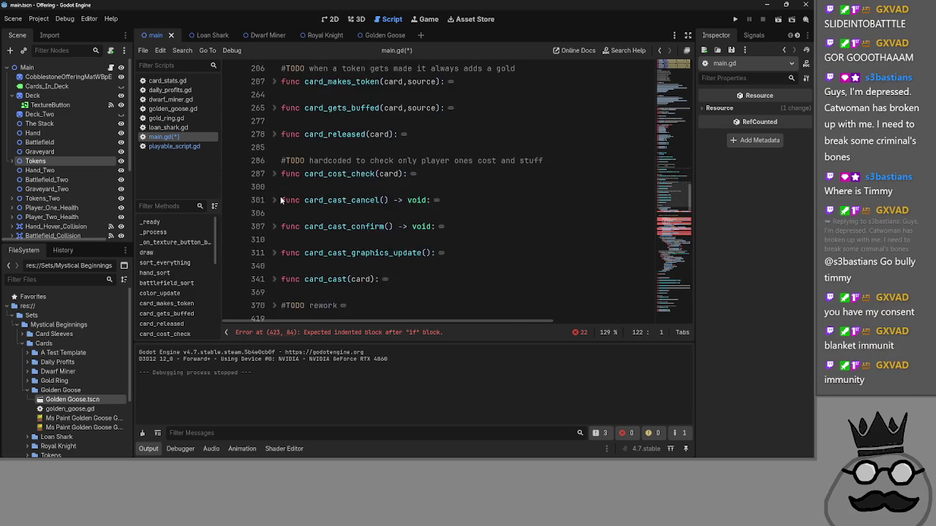
left_click(274, 174)
left_click(274, 174)
left_click(274, 200)
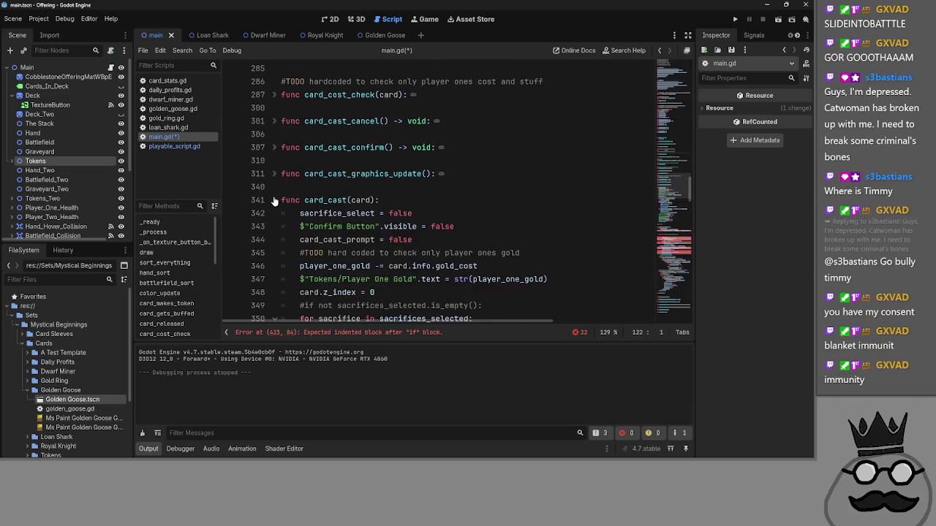
left_click(274, 199)
scroll(277, 192, "up", 5)
scroll(276, 192, "up", 5)
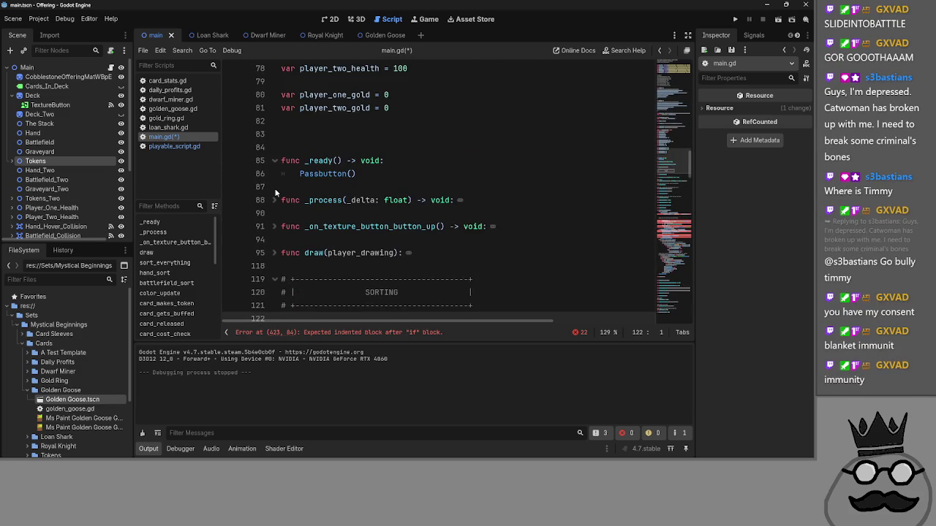
scroll(276, 191, "down", 5)
scroll(357, 117, "up", 2)
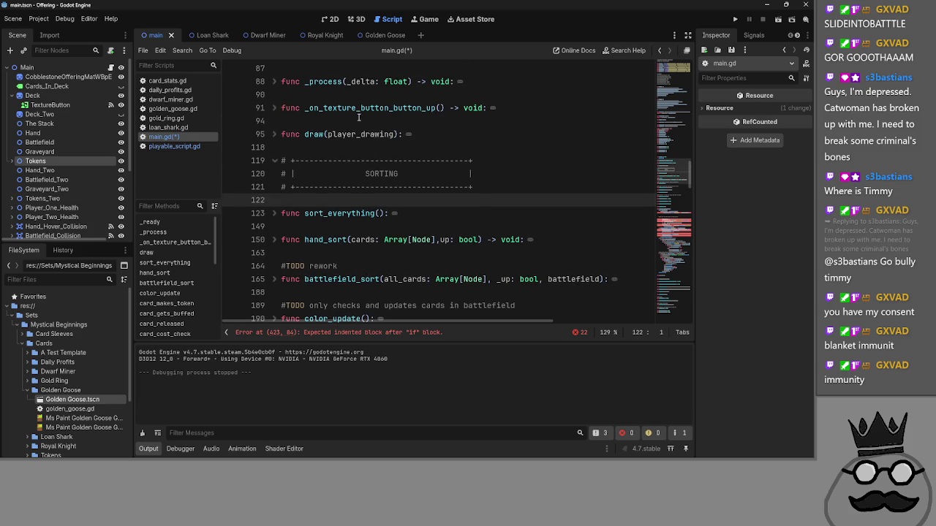
scroll(298, 121, "up", 1)
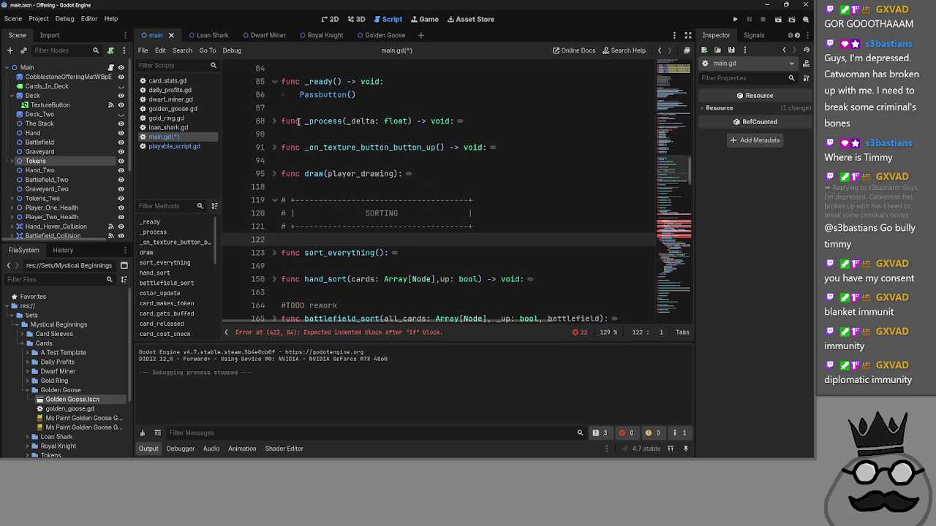
left_click(421, 212)
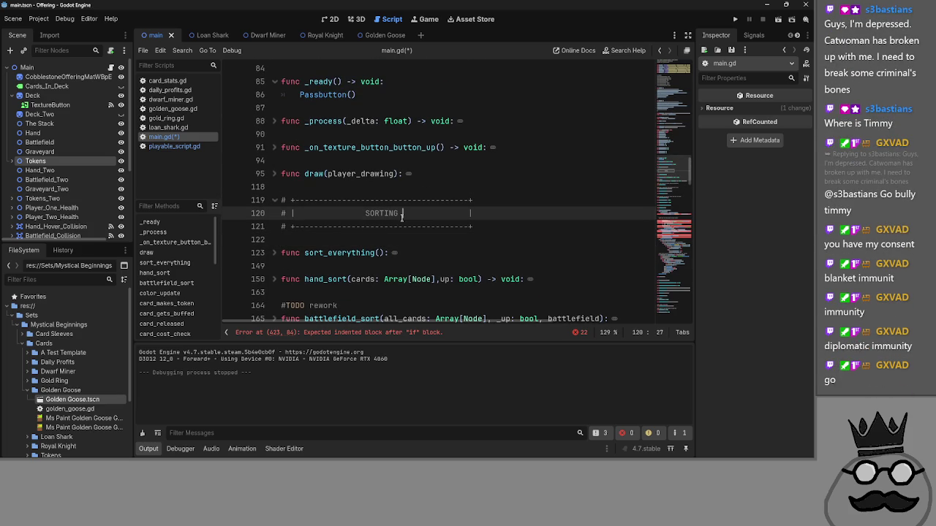
left_click(454, 200)
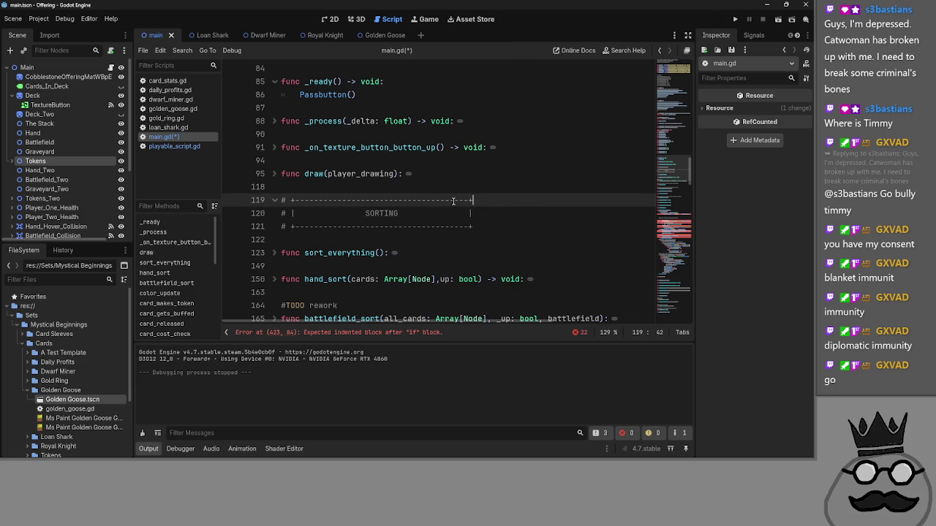
scroll(499, 201, "down", 2)
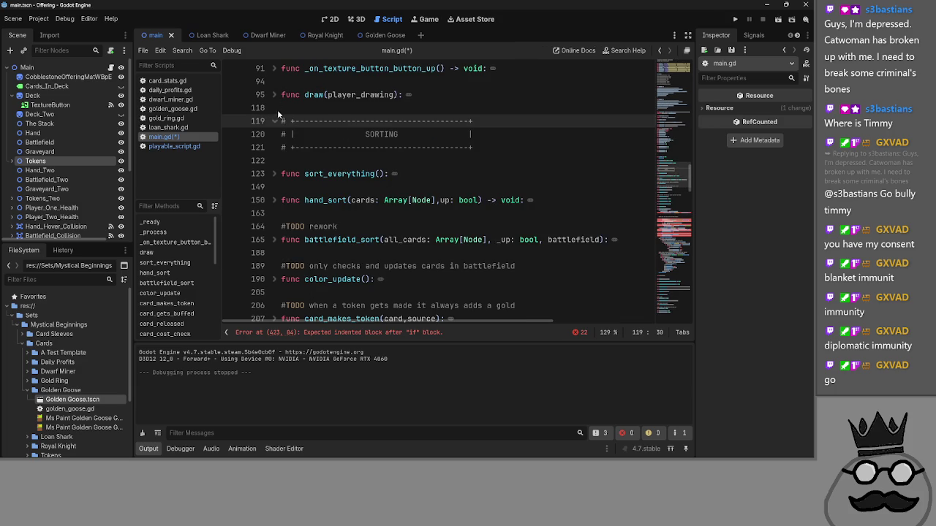
left_click(496, 149)
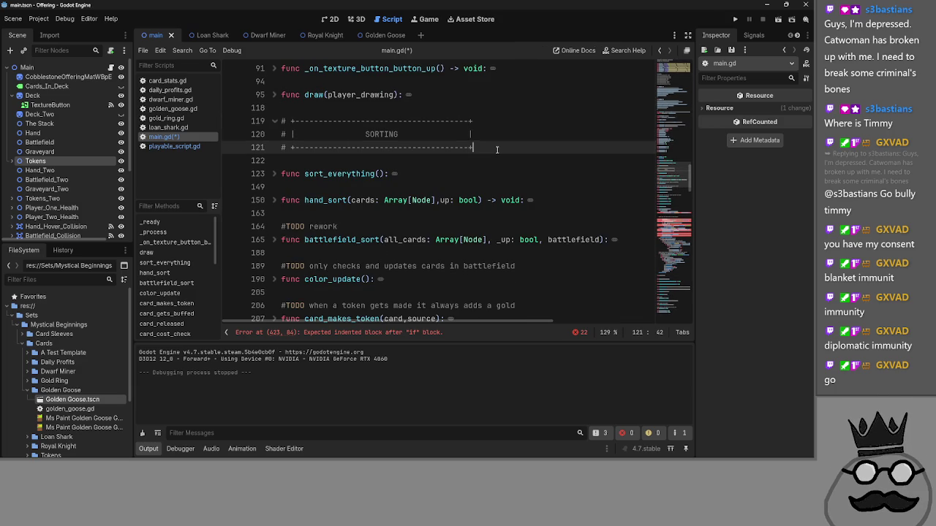
scroll(496, 149, "down", 10)
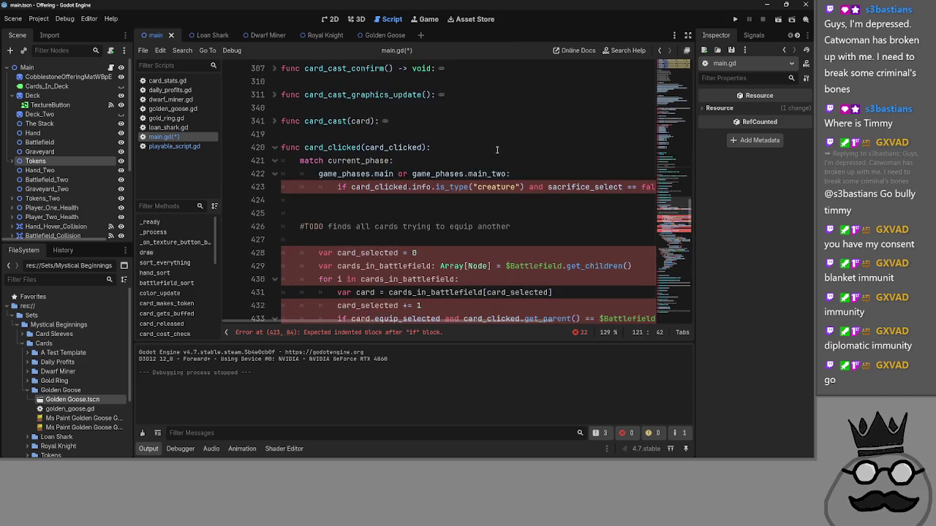
scroll(496, 149, "down", 4)
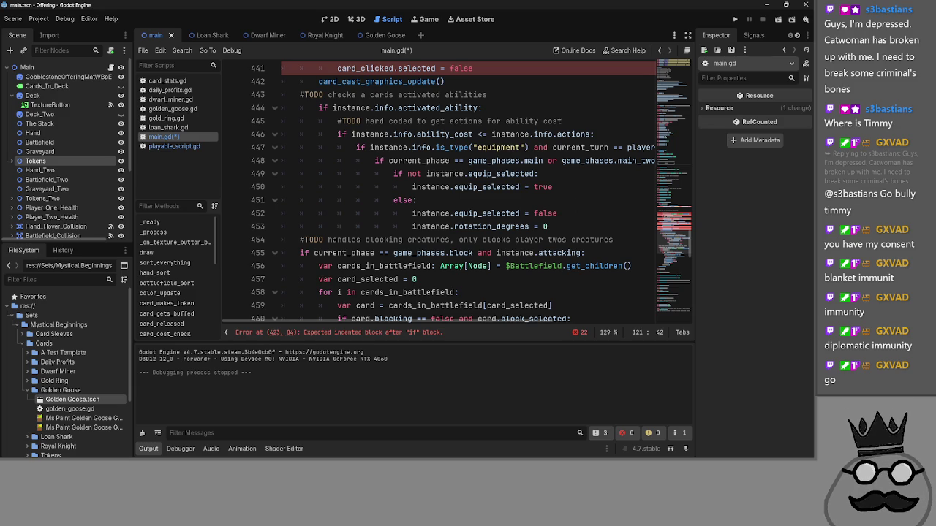
scroll(474, 269, "up", 10)
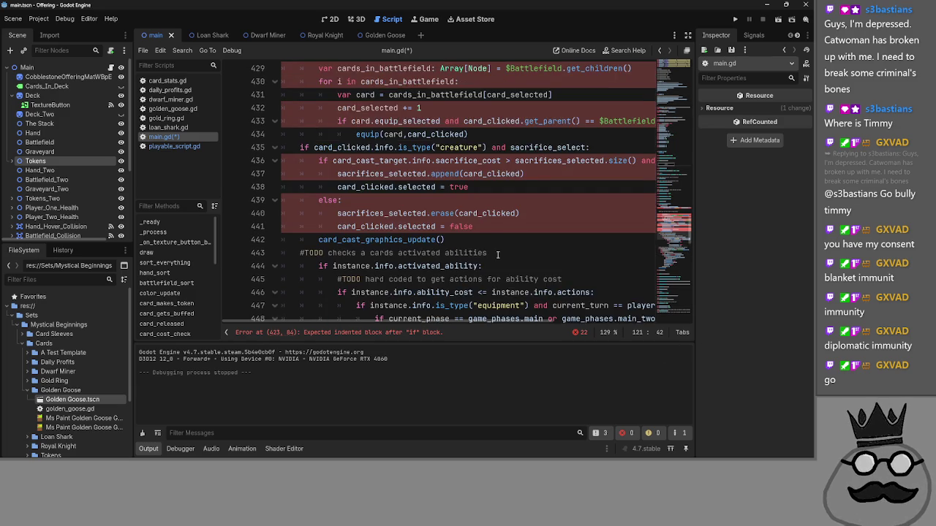
left_click(387, 240)
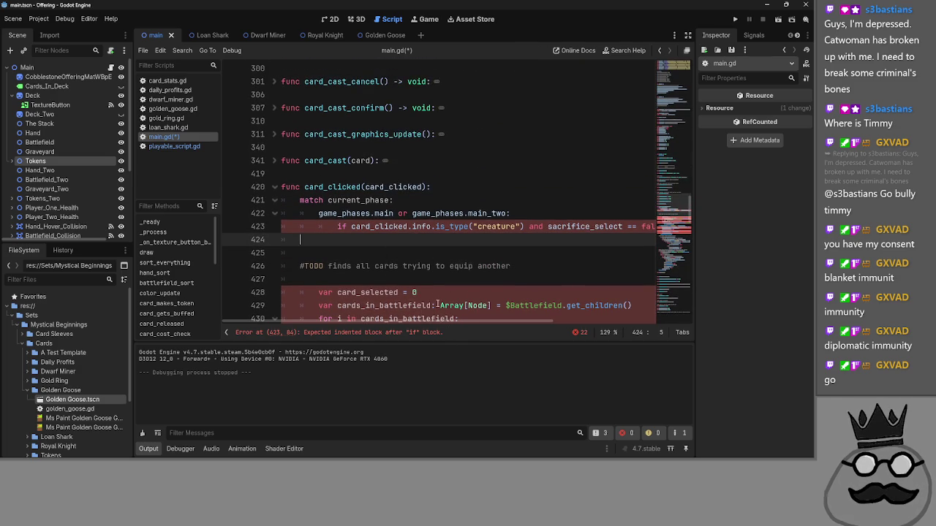
scroll(412, 292, "up", 3)
scroll(412, 293, "up", 3)
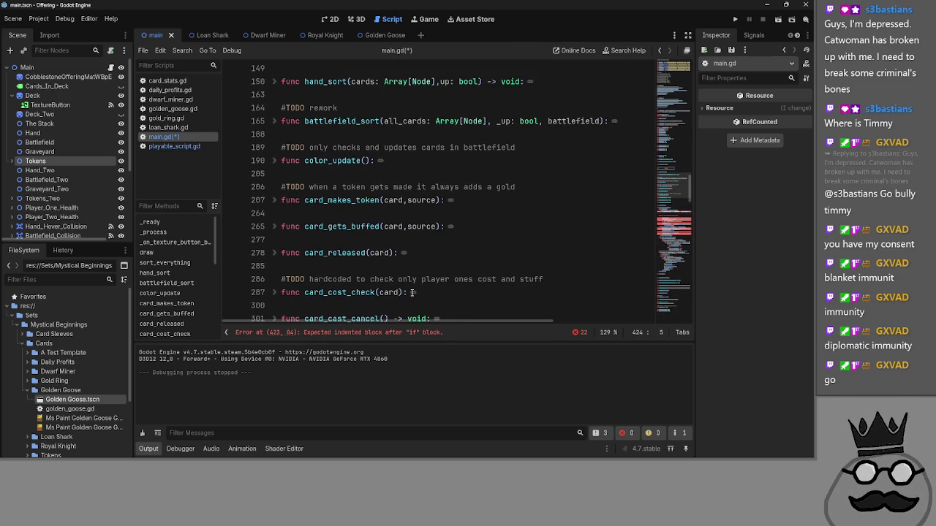
scroll(297, 184, "down", 1)
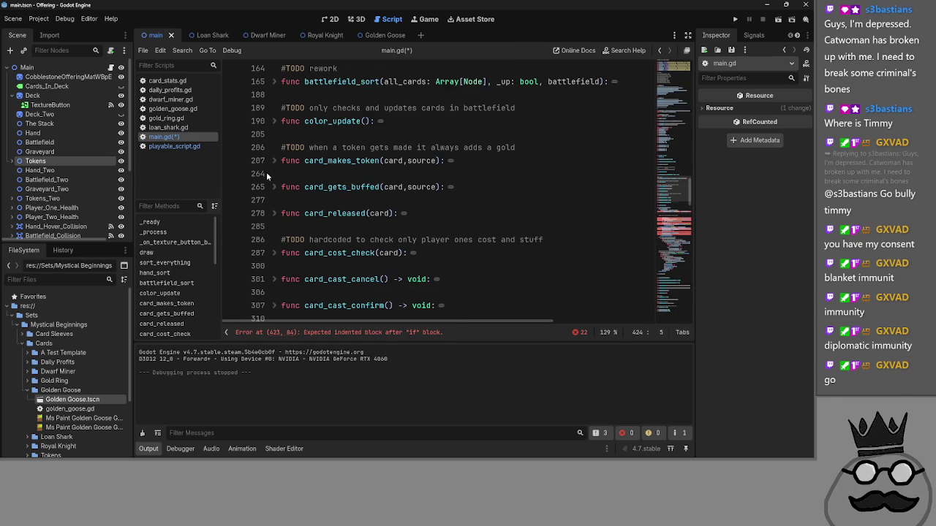
- Briefly unfold card_cast_confirm, then unfold card_cost_check to view its body
scroll(267, 174, "down", 2)
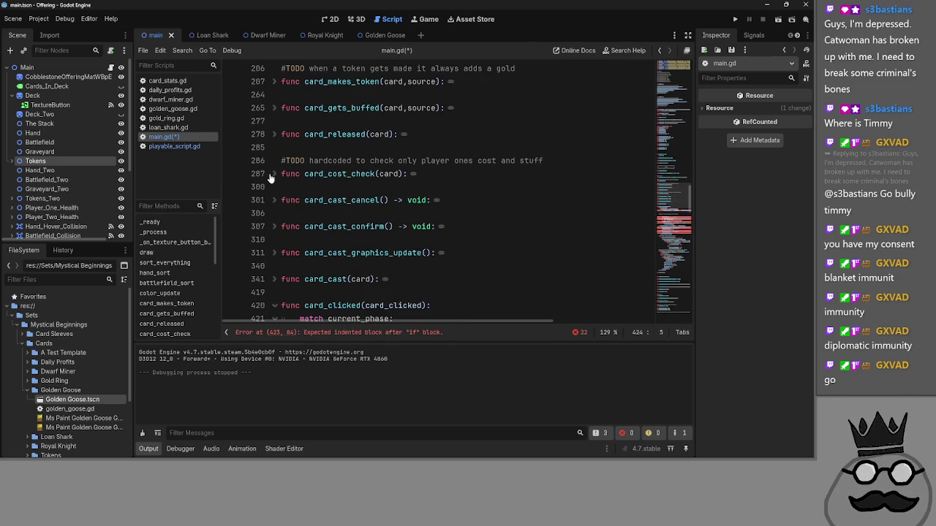
left_click(266, 226)
left_click(274, 227)
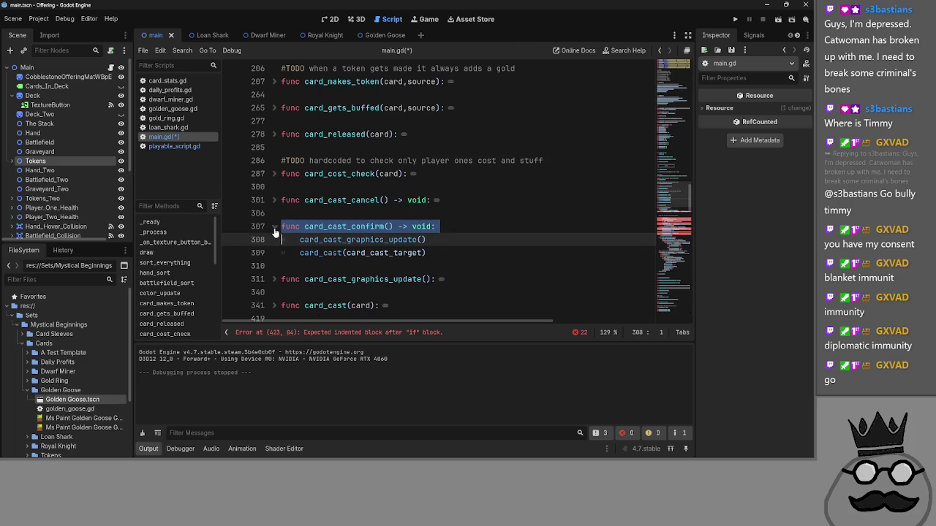
left_click(274, 227)
left_click(274, 174)
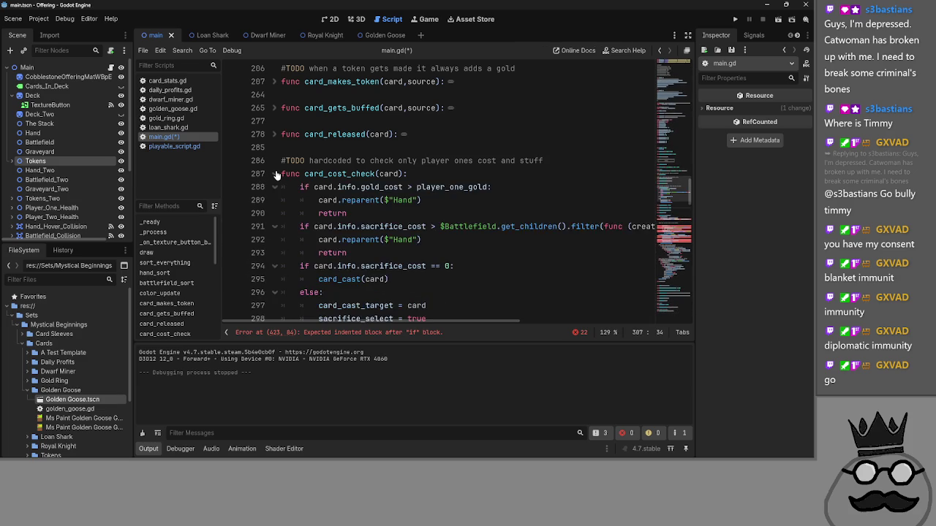
scroll(387, 224, "down", 2)
left_click(370, 239)
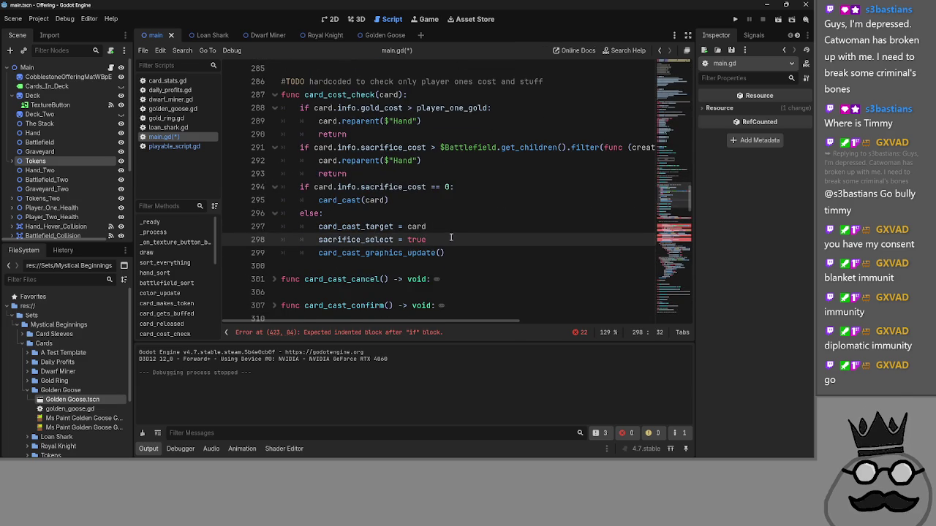
- Type 'selector_active = true' after card_cast_target = card, then cut it and remove the empty line
left_click(467, 228)
key("Return")
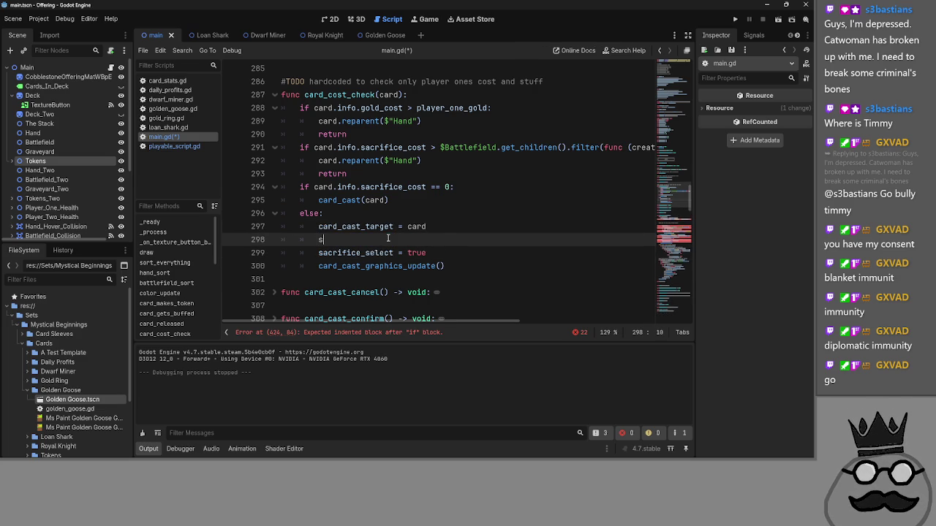
type("selector_active = true")
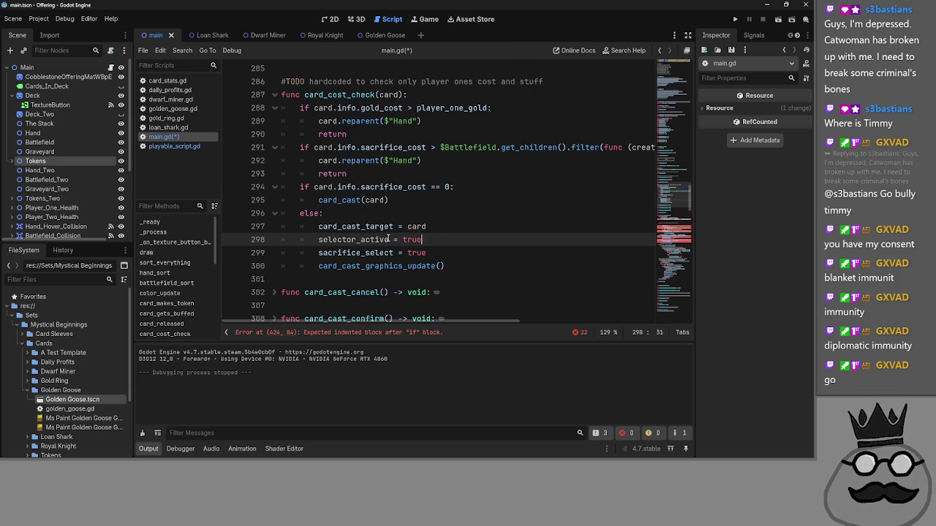
left_click_drag(439, 239, 246, 238)
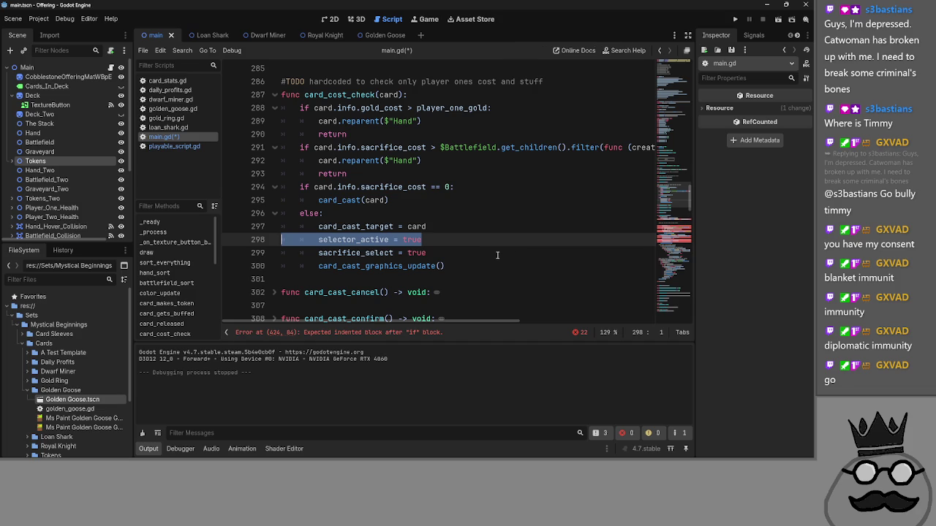
key("ctrl+x")
key("BackSpace")
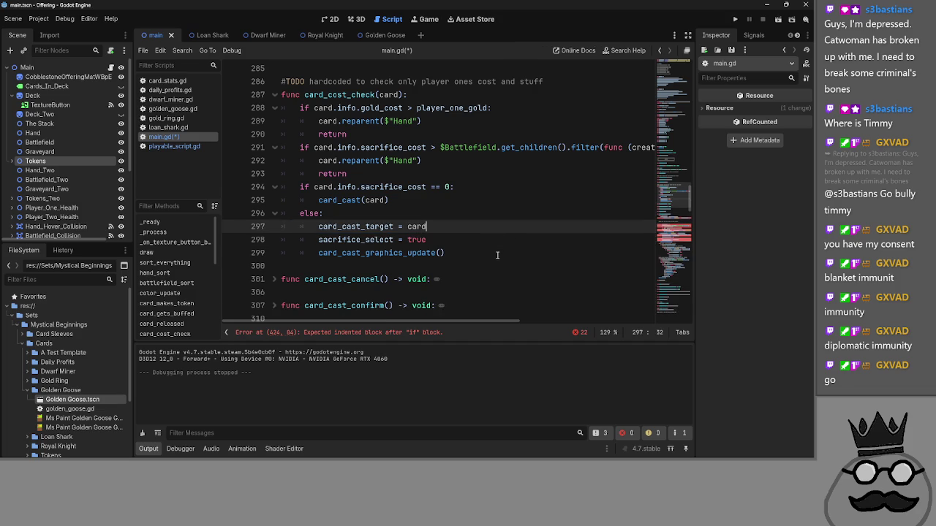
- Remove the '= false' default from the selector_active declaration
scroll(491, 249, "up", 15)
scroll(468, 226, "up", 12)
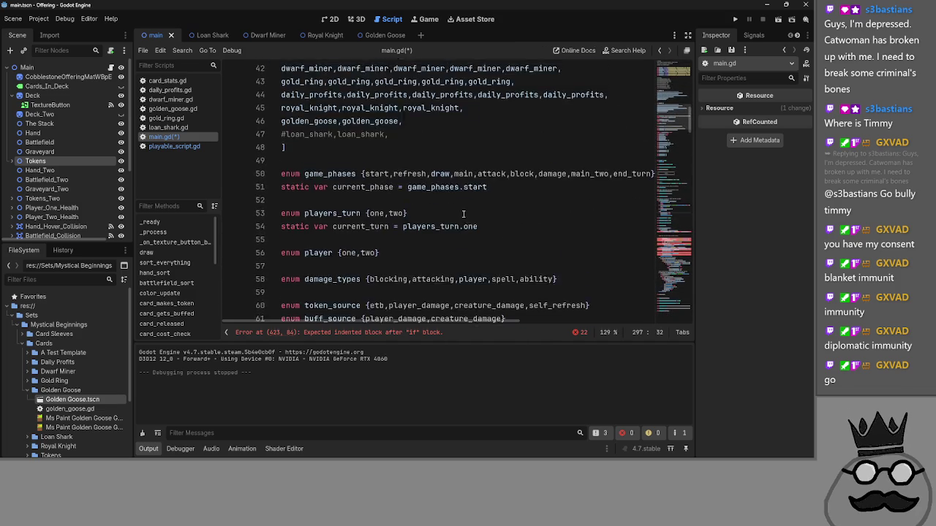
scroll(447, 211, "down", 6)
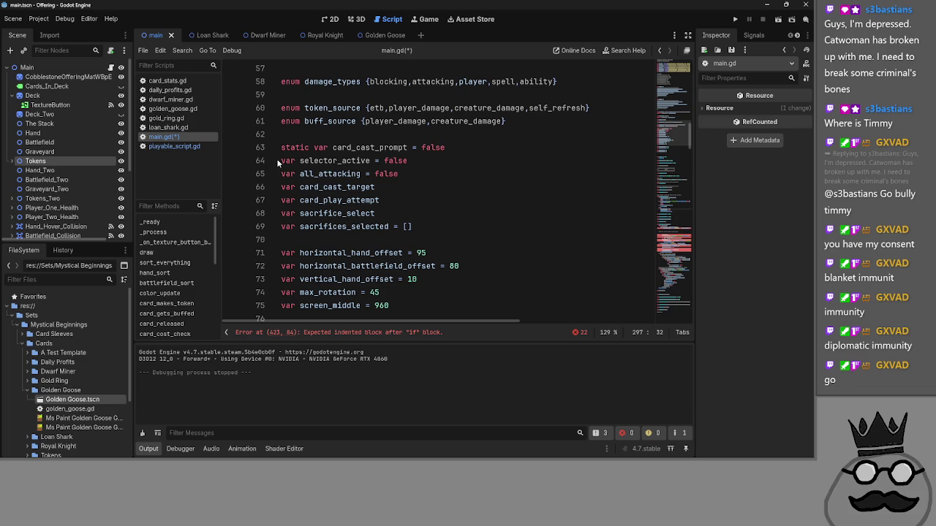
left_click(282, 159)
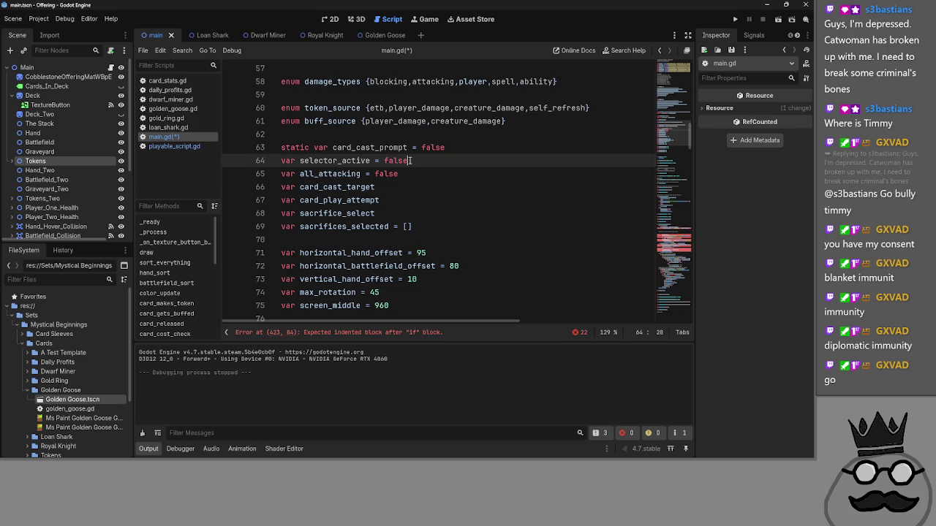
left_click_drag(408, 160, 383, 160)
left_click(168, 147)
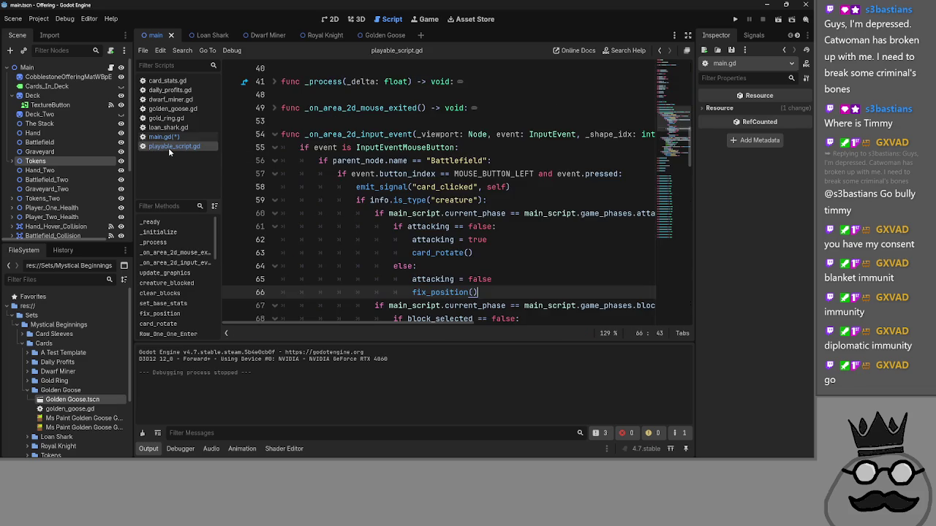
left_click(175, 136)
left_click(169, 146)
scroll(277, 183, "up", 10)
left_click(175, 137)
key("BackSpace")
key("BackSpace")
- Give selector_active a 'bool:' type with a getter that returns sacrifice_select
type("ol:")
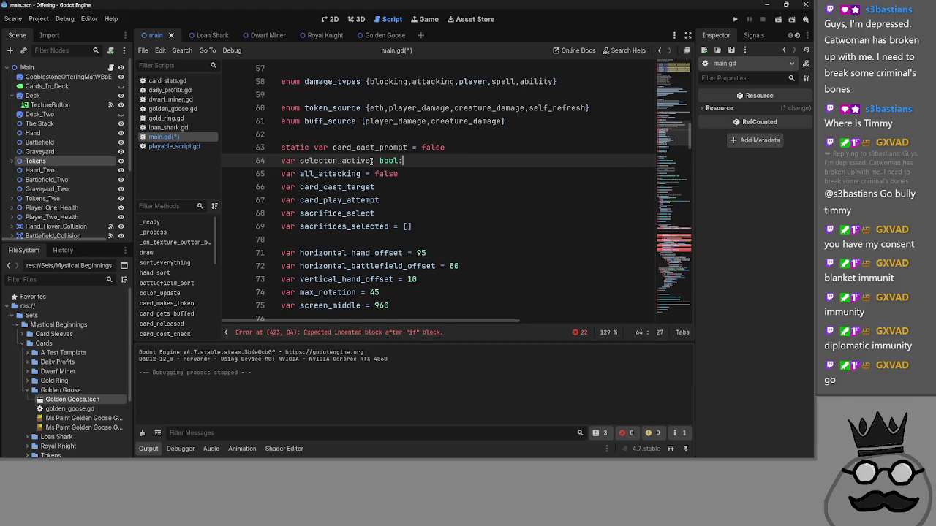
key("Return")
type("ss")
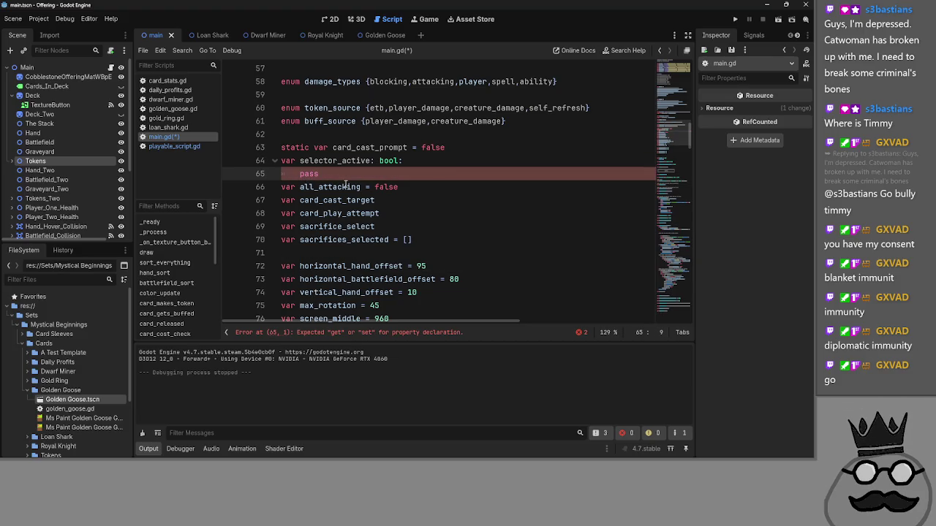
key("BackSpace")
key("BackSpace")
key("BackSpace")
type("get")
left_click(206, 149)
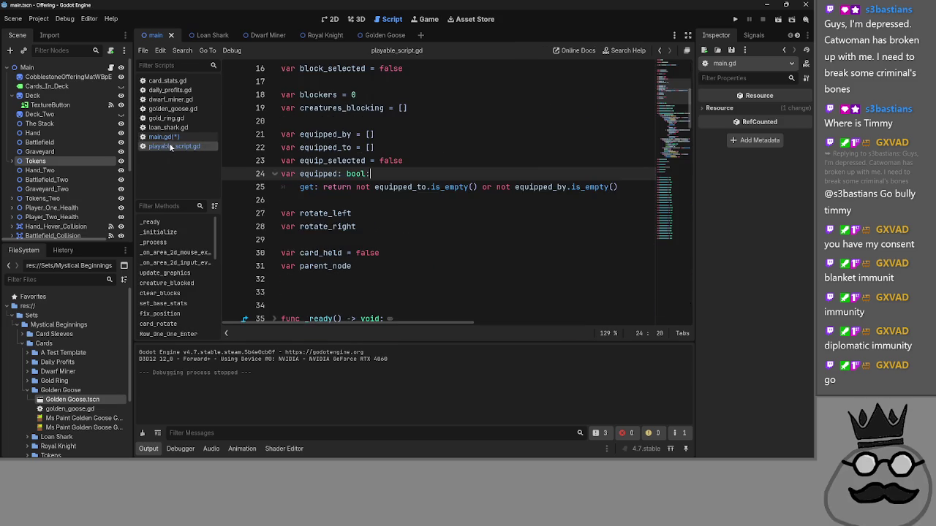
left_click(179, 138)
type(":")
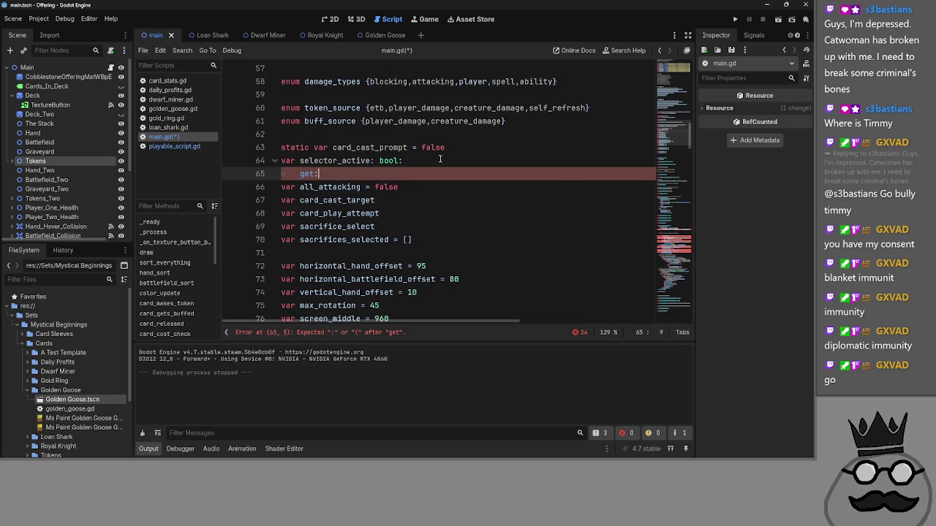
type(" return ")
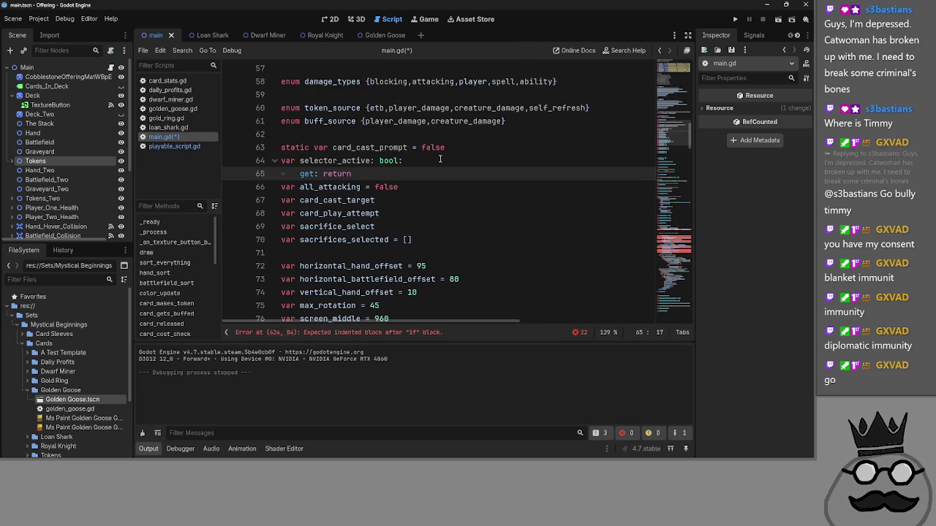
type("sacri")
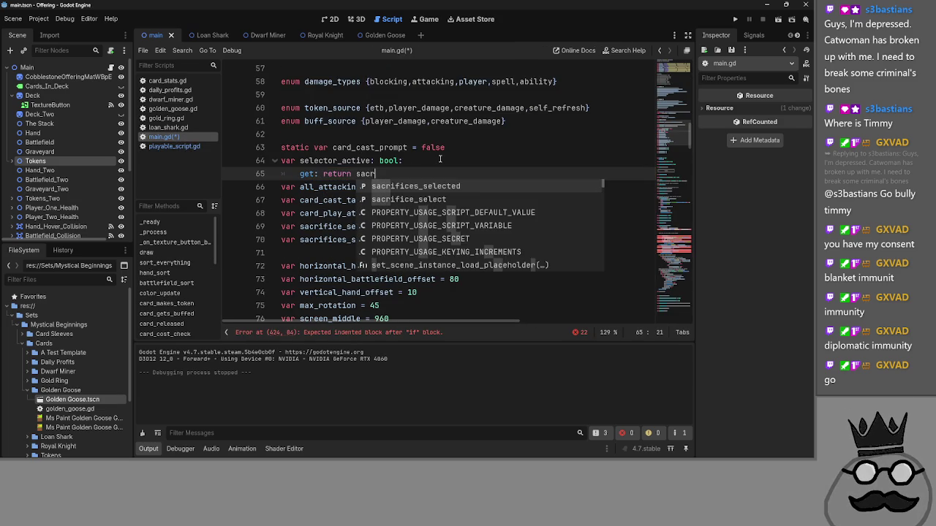
key("Down")
key("Return")
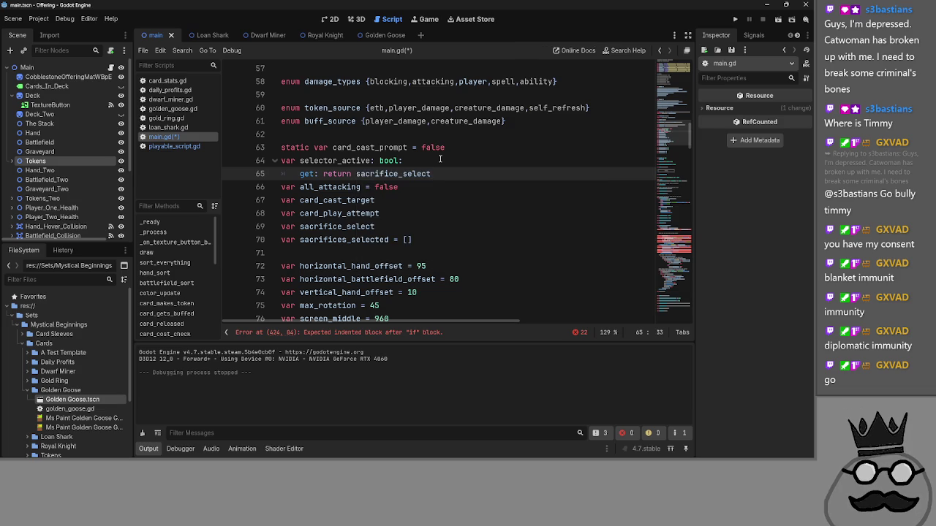
- Compare the new getter with the equipped getter in the playable card script
left_click(440, 158)
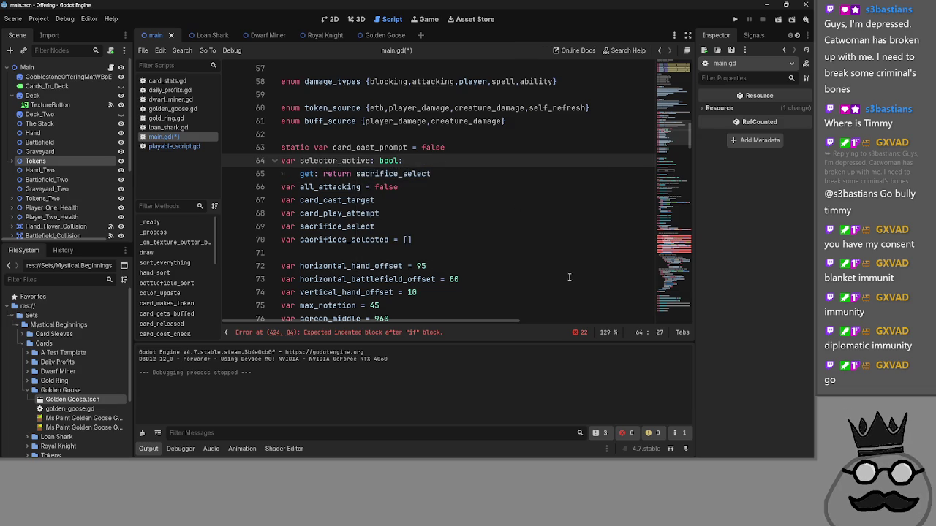
left_click(159, 146)
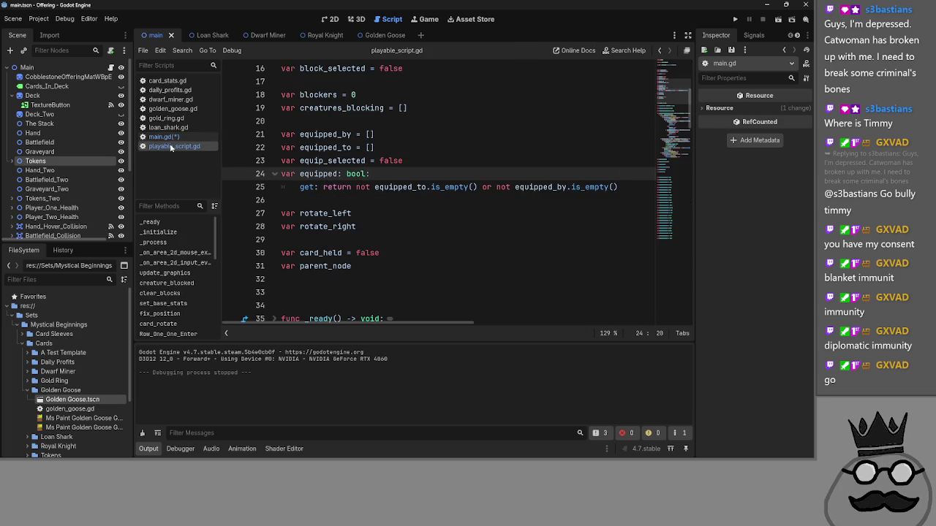
left_click(173, 138)
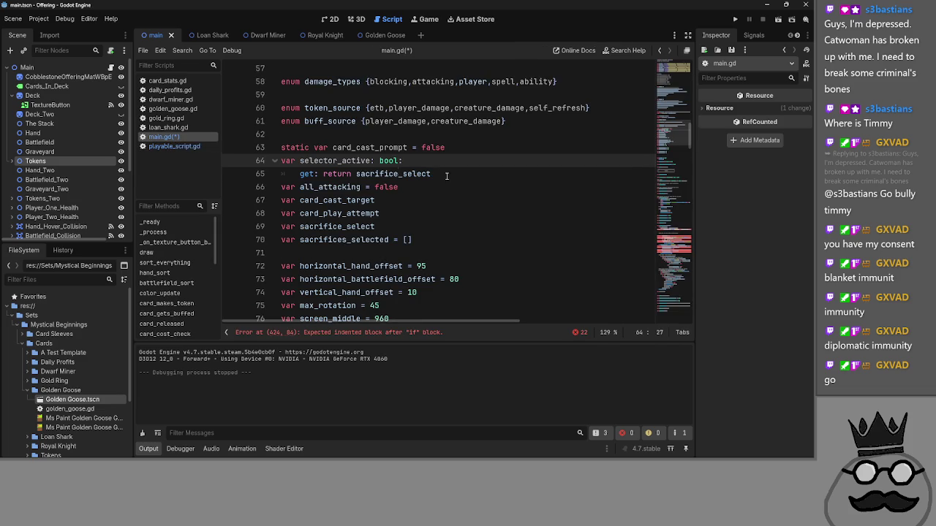
left_click(474, 173)
double_click(383, 174)
left_click(319, 174)
left_click(435, 174)
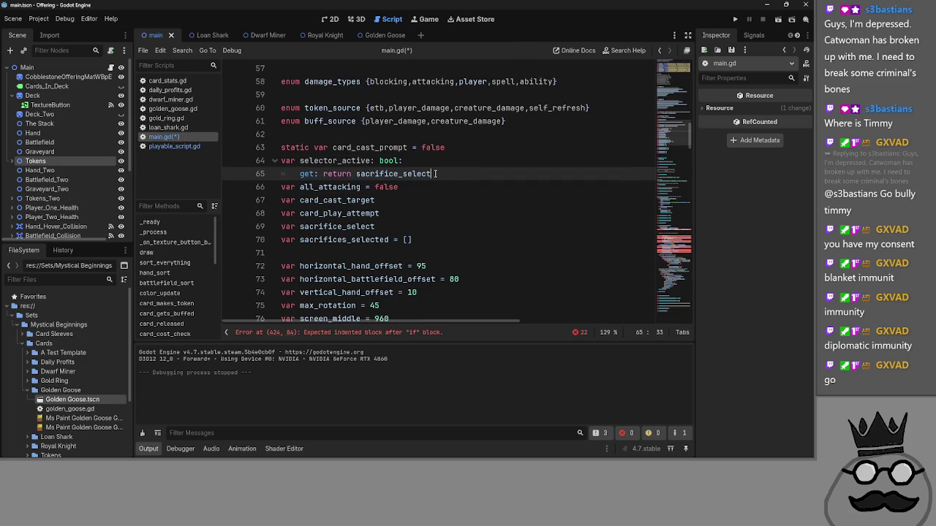
left_click(179, 146)
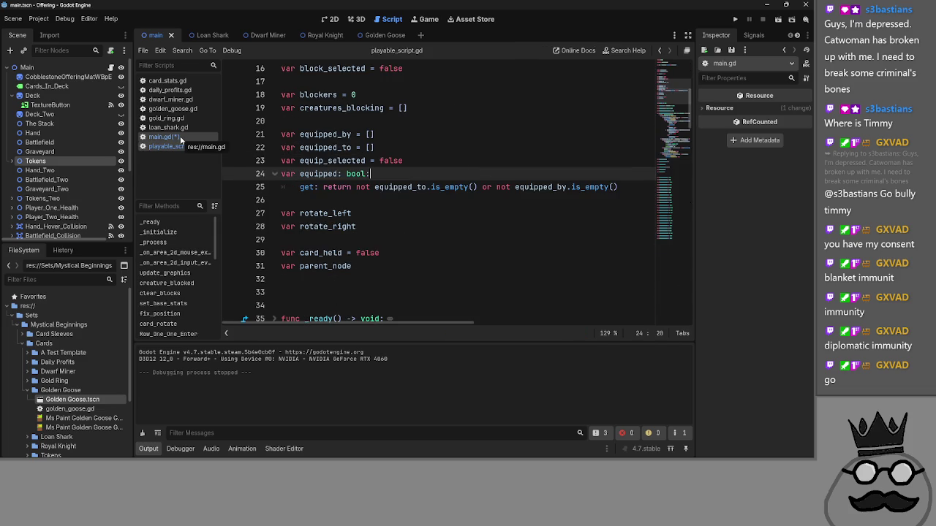
left_click(164, 137)
double_click(395, 173)
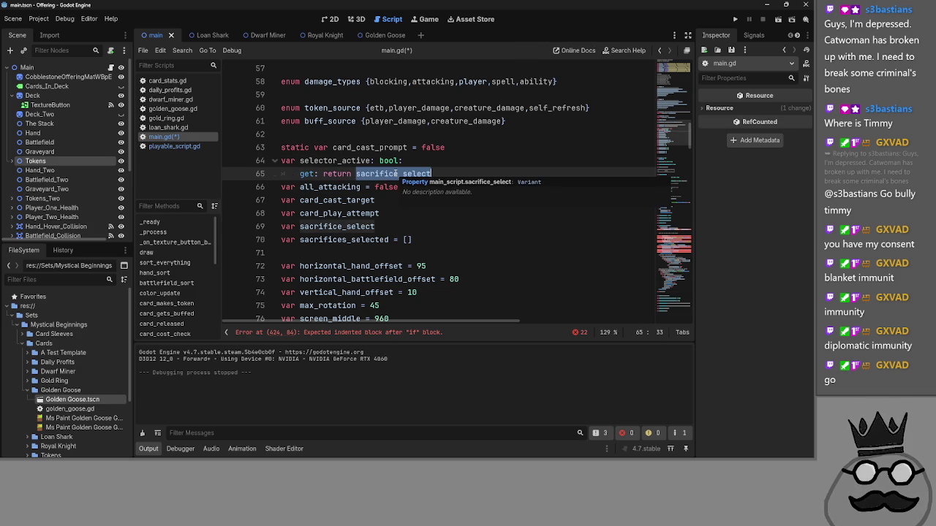
left_click(455, 173)
- Delete the getter line and bool type, leaving selector_active a plain variable
key("shift+Home")
key("shift+Home")
key("BackSpace")
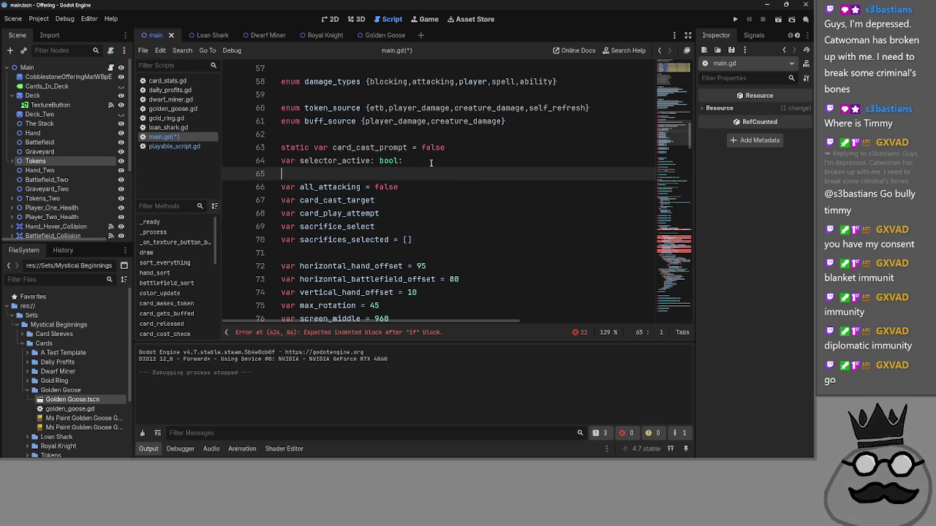
key("BackSpace")
key("BackSpace")
key("BackSpace")
key("BackSpace")
left_click(334, 161)
- Add 'selector_active = true' after card_cast_target = card in card_cost_check
double_click(334, 160)
scroll(451, 187, "down", 15)
scroll(451, 187, "down", 15)
scroll(394, 211, "up", 10)
left_click(503, 265)
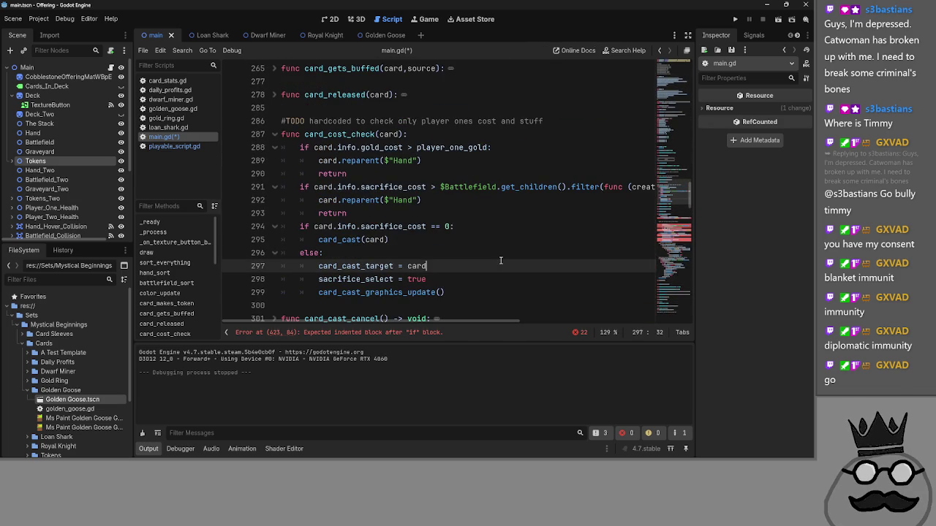
key("Return")
key("ctrl+v")
type("true")
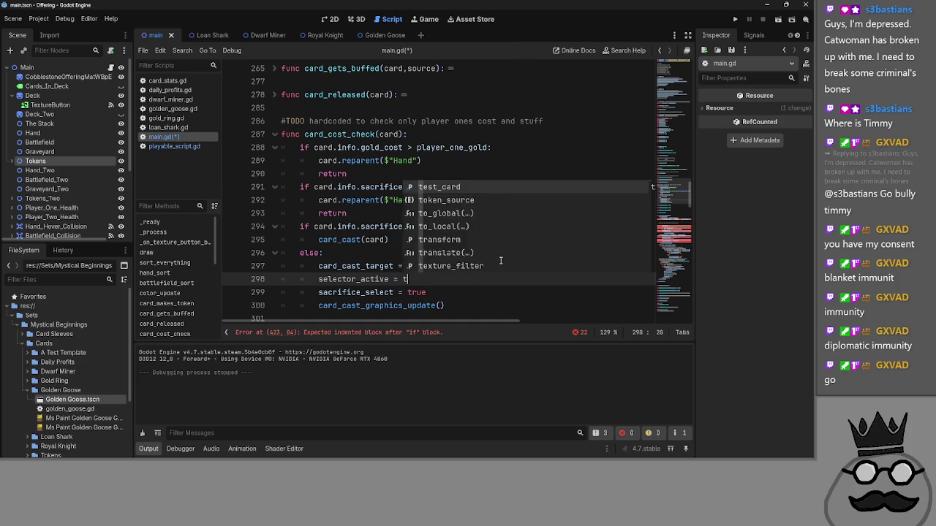
- Find sacrifice_select and add selector_active = false after the reparent line in card_cast_cancel
key("ctrl+f")
type("sacrifice_")
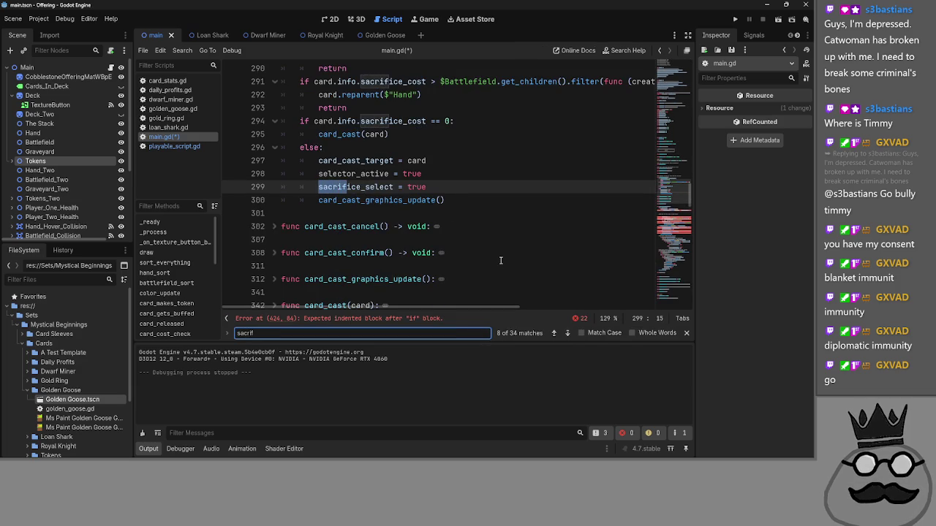
type("select")
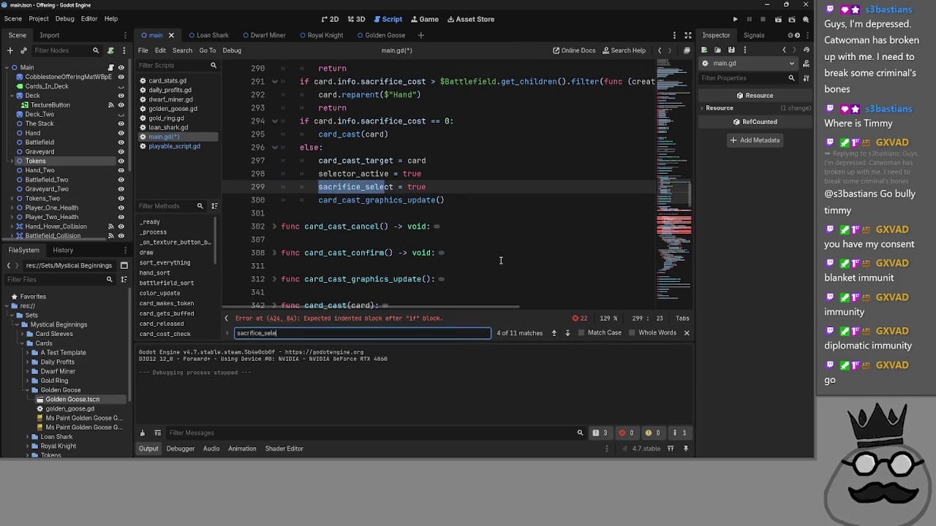
left_click(552, 335)
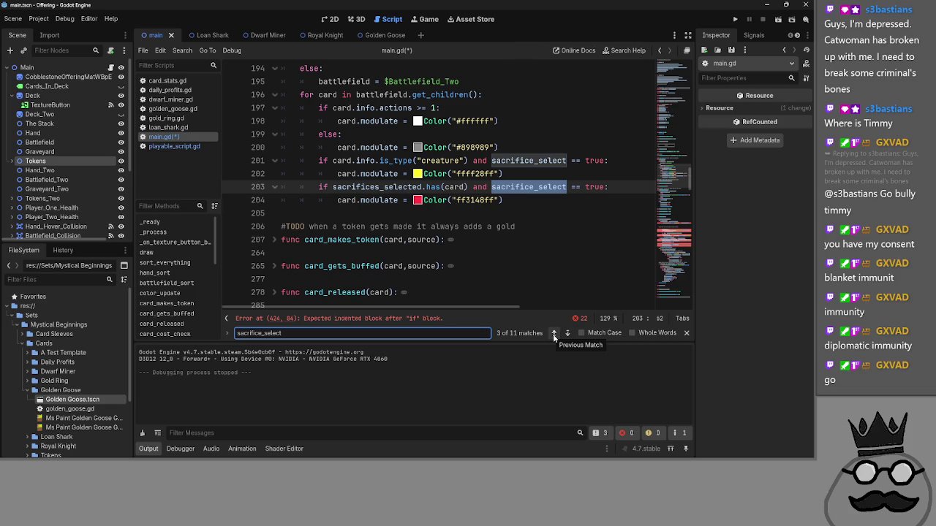
left_click(553, 335)
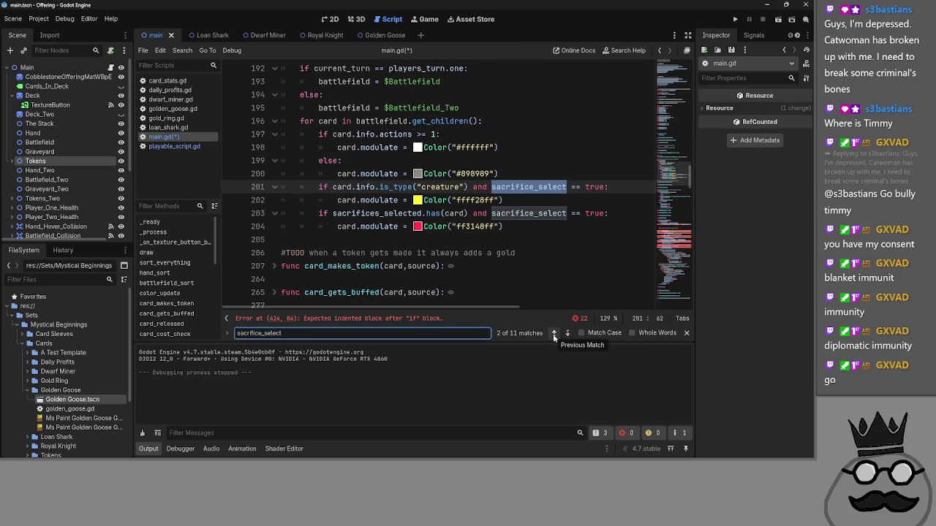
left_click(553, 335)
left_click(568, 334)
left_click(568, 334)
left_click(569, 334)
left_click(569, 333)
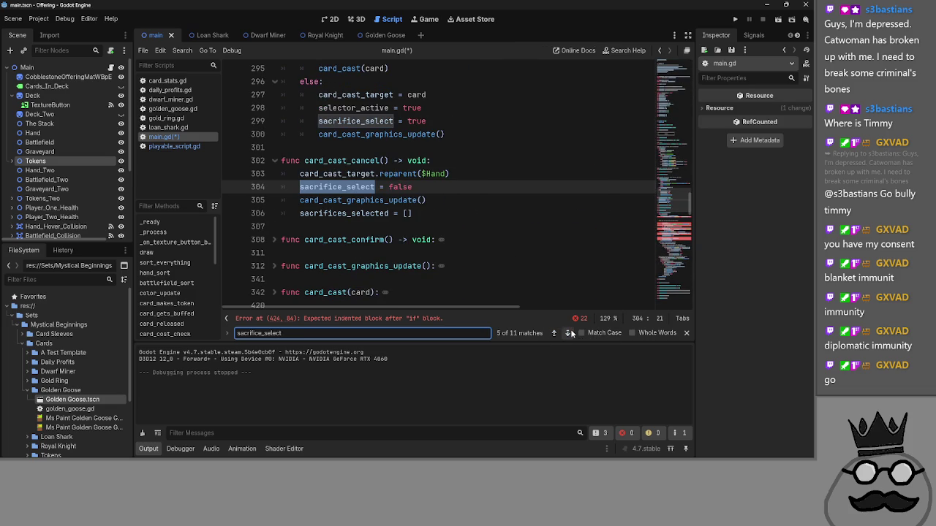
left_click(475, 177)
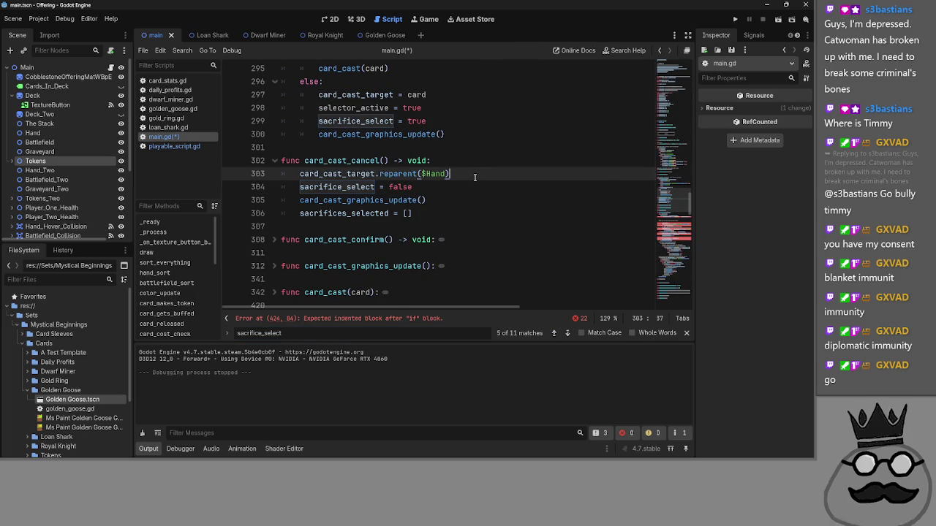
key("Return")
type("selector_active = false")
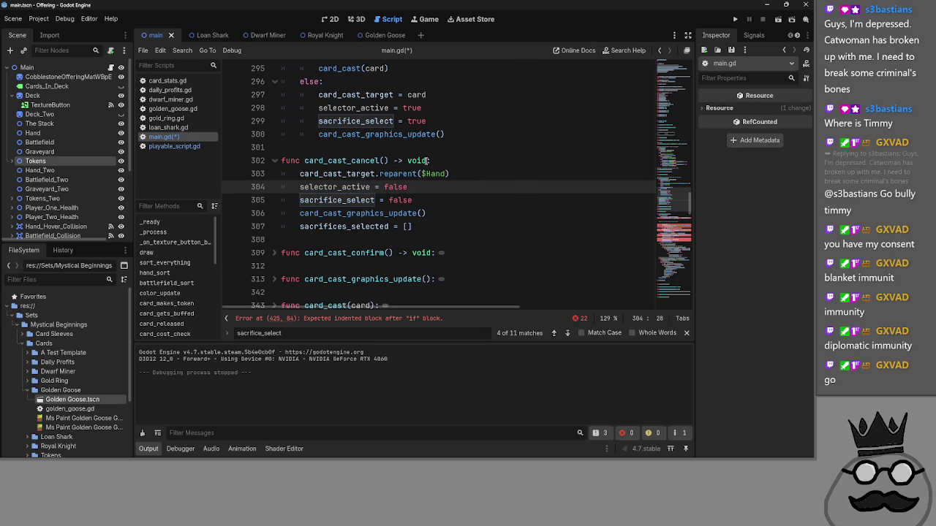
- Locate the sacrifice_select = false line in card_cast and position the caret there
left_click(566, 334)
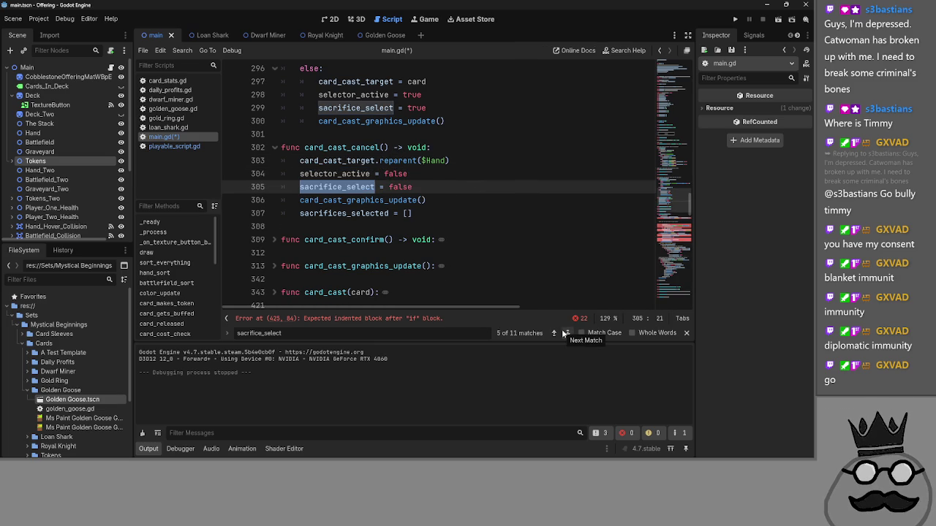
left_click(566, 333)
left_click(465, 188)
scroll(495, 240, "down", 5)
left_click(567, 333)
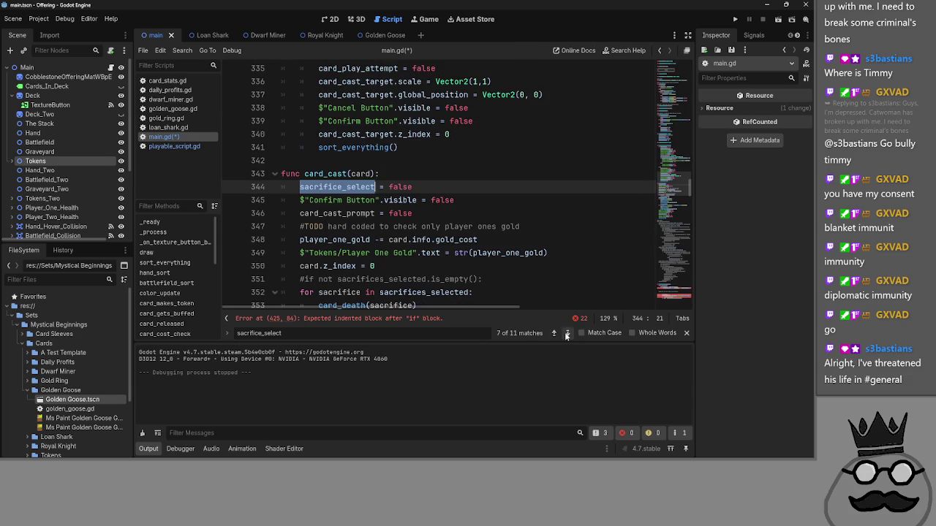
left_click(457, 188)
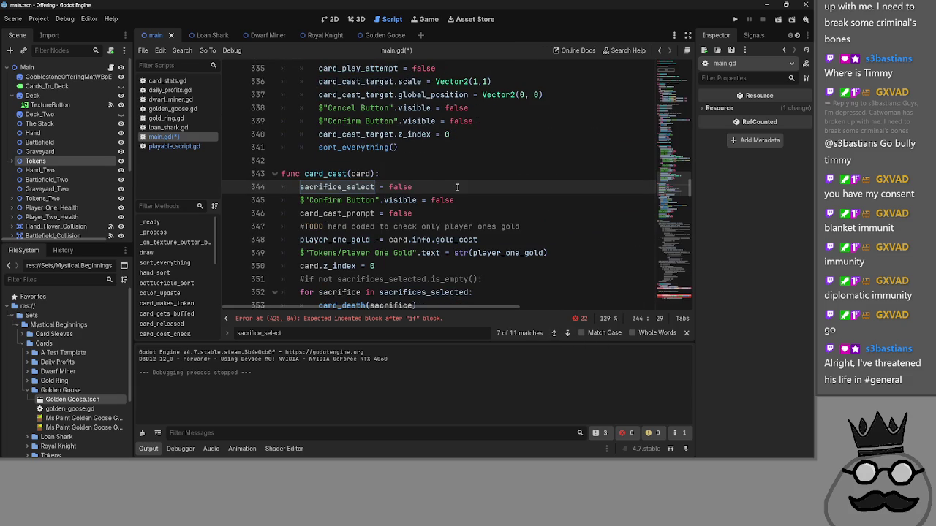
key("Up")
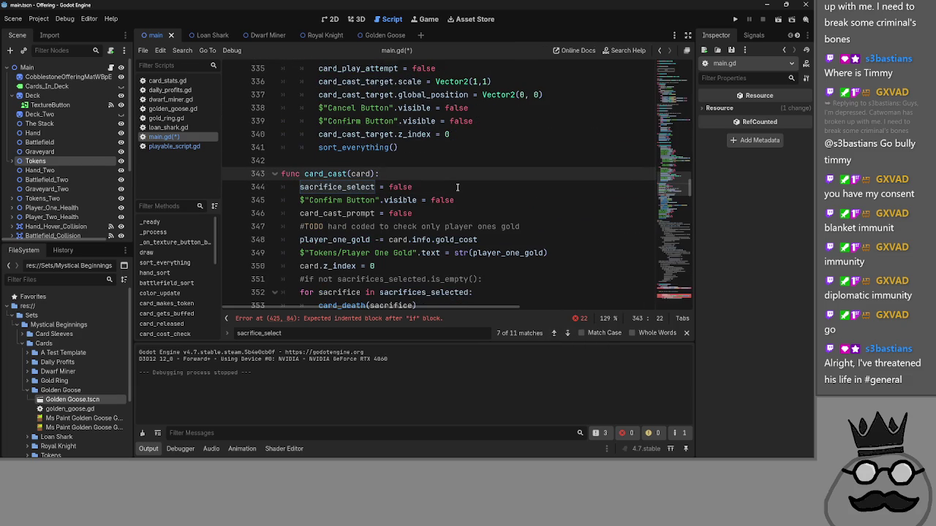
key("alt+Tab")
key("alt+Tab")
key("alt+Tab")
key("Escape")
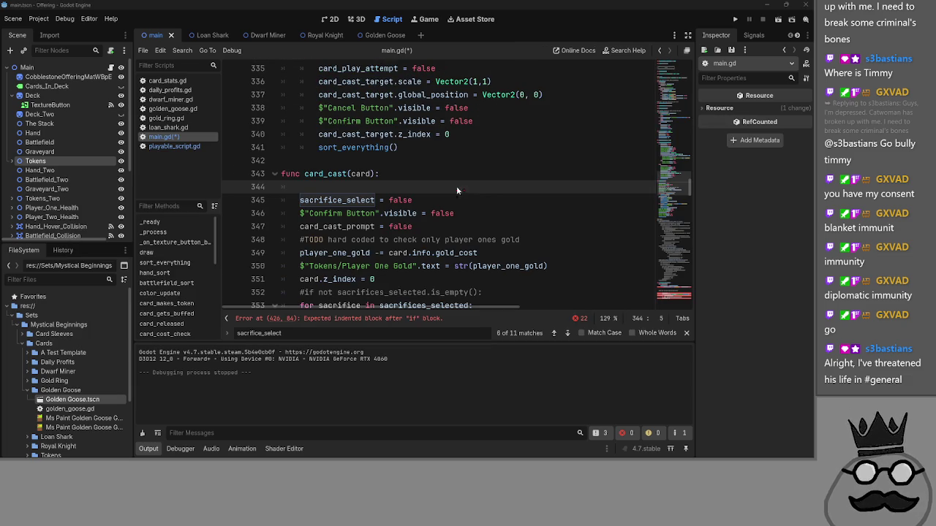
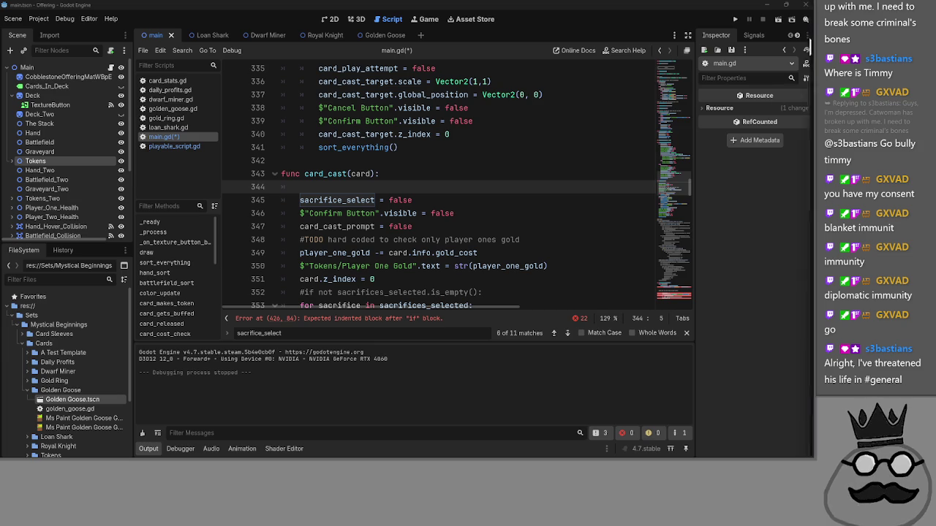
- Switch from Godot to Discord's general channel and nudge the Discord window slightly left
key("alt+Tab")
left_click_drag(462, 9, 389, 9)
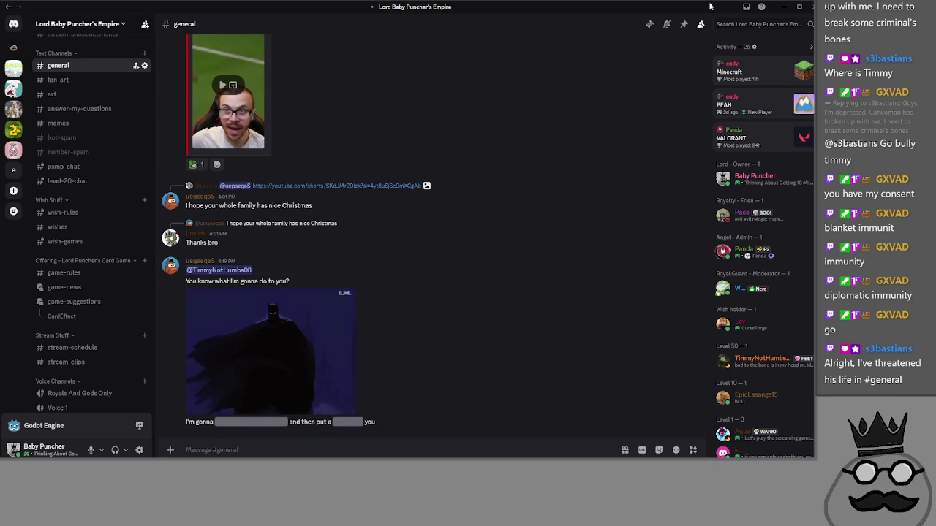
- Return from Discord to the Godot script editor showing main.gd's card_cast
key("alt+Tab")
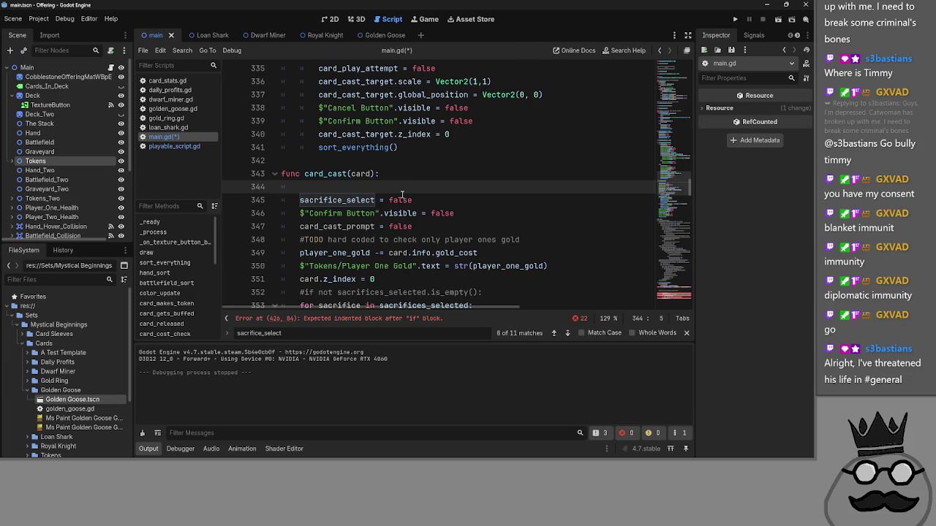
- Add 'selector_active = false' at the top of card_cast and step through the sacrifice_select matches
type("selector_active")
type(" t")
type("alse")
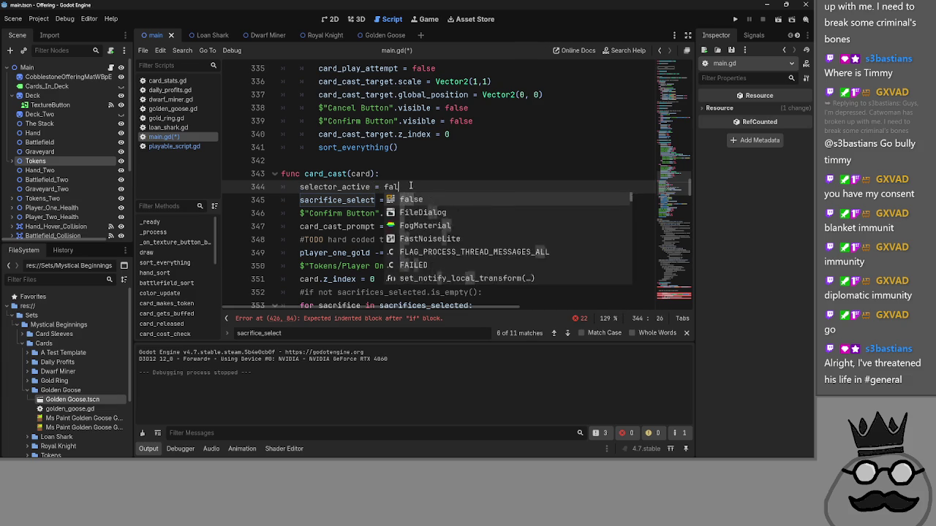
left_click(444, 168)
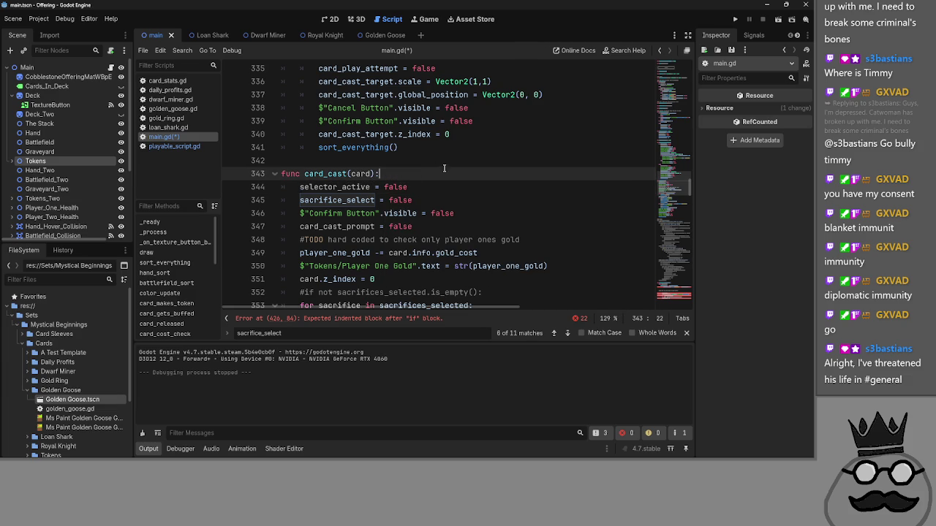
left_click(563, 335)
left_click(564, 336)
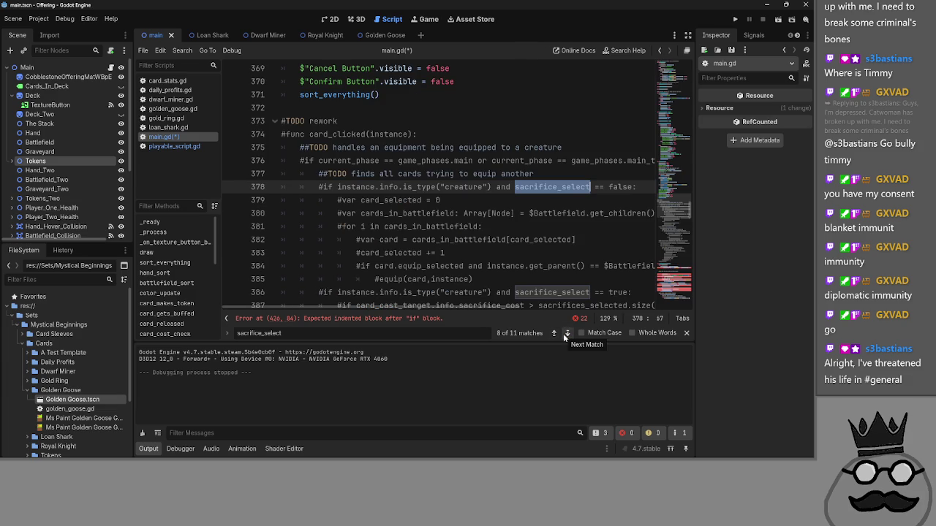
left_click(565, 336)
left_click(564, 336)
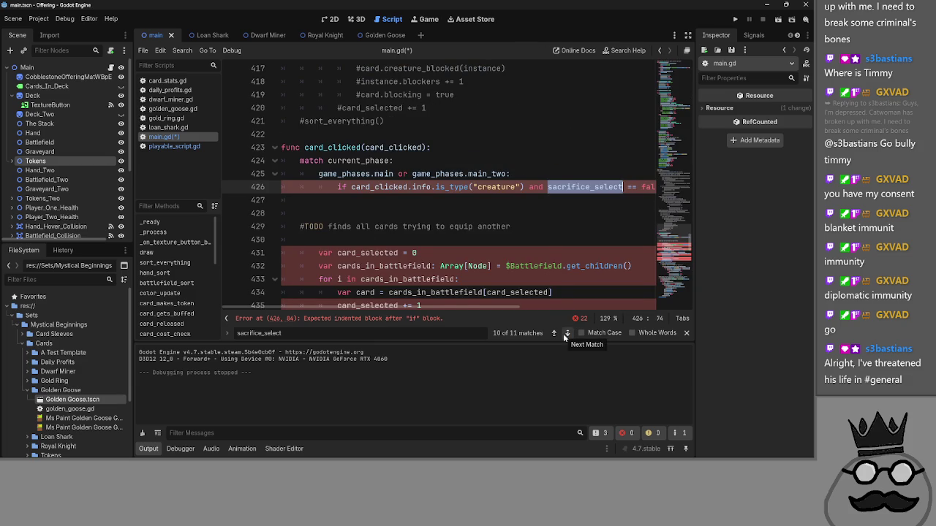
left_click(564, 337)
left_click(564, 336)
left_click(565, 336)
left_click(565, 337)
left_click(565, 336)
left_click(564, 336)
- Check selector_active in card_cast_cancel, close the search bar, and review the surrounding cast code
double_click(335, 173)
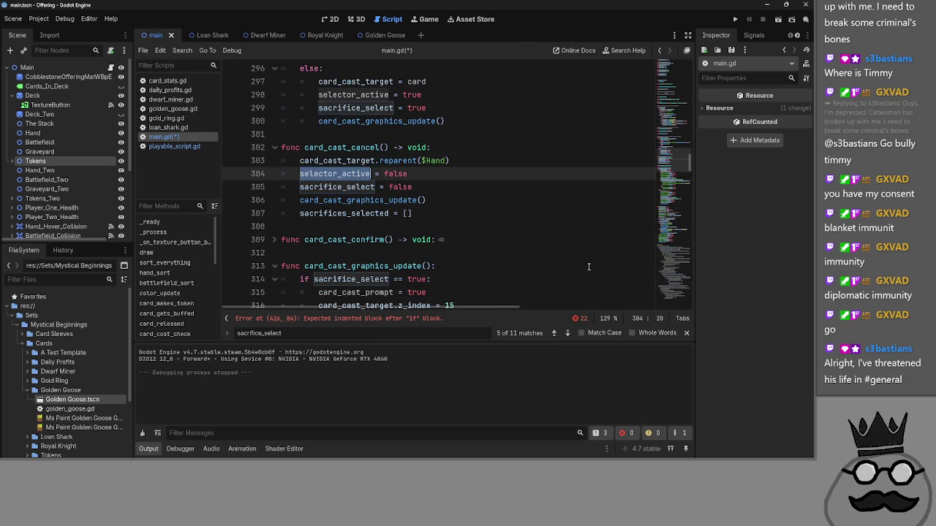
left_click(687, 333)
scroll(466, 257, "up", 15)
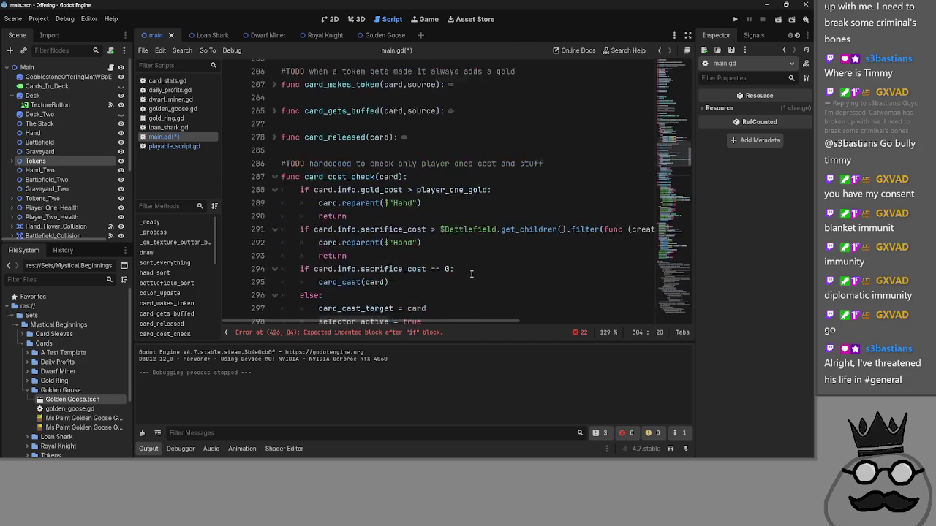
scroll(466, 256, "up", 10)
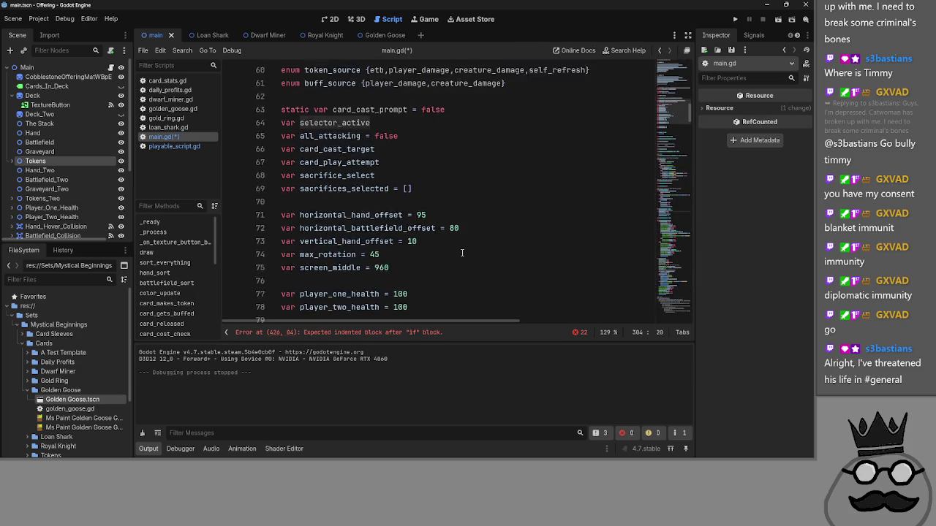
scroll(451, 245, "down", 10)
scroll(451, 246, "down", 15)
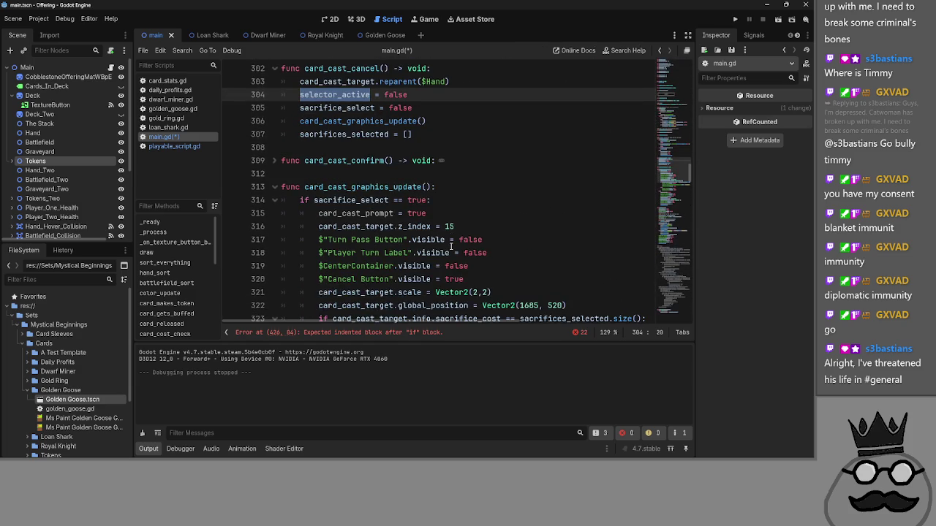
scroll(465, 245, "down", 3)
scroll(465, 246, "up", 5)
scroll(296, 194, "up", 1)
- Fold card_cost_check, card_cast_cancel, card_cast_graphics_update and card_cast to bring card_clicked into view
left_click(274, 146)
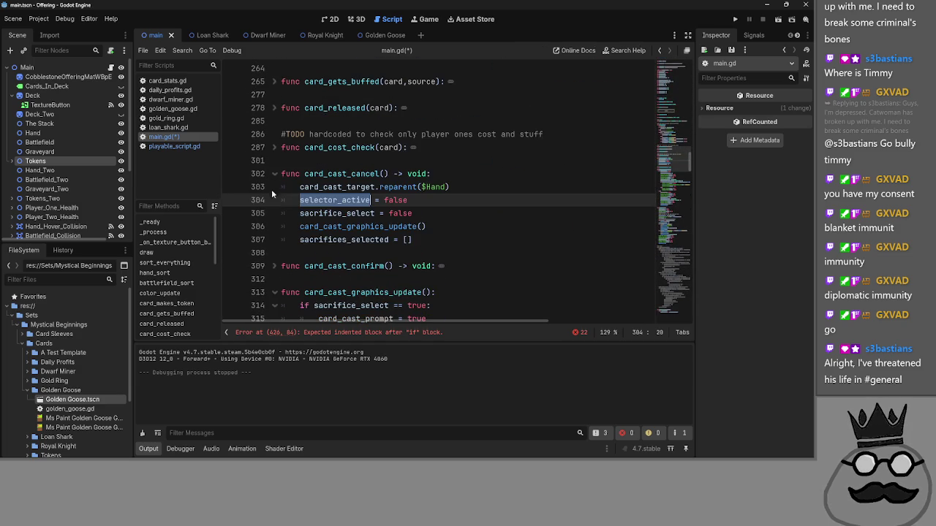
left_click(274, 173)
left_click(273, 226)
scroll(273, 232, "down", 1)
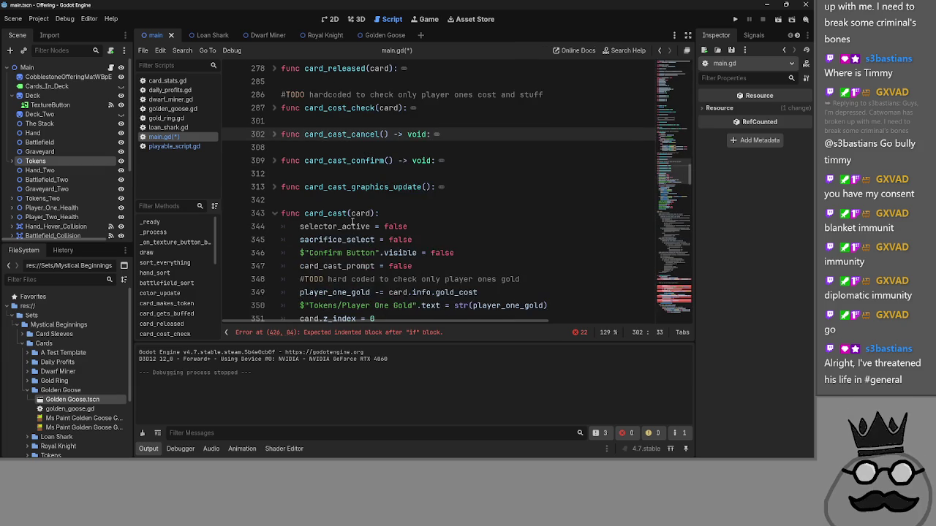
left_click(274, 213)
left_click(340, 228)
scroll(333, 228, "down", 3)
- Prepend 'if selector_active == false and' to card_clicked's phase-match line
left_click(464, 178)
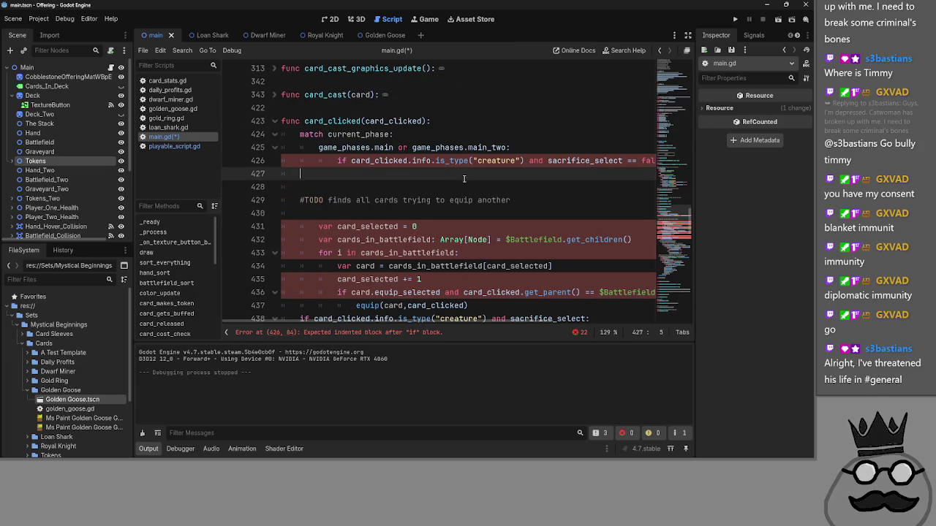
type("selector_active")
key("ctrl+z")
left_click(557, 148)
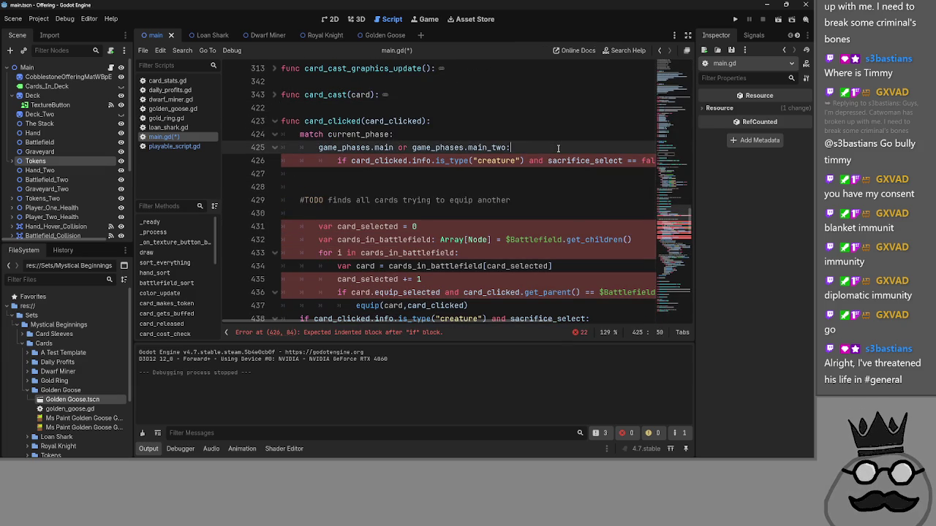
key("Return")
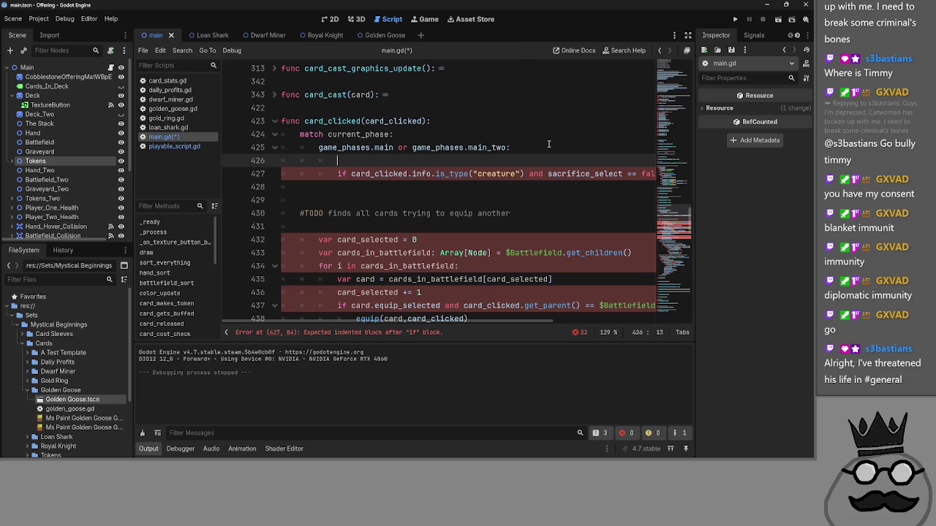
left_click(502, 152)
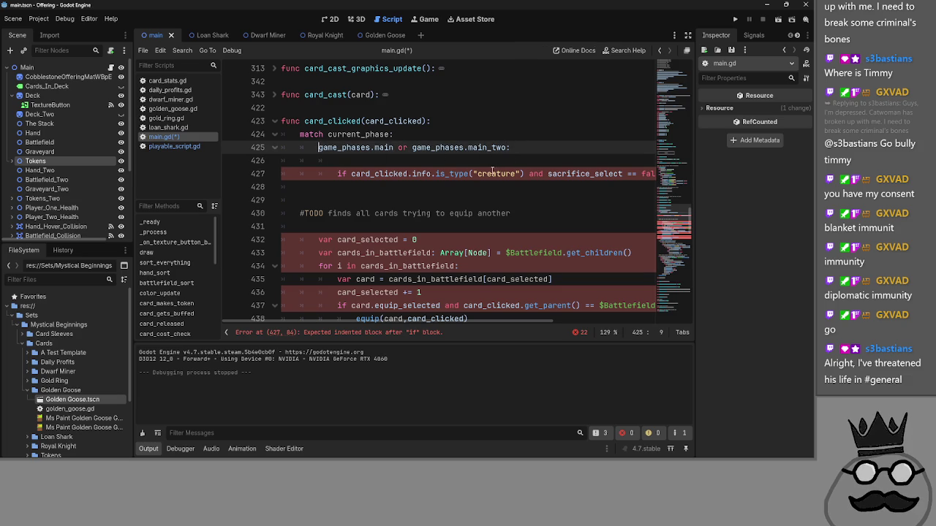
type("if selector_active")
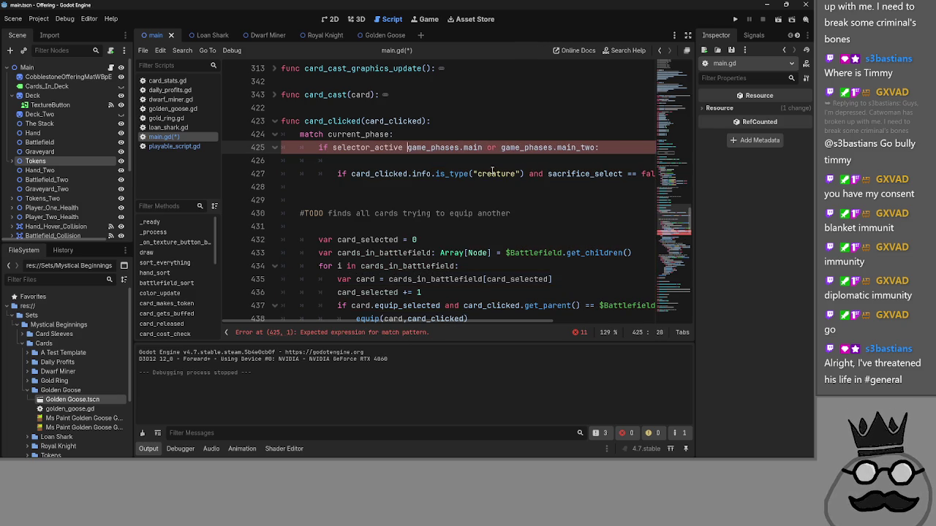
type(" == false and")
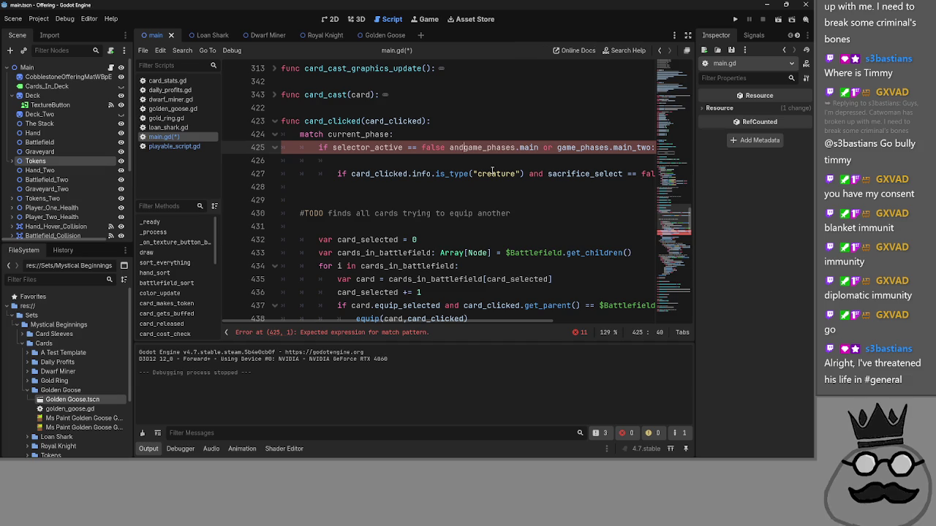
- Move the selector_active == false condition onto its own line above the creature check
left_click(492, 173)
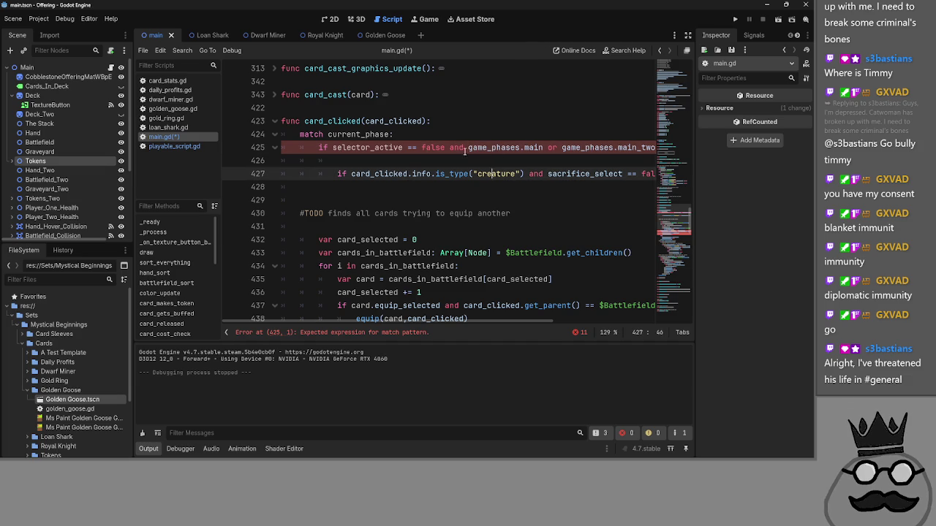
left_click_drag(468, 148, 295, 149)
key("ctrl+c")
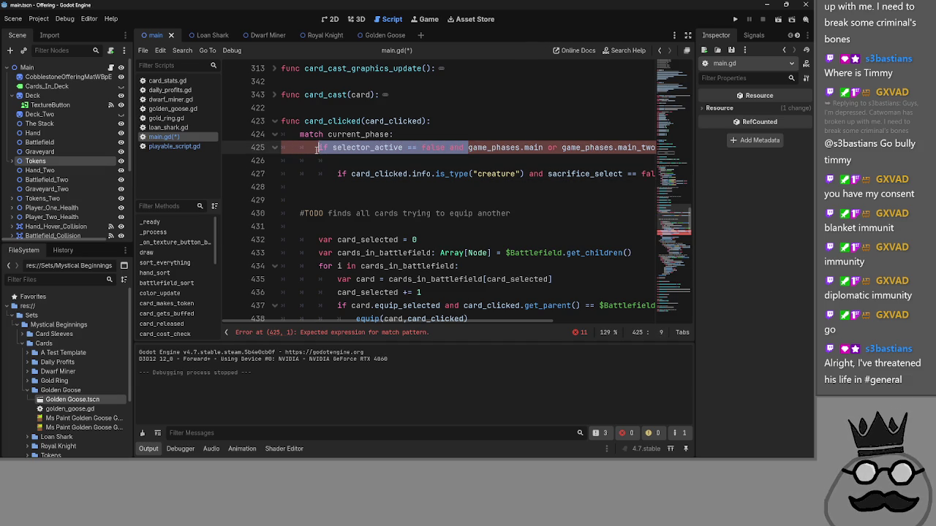
key("BackSpace")
left_click(386, 161)
key("ctrl+v")
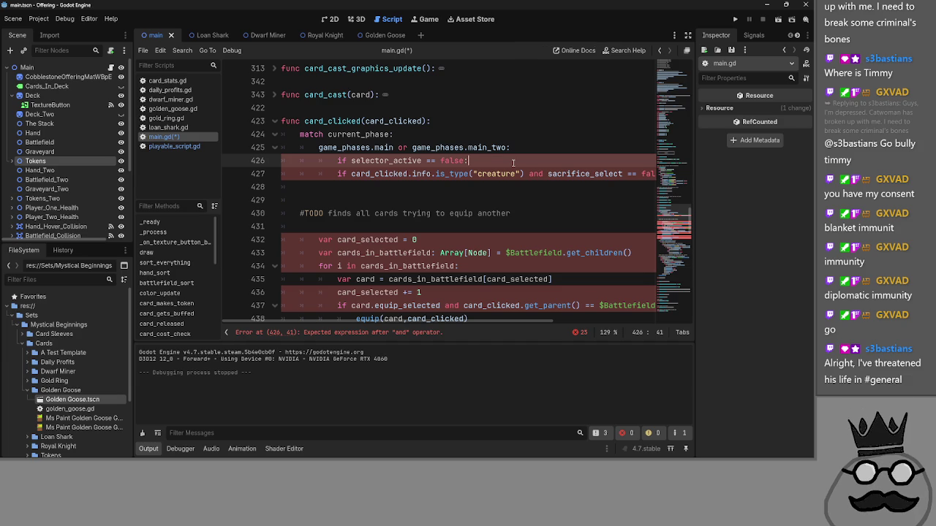
key("Return")
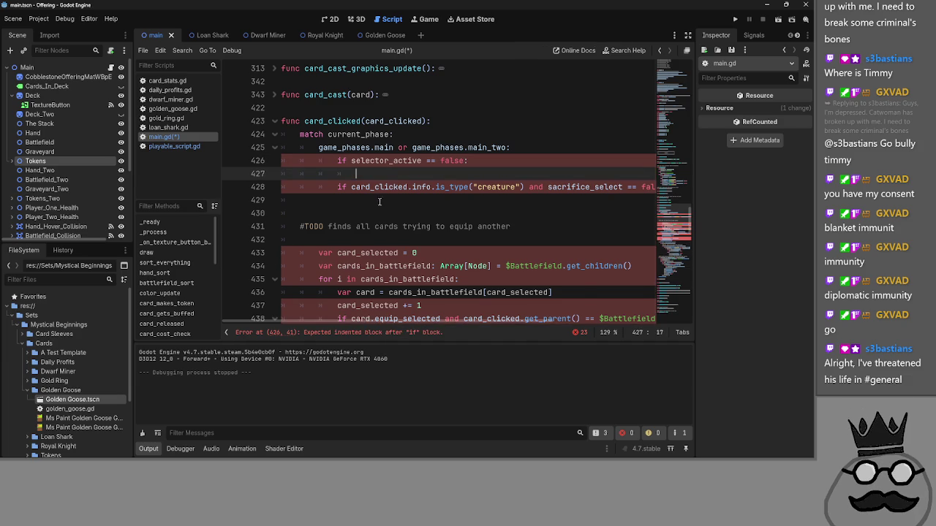
- Delete the sacrifice_select clause and indent the creature check under the selector_active condition
left_click(336, 187)
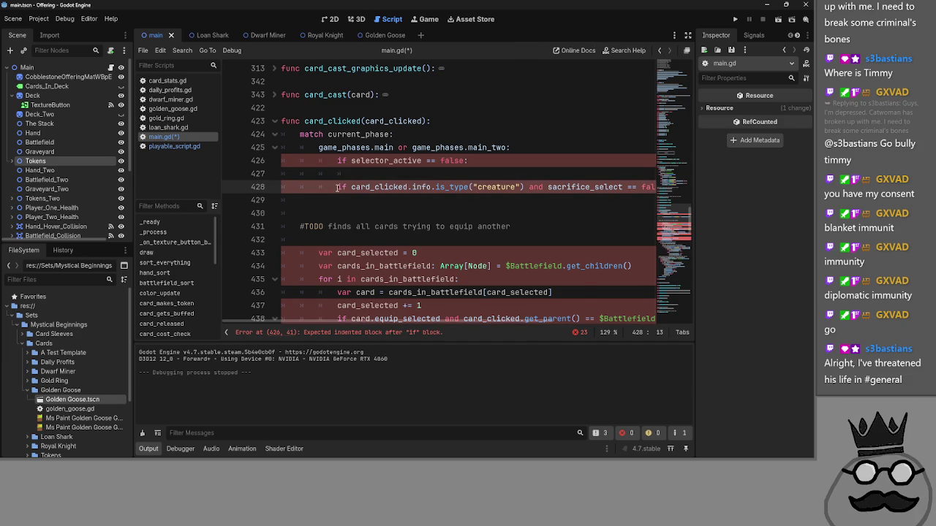
left_click(526, 187)
key("shift+End")
key("Delete")
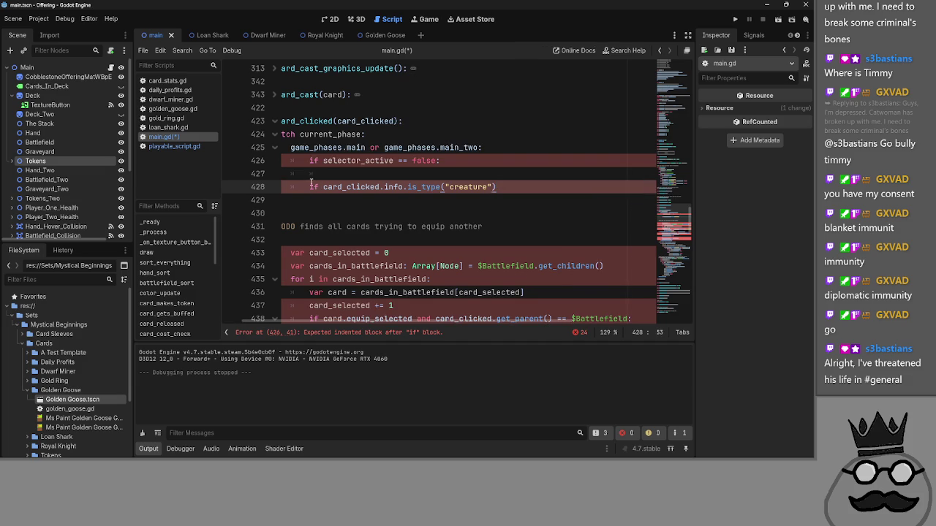
key("Tab")
key("Up")
key("Delete")
left_click(549, 174)
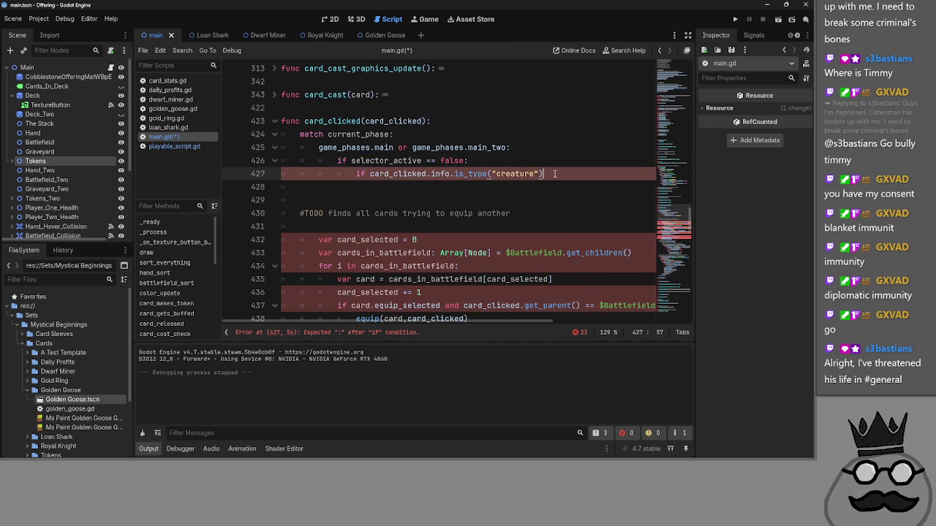
double_click(512, 174)
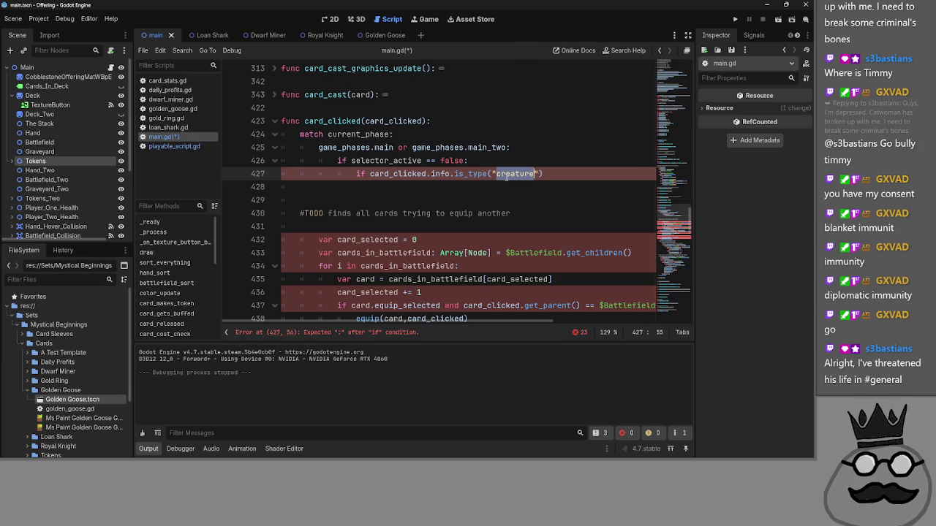
left_click(506, 120)
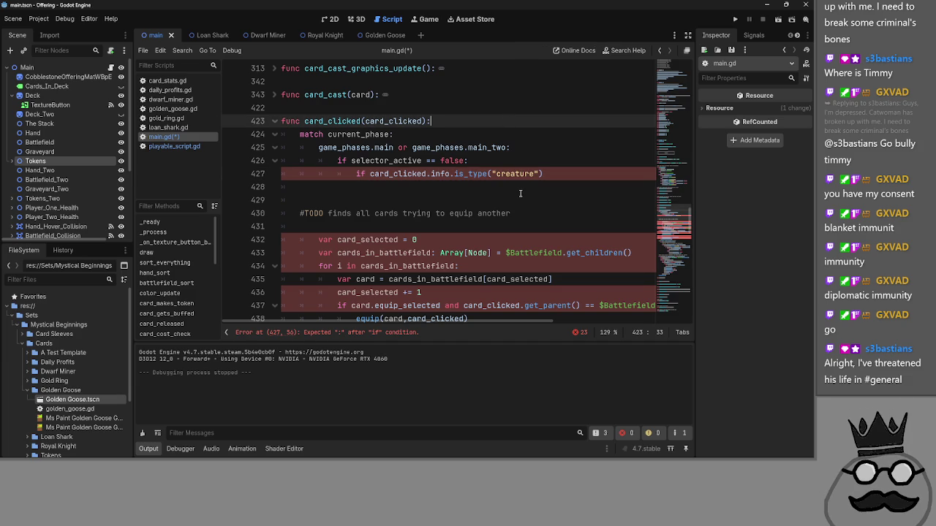
left_click(500, 120)
- Add an indented line beneath the creature check on line 427
left_click(547, 173)
double_click(397, 174)
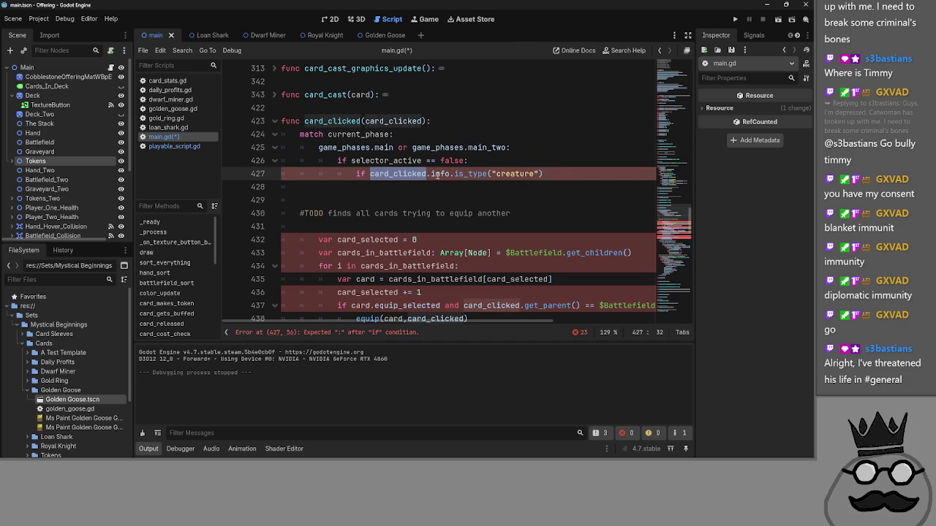
double_click(440, 173)
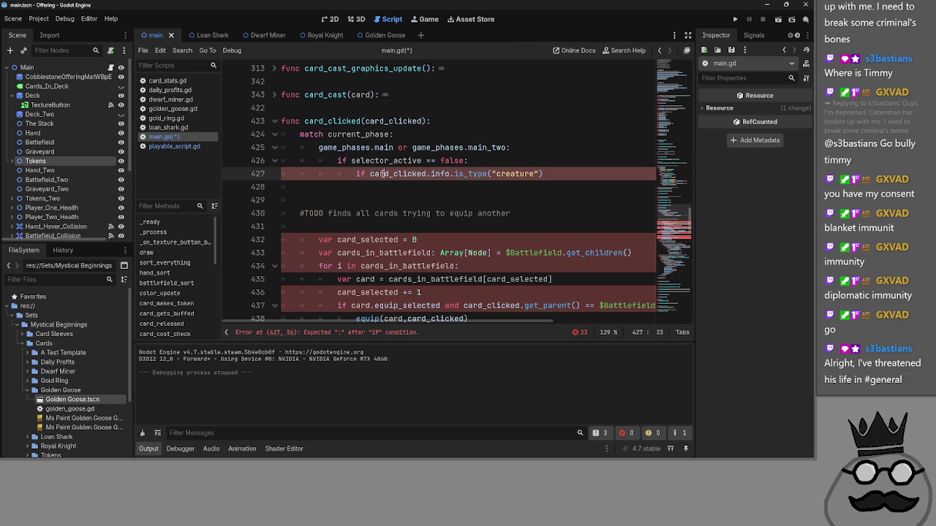
key("Right")
key("Right")
key("Right")
key("Right")
key("Right")
key("Right")
key("Return")
scroll(359, 190, "down", 1)
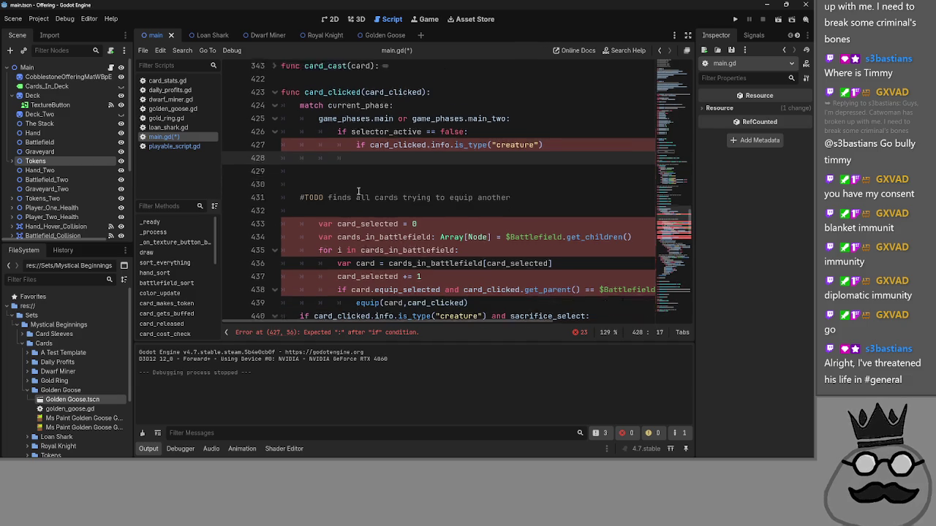
scroll(358, 190, "down", 1)
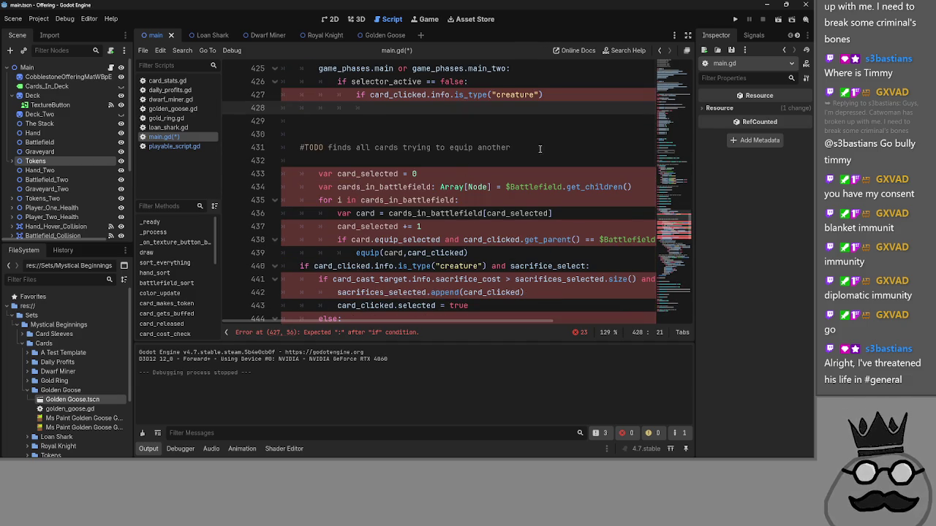
scroll(344, 170, "up", 1)
- Delete the equipping-cards TODO comment, extra blank lines and the card_selected declaration
left_click_drag(309, 196, 298, 187)
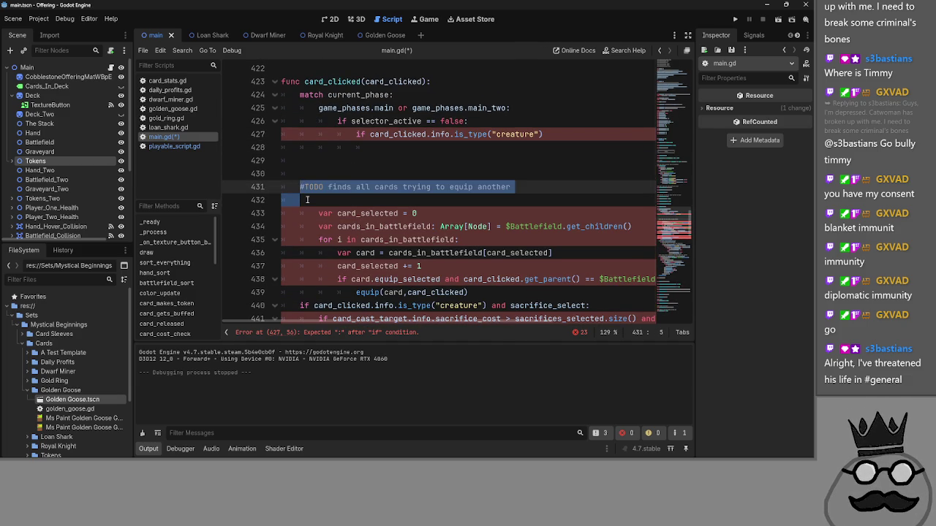
key("BackSpace")
key("BackSpace")
key("BackSpace")
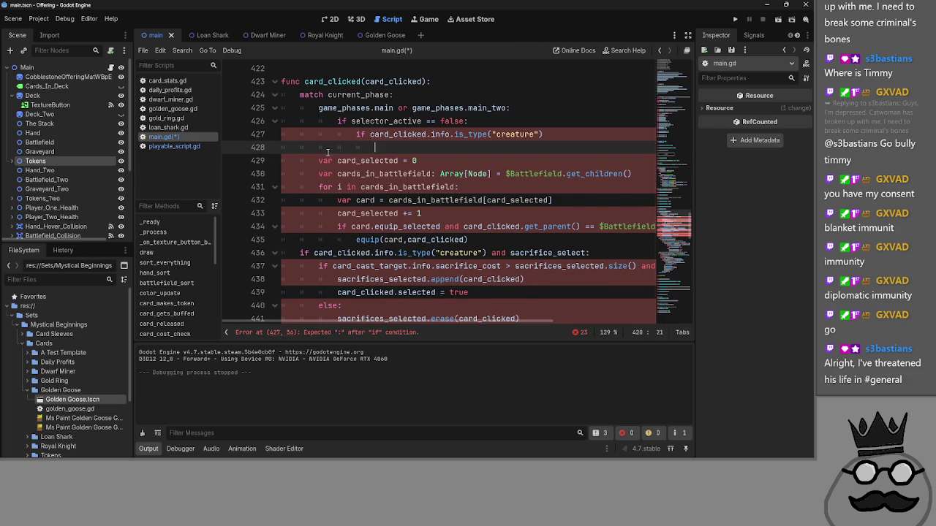
left_click_drag(379, 144, 279, 142)
left_click(326, 147)
key("Return")
key("Return")
key("Return")
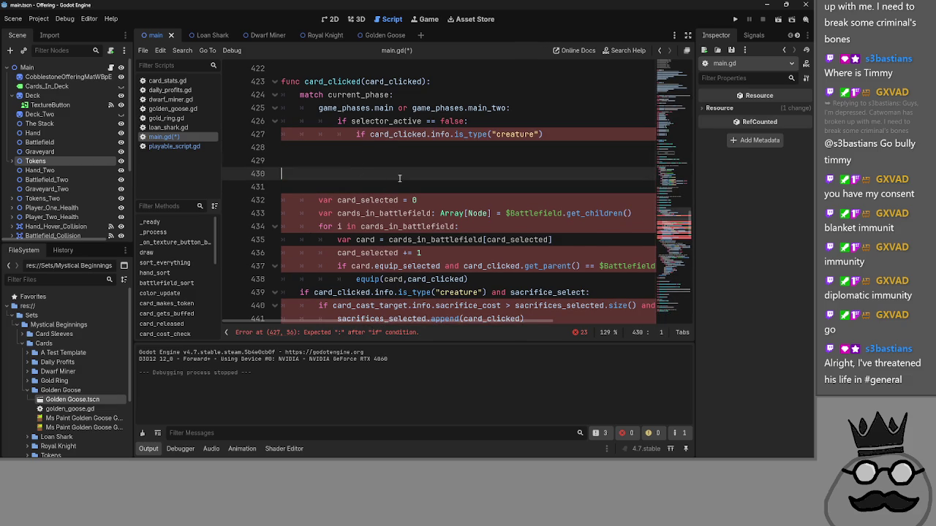
key("Delete")
left_click(428, 184)
key("shift+Home")
key("shift+Home")
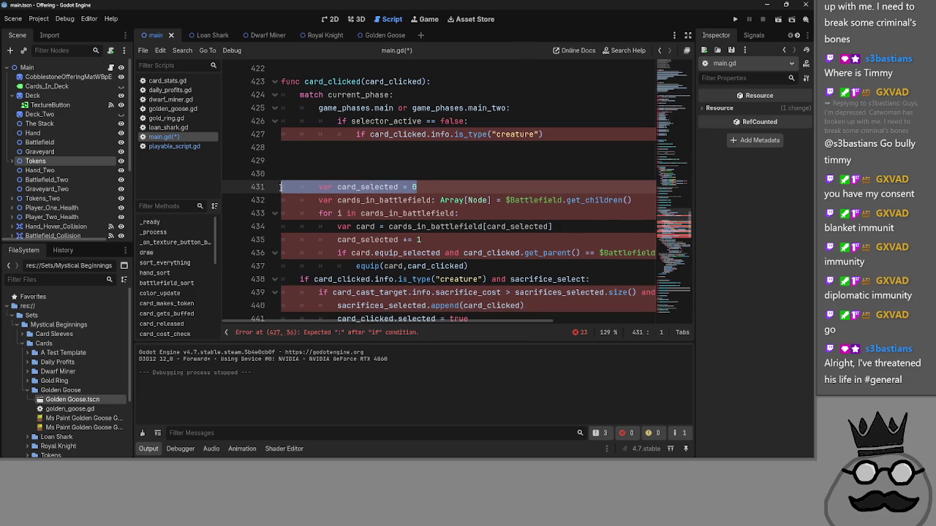
key("BackSpace")
- Start a 'for equipment in' loop line under the creature check
left_click(603, 134)
key("Return")
key("Tab")
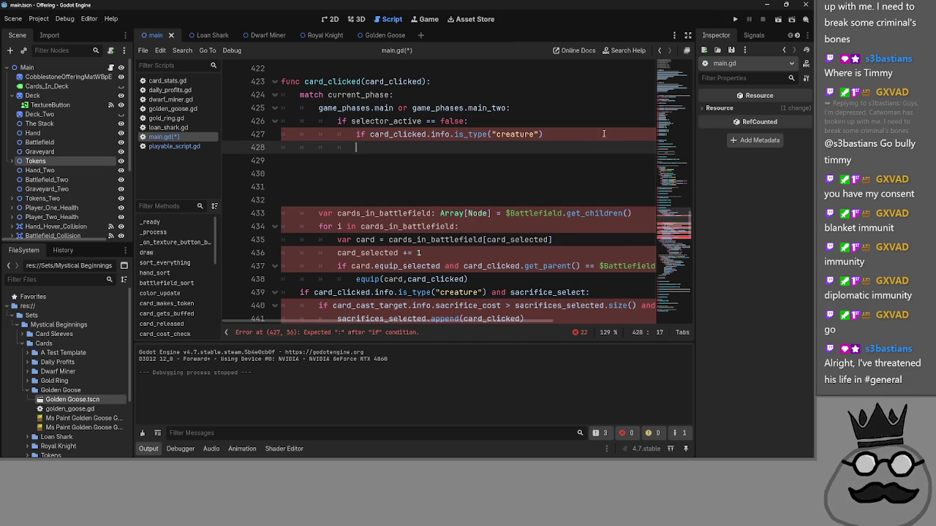
left_click_drag(319, 213, 431, 212)
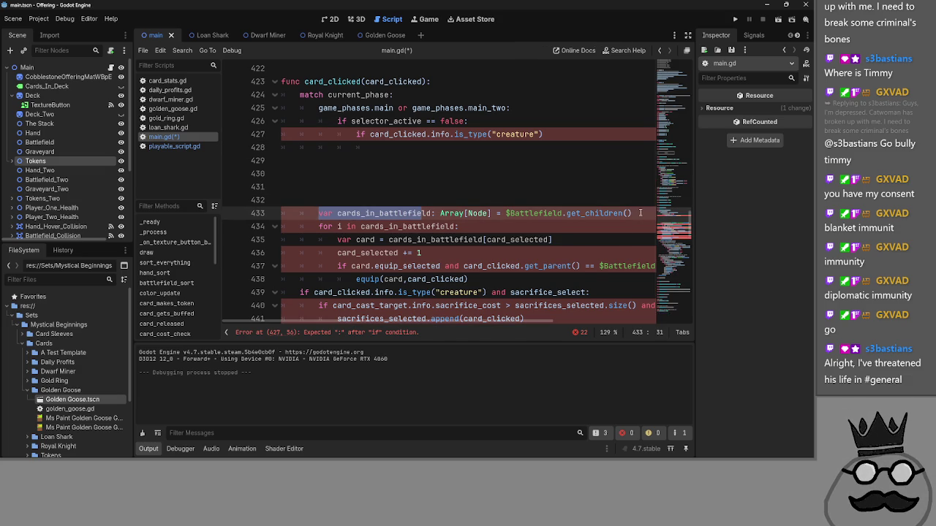
left_click(319, 226)
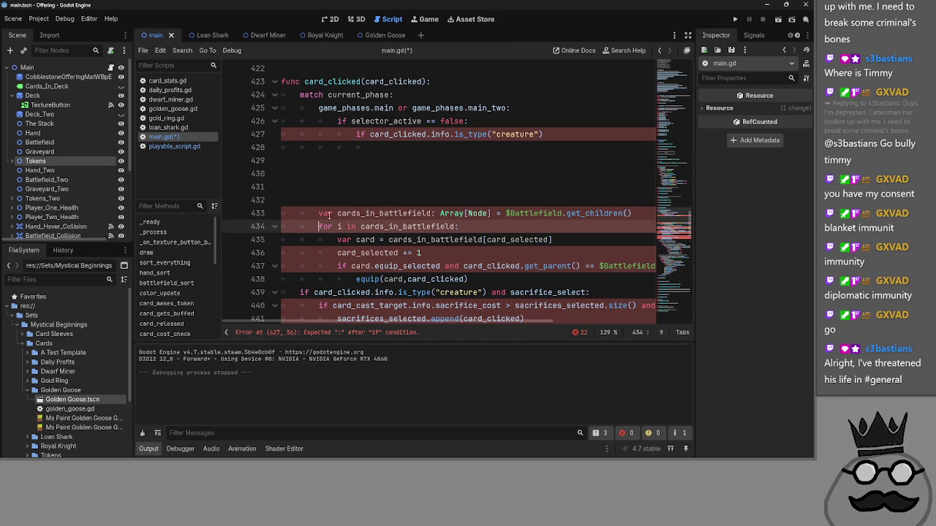
left_click(424, 151)
type("for e")
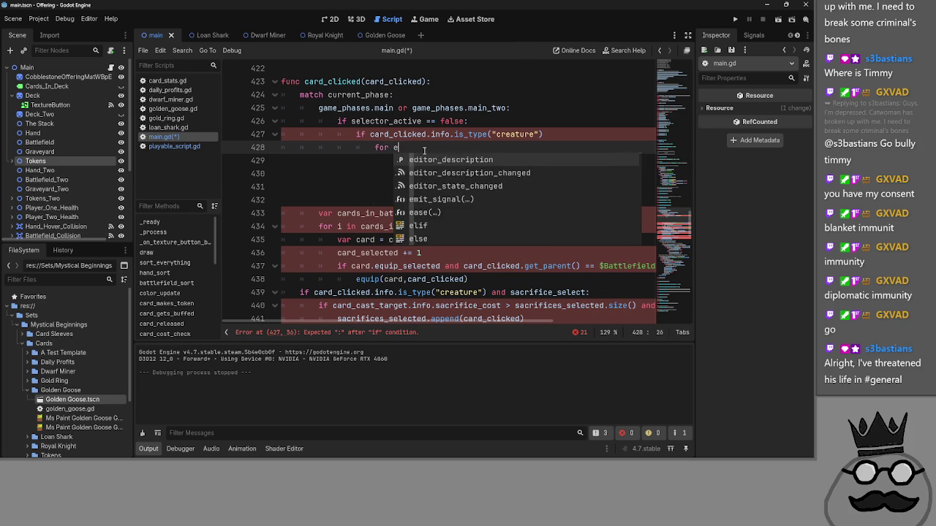
type("quipment in")
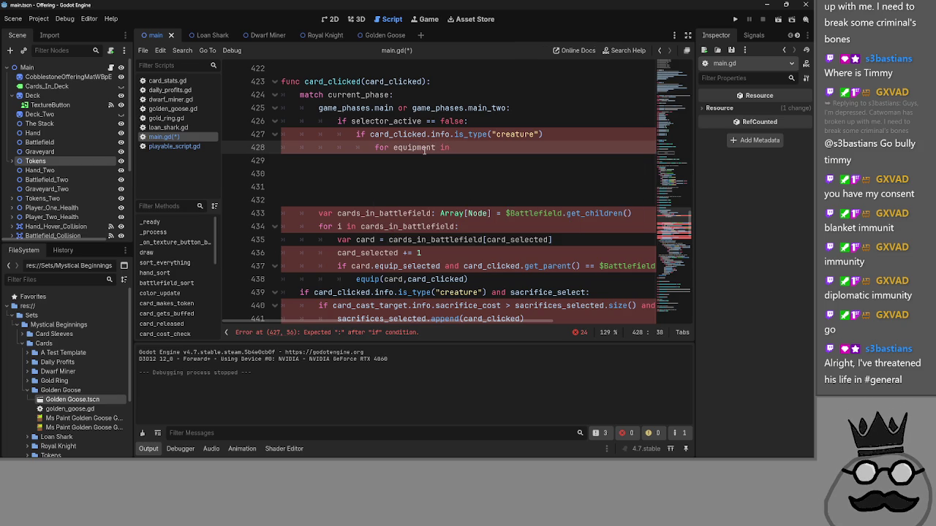
- Complete the loop with $Battlefield.get_children() copied from the cards_in_battlefield declaration
left_click(441, 213)
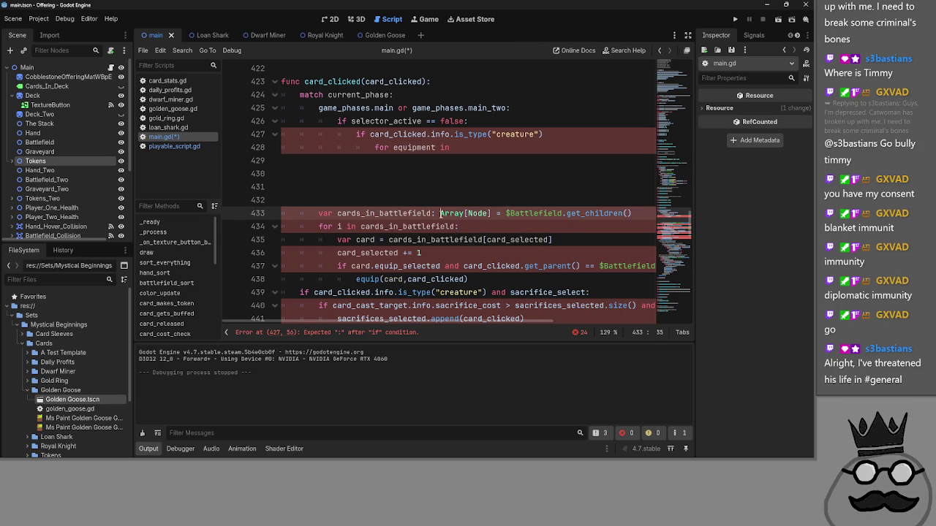
left_click_drag(440, 213, 636, 215)
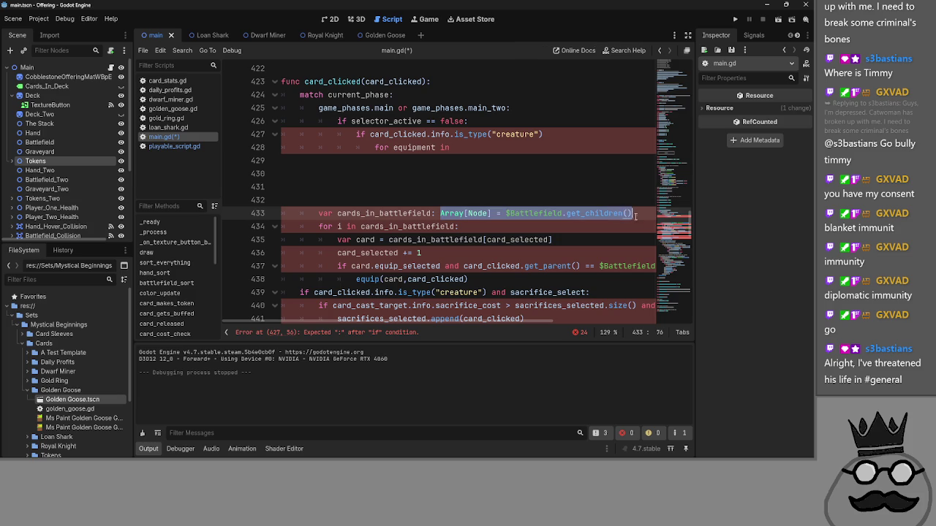
left_click(507, 150)
type("Array[Node] = $Battlefield.get_children()")
key("Down")
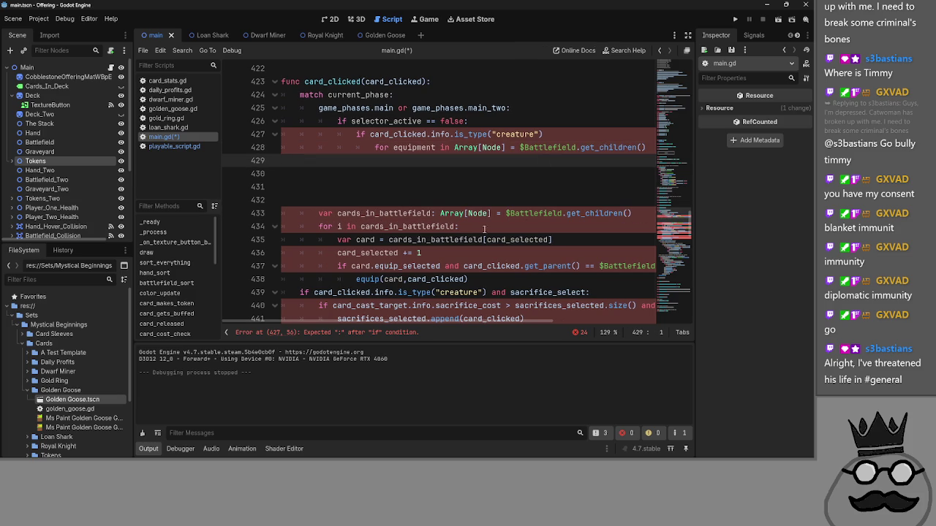
double_click(422, 214)
left_click_drag(519, 148, 454, 148)
key("BackSpace")
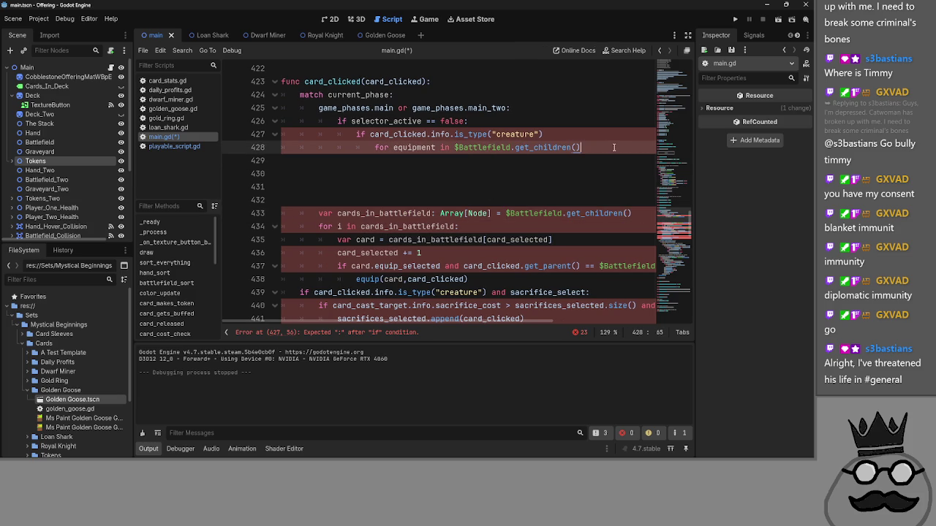
- Add the missing colon to the creature check and begin the loop's indented body line
left_click(589, 136)
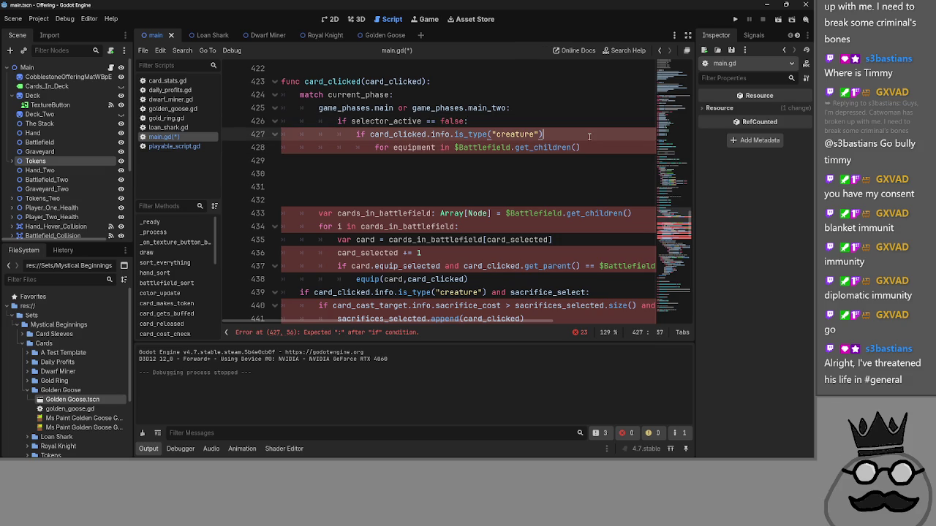
type(":")
left_click(613, 147)
type(":")
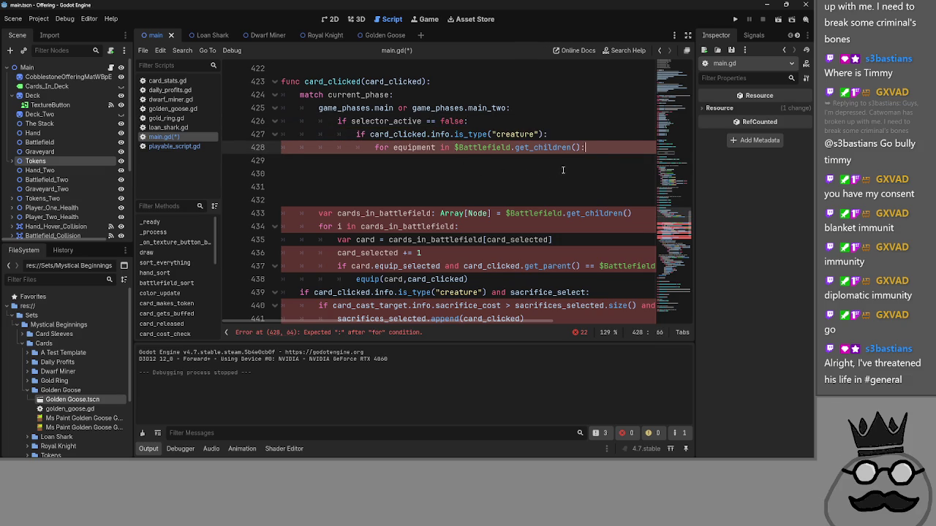
key("Return")
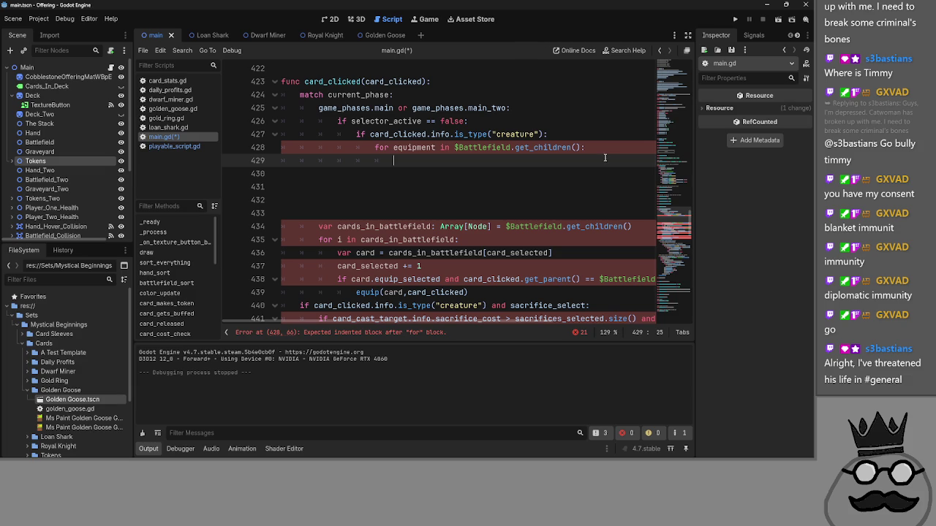
double_click(451, 229)
left_click_drag(440, 227, 503, 227)
double_click(415, 148)
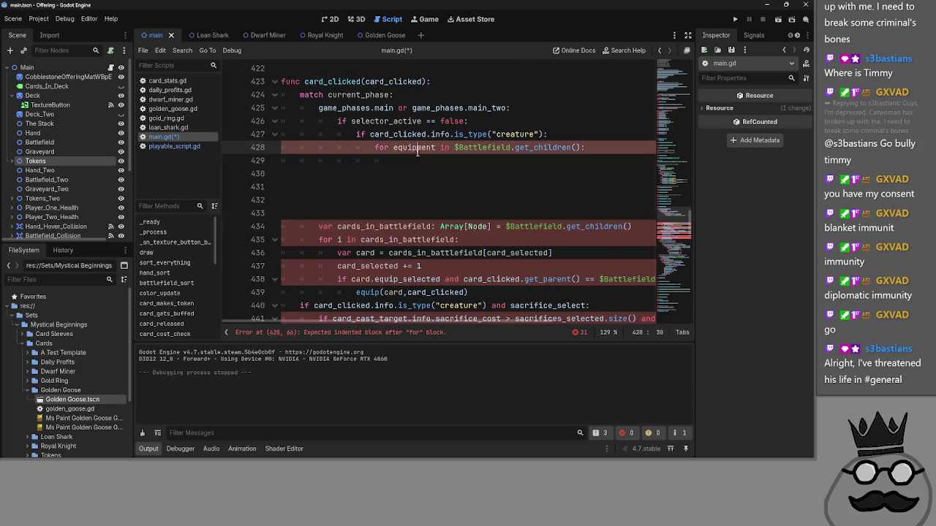
key("ctrl+f")
- Search main.gd for 'for', step back through the earlier matches, then close the search
type("for")
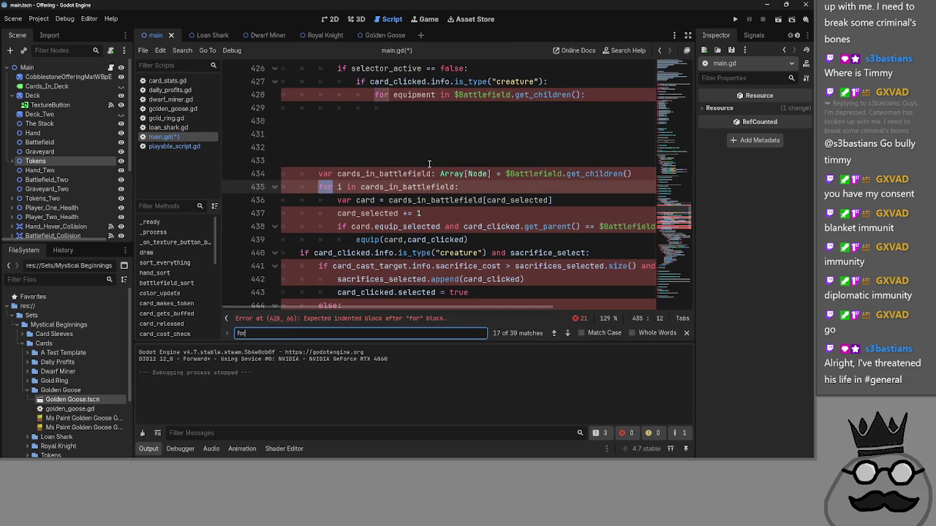
left_click(569, 334)
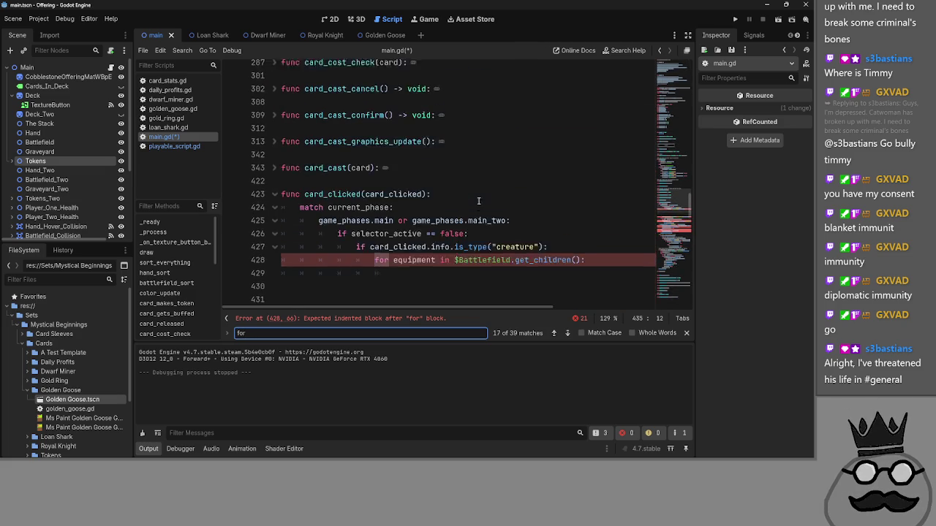
left_click(555, 333)
left_click(555, 334)
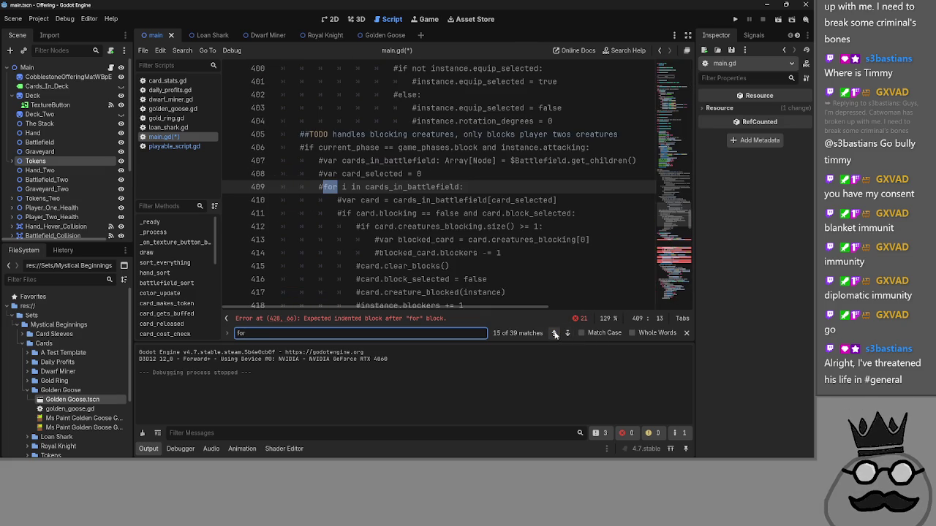
left_click(555, 333)
left_click(554, 333)
left_click(555, 333)
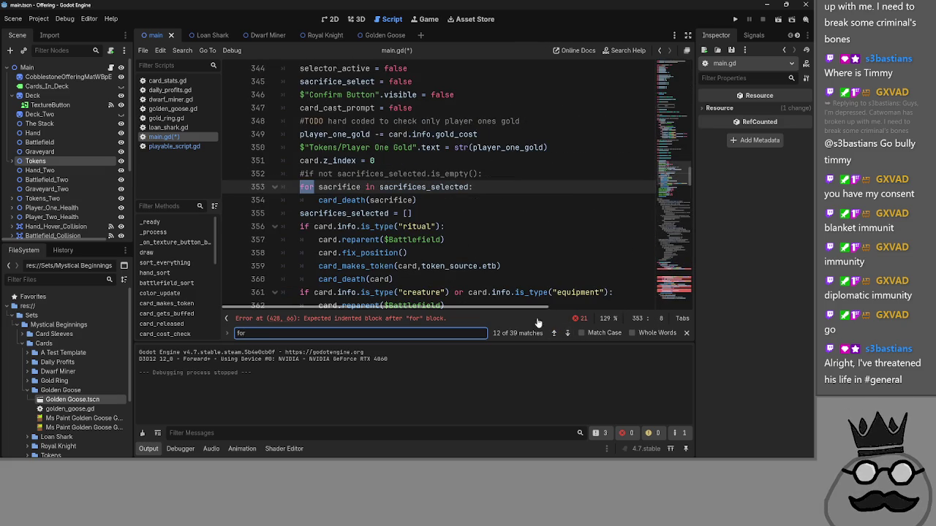
left_click(555, 334)
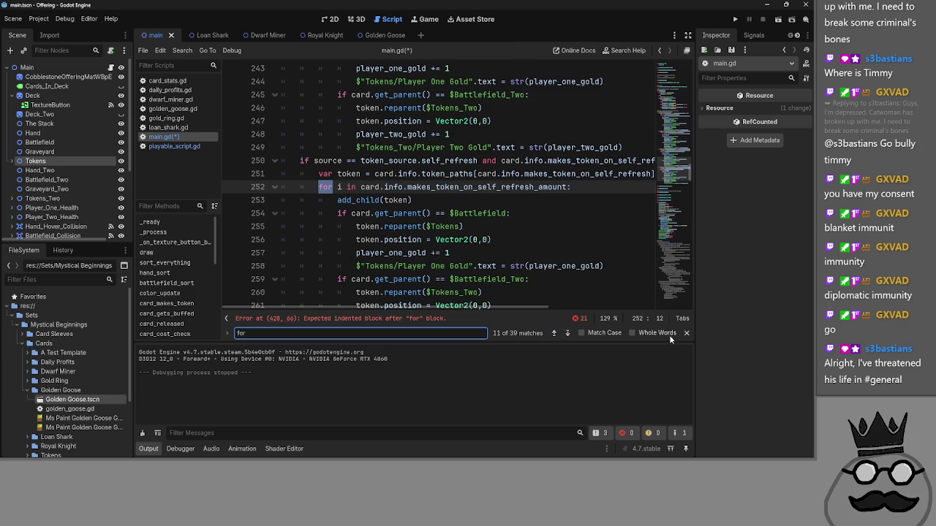
left_click(499, 202)
left_click(369, 174)
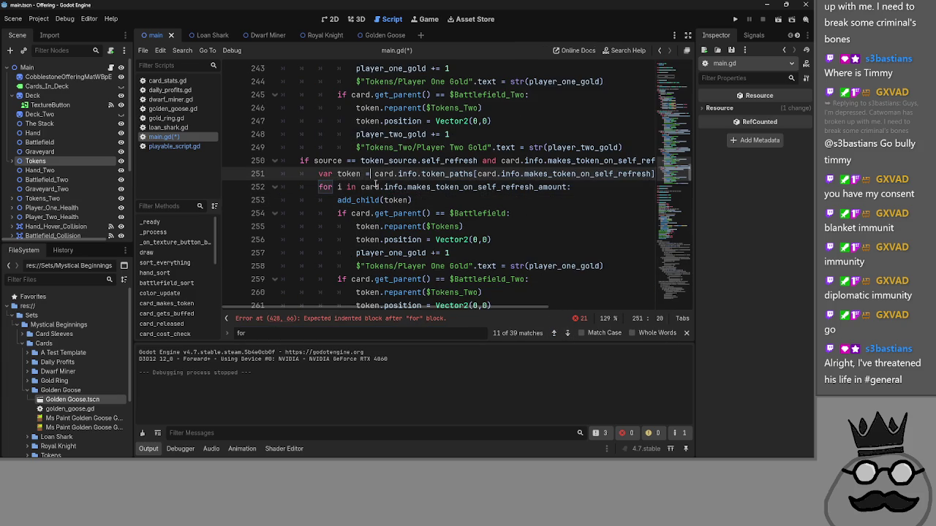
left_click(686, 334)
- Collapse the card_makes_token, color_update, card_cast and card_clicked functions
scroll(359, 225, "up", 10)
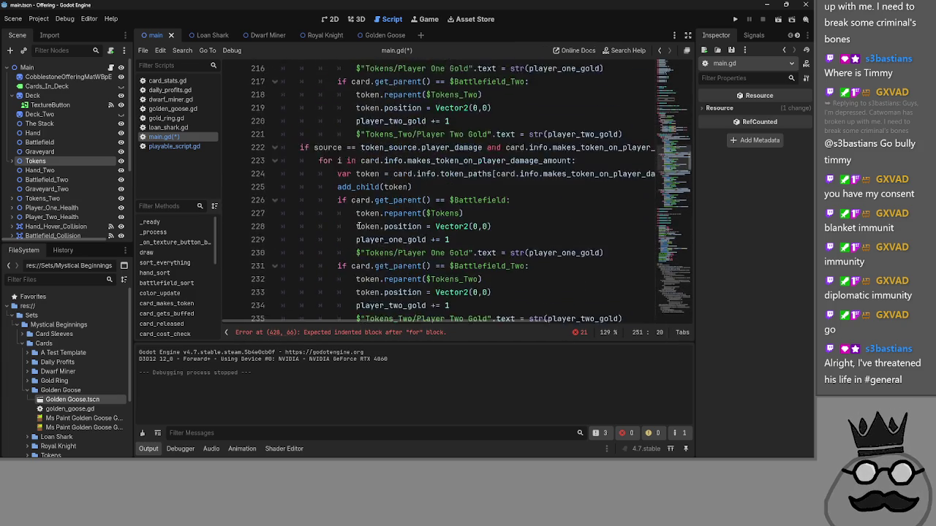
scroll(358, 225, "up", 2)
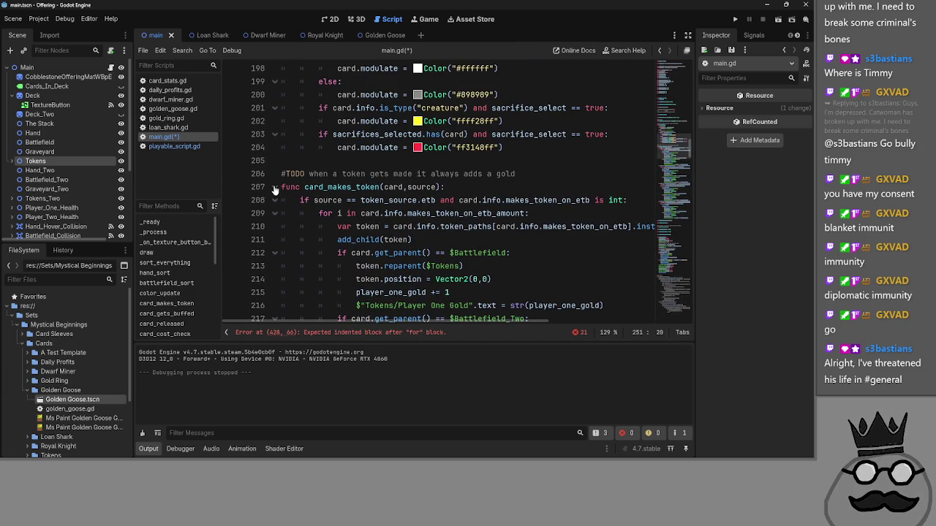
left_click(275, 188)
scroll(277, 218, "up", 6)
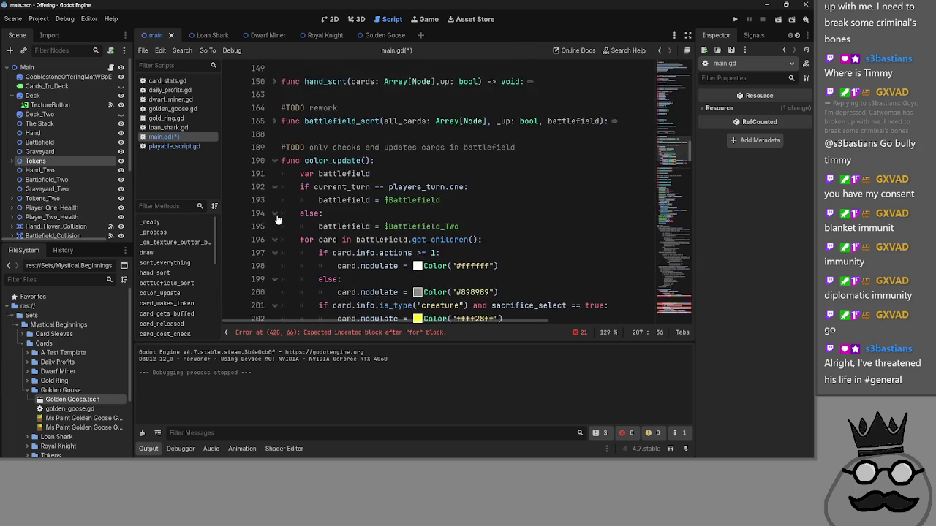
left_click(275, 211)
scroll(277, 218, "down", 6)
scroll(277, 218, "down", 2)
left_click(275, 82)
left_click(275, 108)
left_click(281, 109)
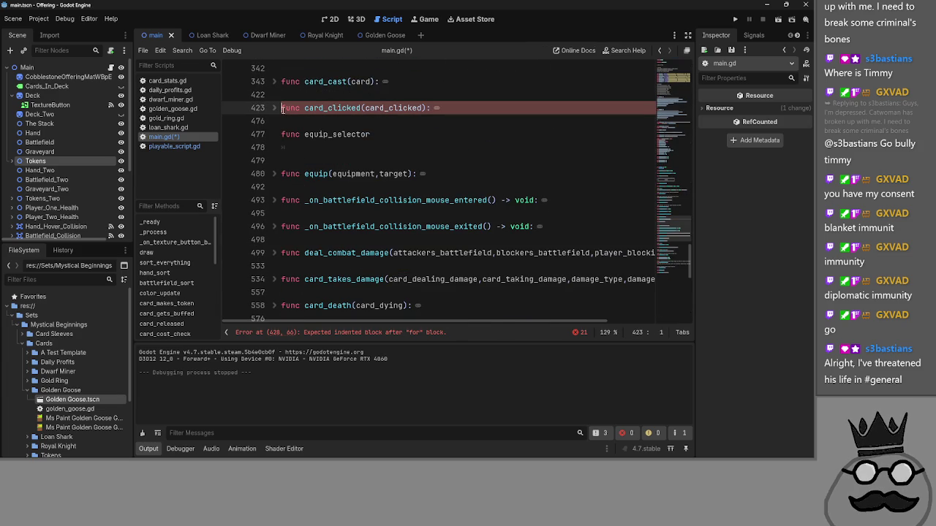
left_click(276, 109)
left_click(276, 108)
- Unfold and refold card_clicked, leaving the caret on the blank line above it
scroll(312, 177, "up", 2)
left_click(312, 178)
left_click(276, 187)
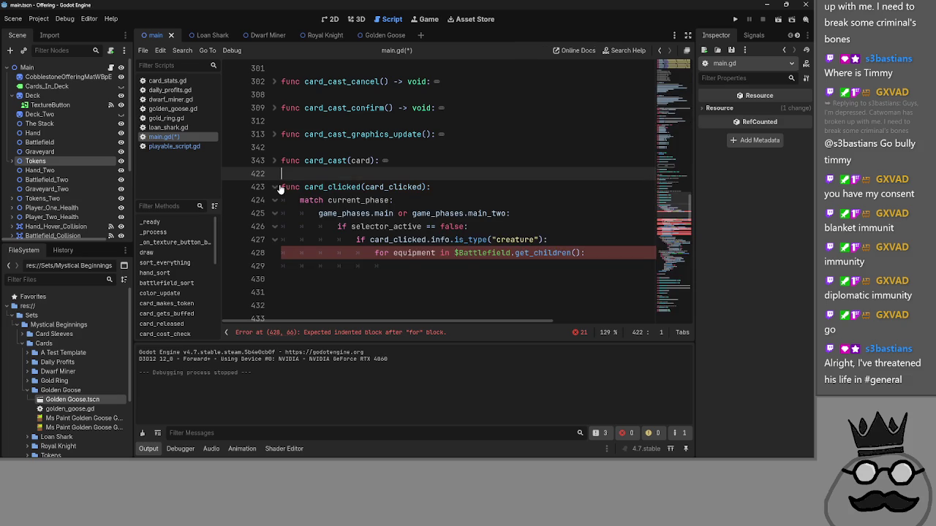
scroll(278, 189, "down", 2)
left_click(276, 108)
scroll(278, 136, "down", 1)
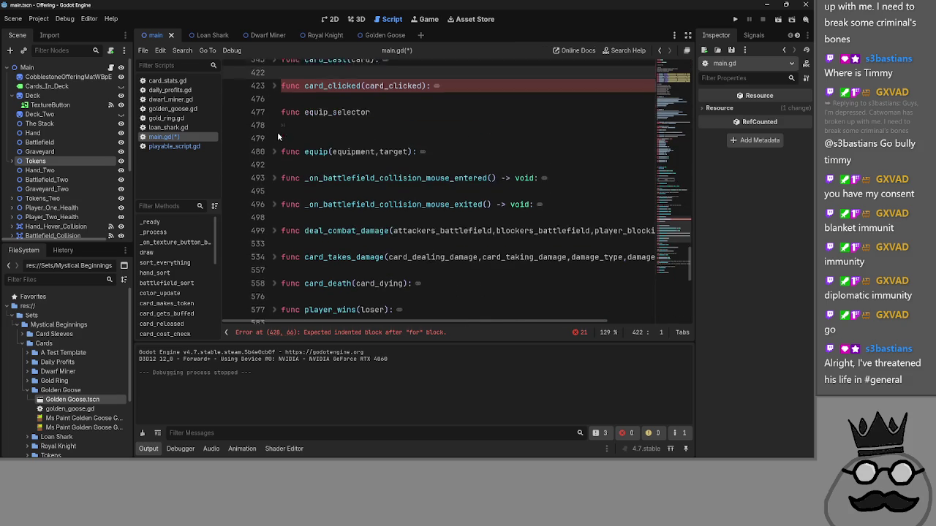
scroll(277, 135, "up", 6)
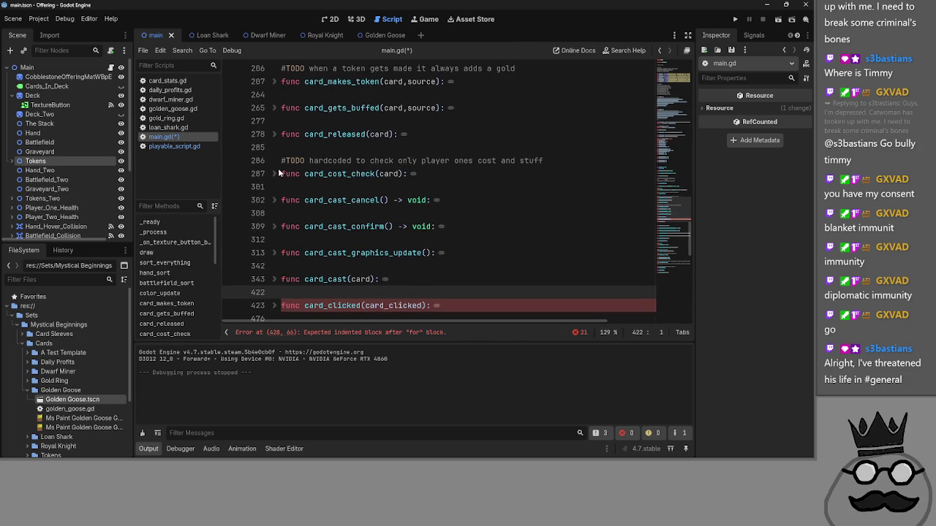
scroll(278, 173, "down", 1)
key("Up")
key("Up")
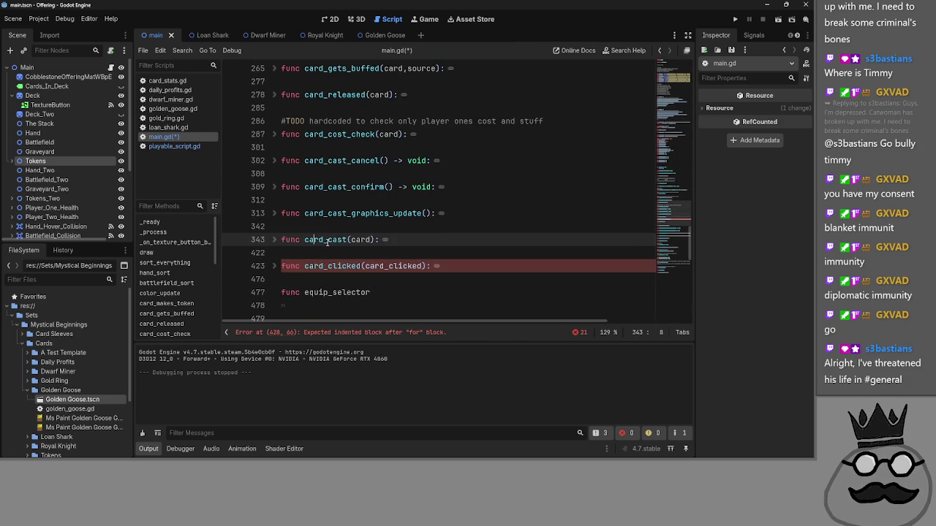
left_click(319, 253)
scroll(292, 263, "up", 1)
scroll(290, 267, "down", 1)
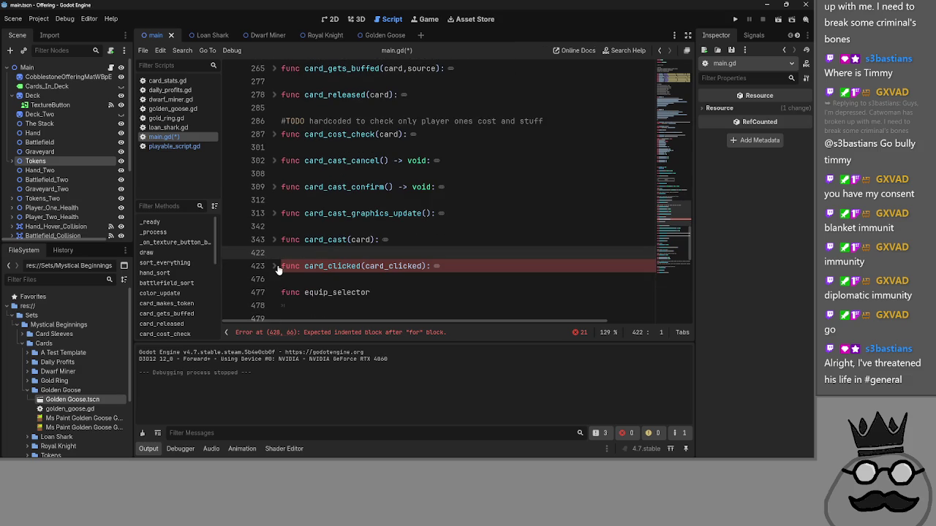
- Unfold the card_cast function to review its code
left_click(274, 240)
scroll(277, 241, "down", 10)
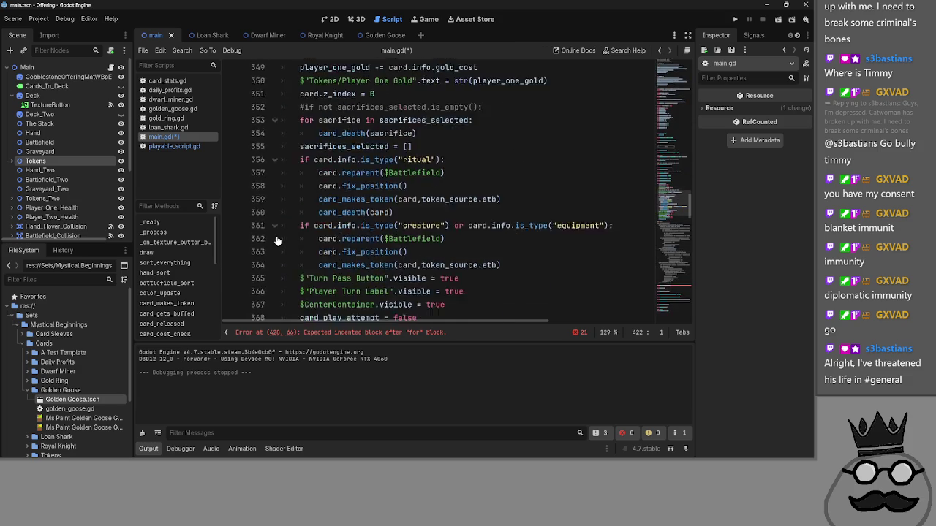
scroll(276, 241, "up", 12)
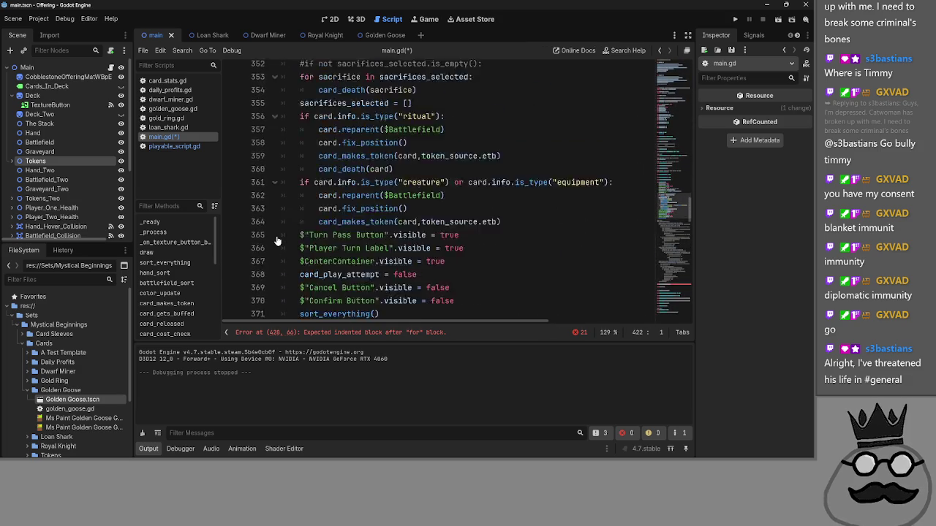
left_click(274, 199)
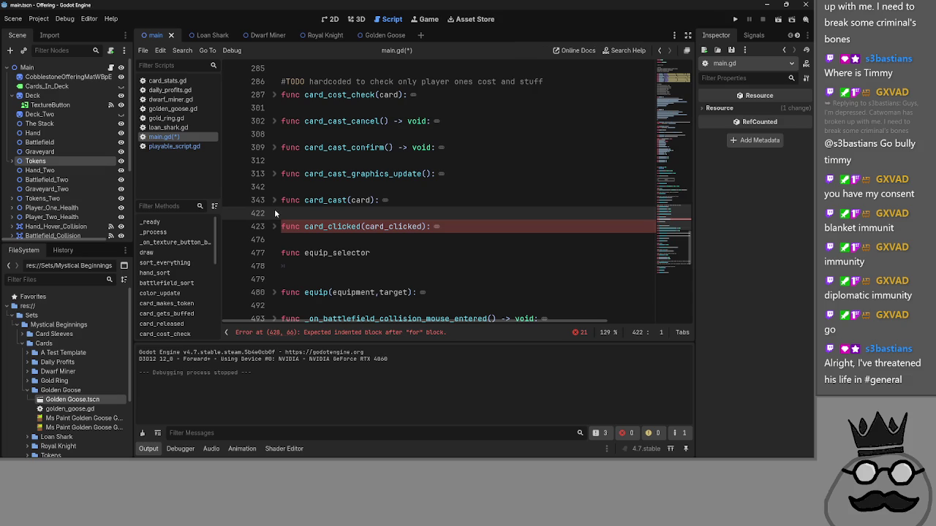
left_click(275, 201)
scroll(277, 207, "down", 6)
scroll(277, 207, "down", 4)
- Fold the #TODO rework block and collapse card_cast
left_click(276, 201)
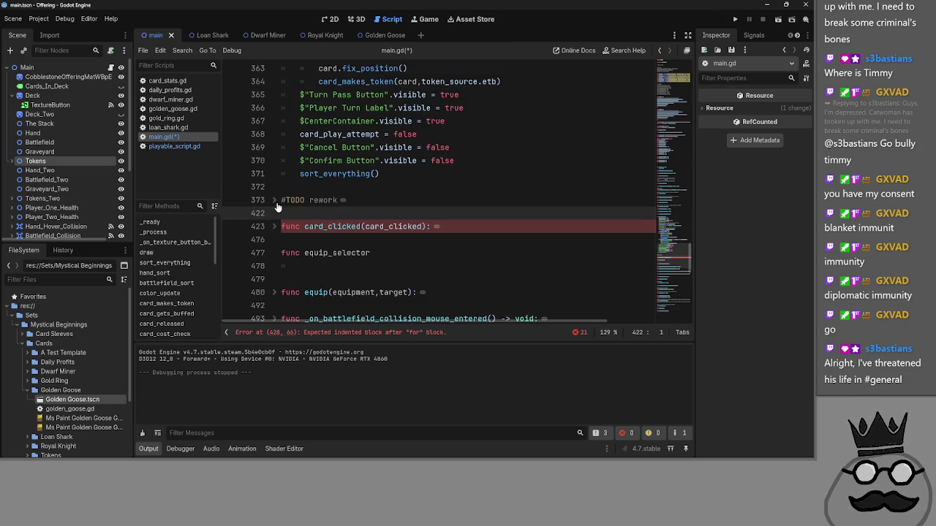
scroll(277, 207, "up", 10)
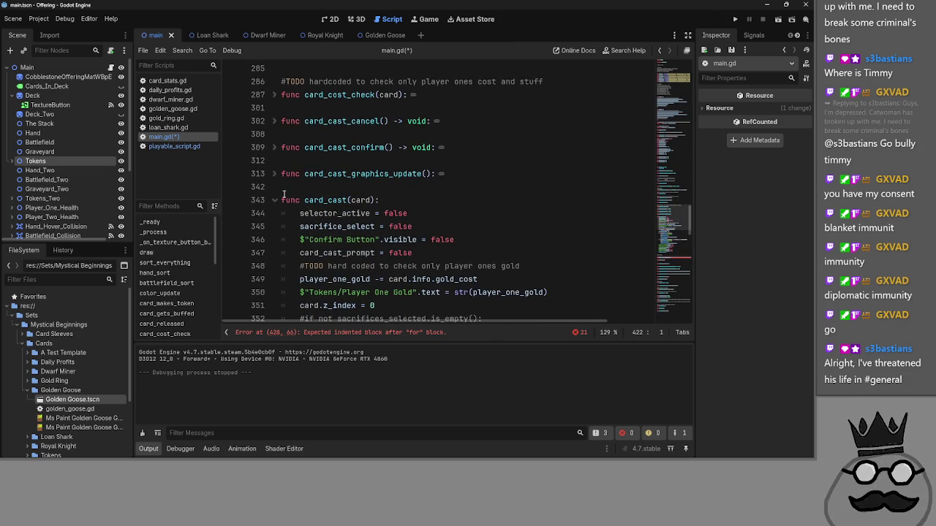
scroll(284, 194, "down", 13)
scroll(272, 161, "up", 2)
left_click(274, 160)
left_click(274, 160)
scroll(279, 167, "up", 6)
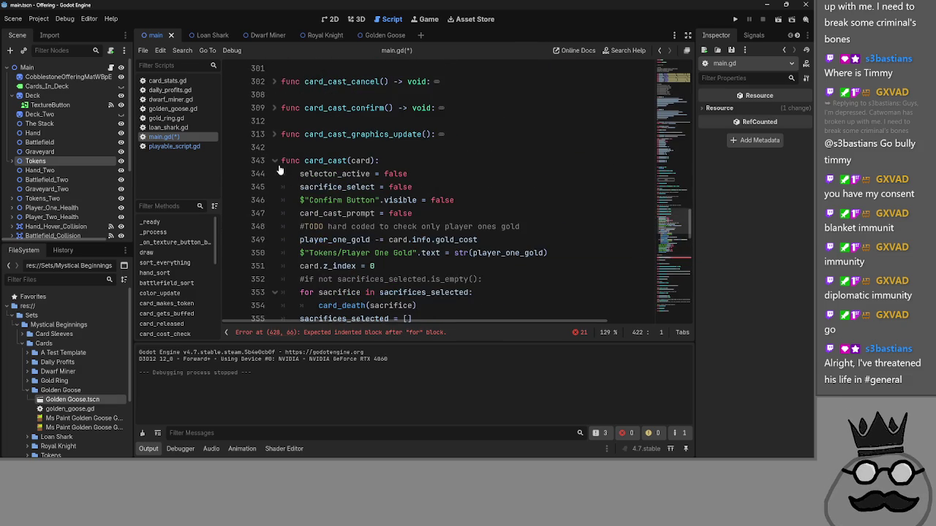
left_click(274, 161)
- Expand card_clicked and select Battlefield in the line-428 equipment loop
left_click(274, 186)
scroll(452, 187, "down", 2)
left_click(451, 186)
double_click(482, 173)
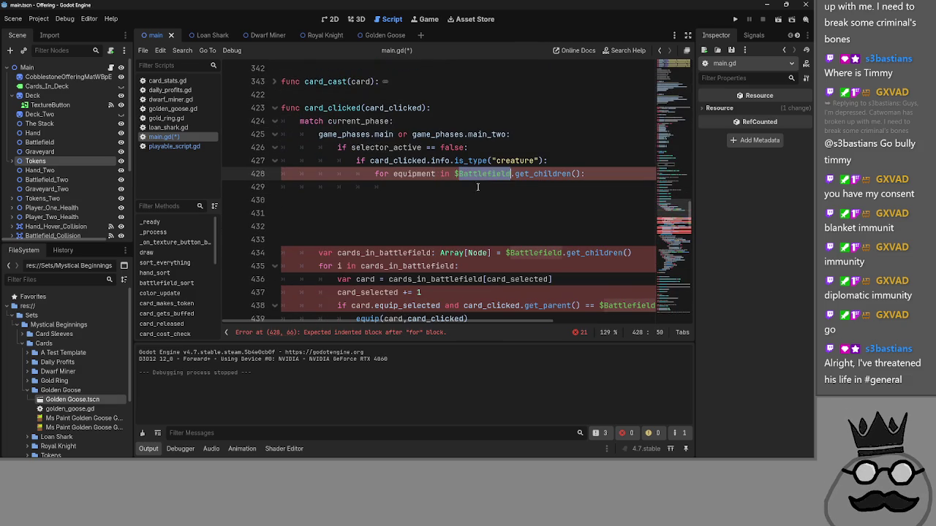
- Delete the spare blank line below the line-428 equipment loop
double_click(539, 173)
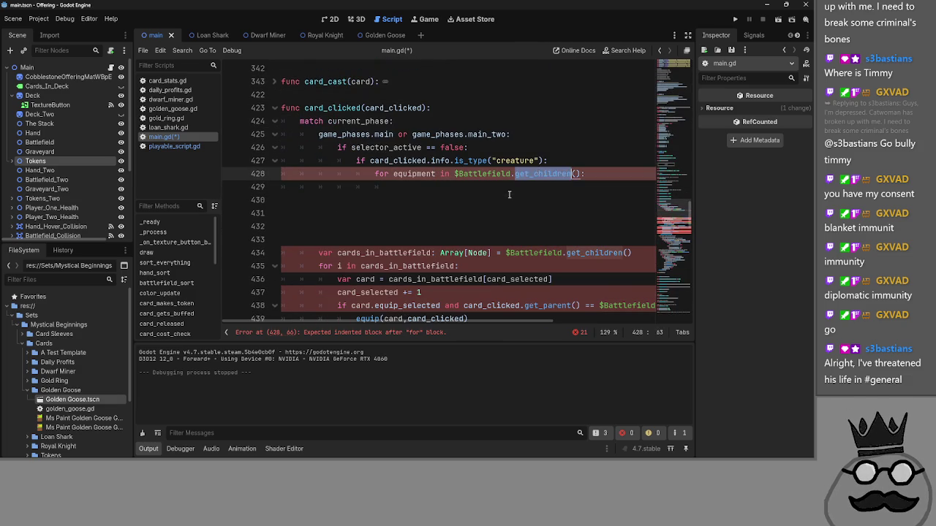
left_click(486, 182)
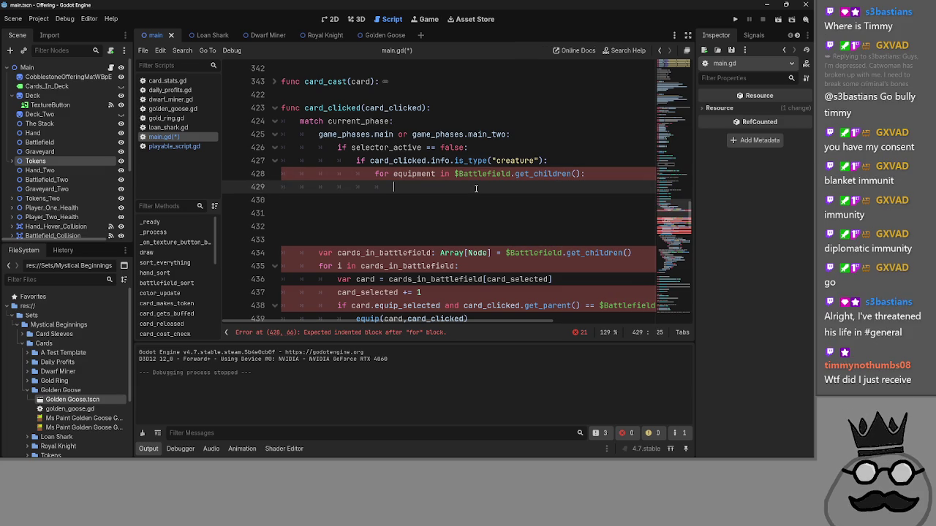
key("alt+Tab")
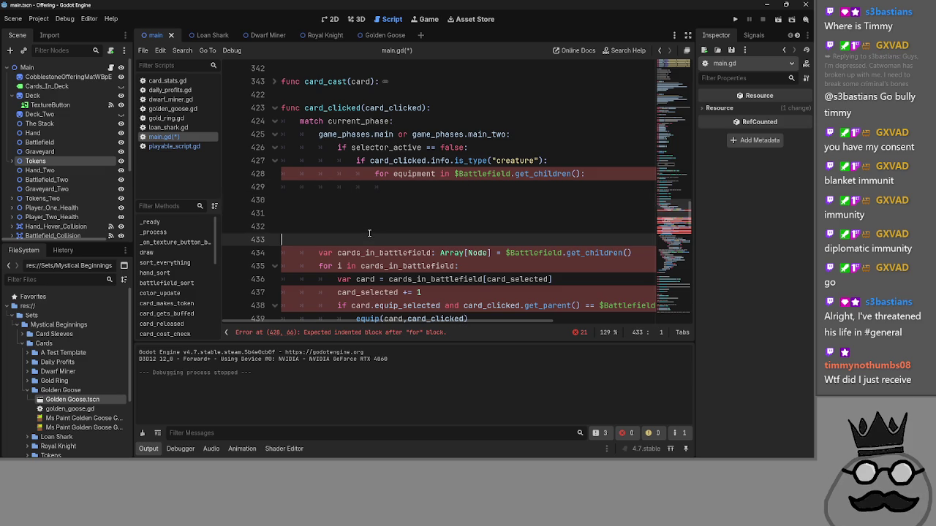
left_click(367, 232)
key("BackSpace")
- Step the caret through the blank lines, returning it to line 431
left_click(378, 213)
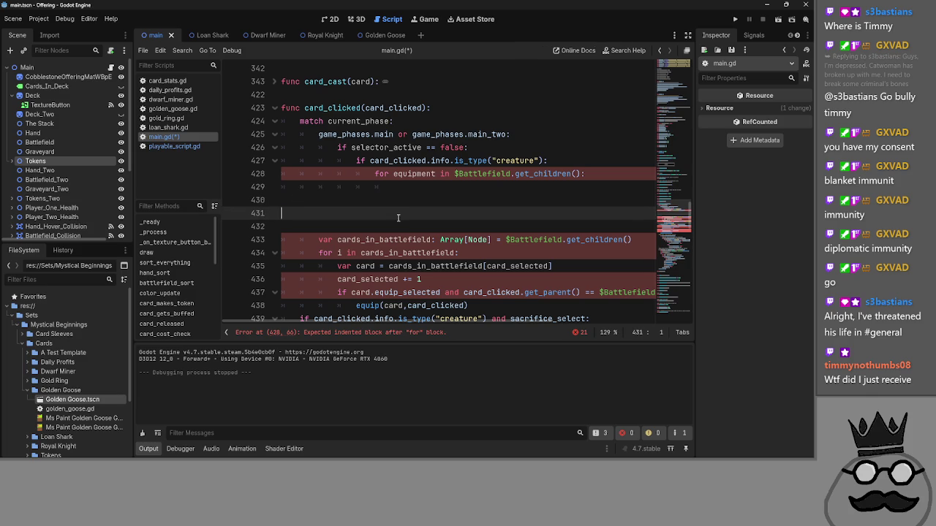
key("Down")
key("Up")
key("Up")
key("Down")
key("Down")
key("Up")
key("Up")
key("Down")
key("Down")
key("Up")
key("Up")
key("Down")
key("Down")
key("Up")
key("Up")
key("Down")
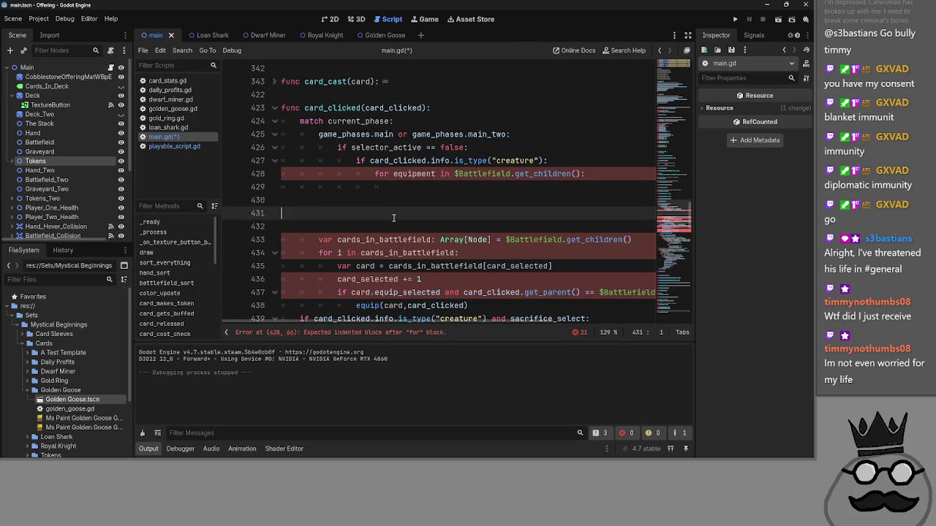
- Select the cards_in_battlefield declaration line, then put the caret at the end of line 429
left_click(319, 240)
left_click_drag(320, 240, 639, 241)
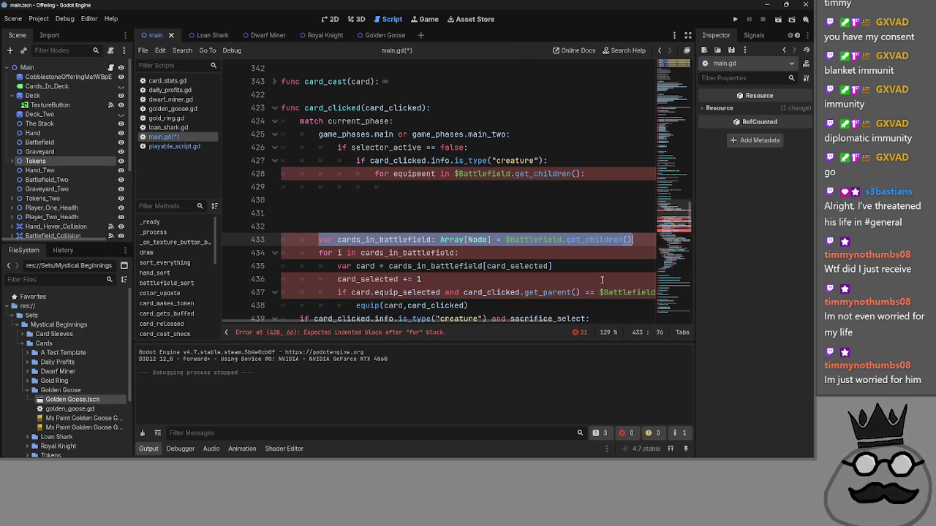
key("alt+Tab")
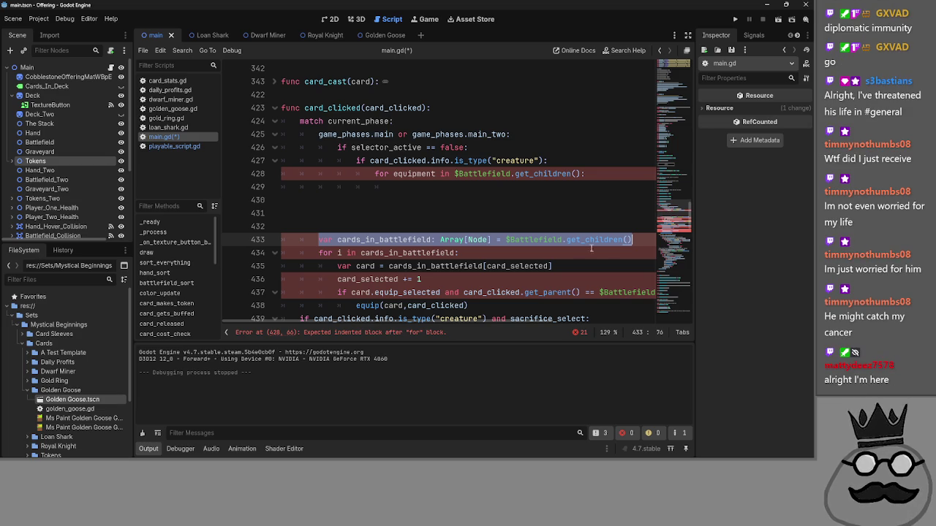
scroll(658, 252, "down", 5)
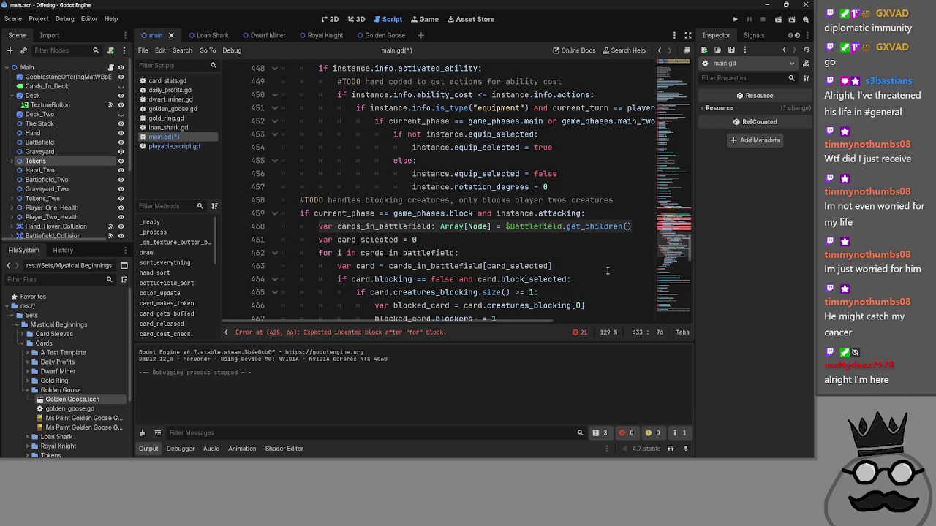
scroll(503, 282, "up", 3)
scroll(503, 282, "up", 5)
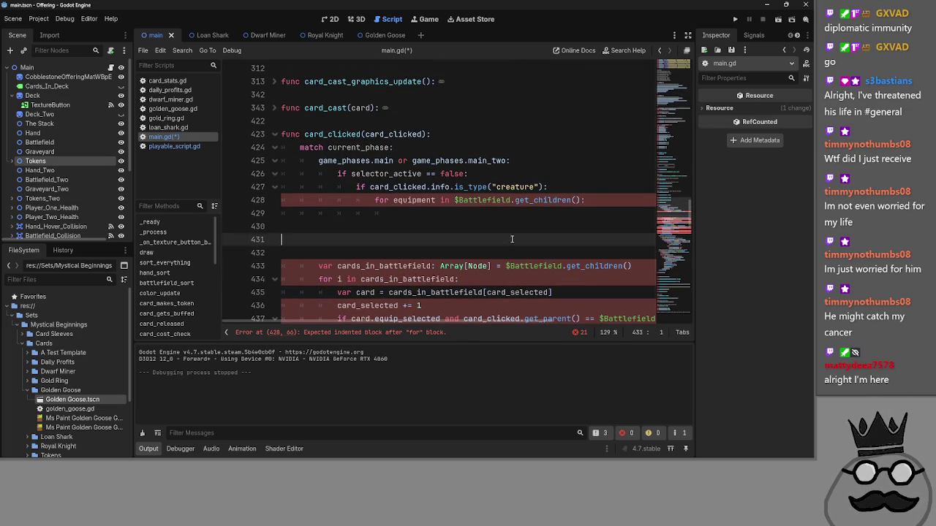
left_click(489, 240)
left_click(491, 218)
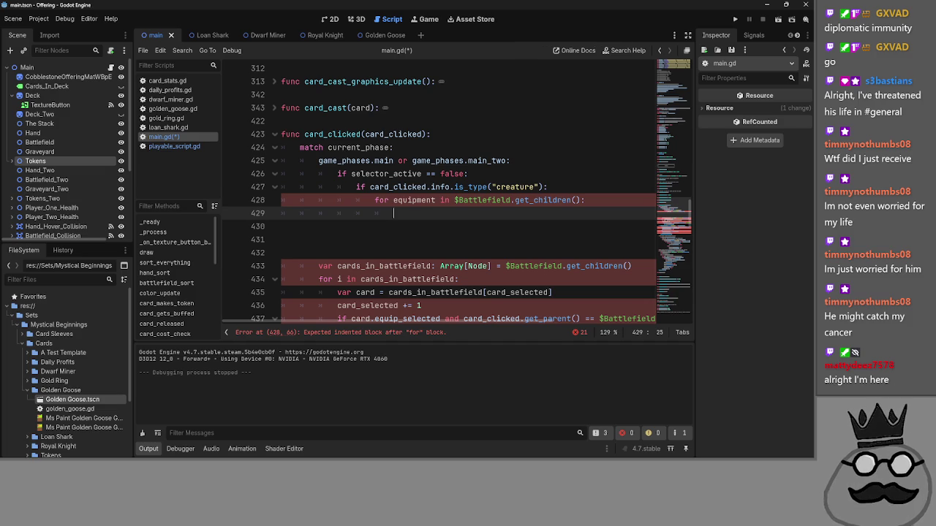
scroll(618, 269, "down", 1)
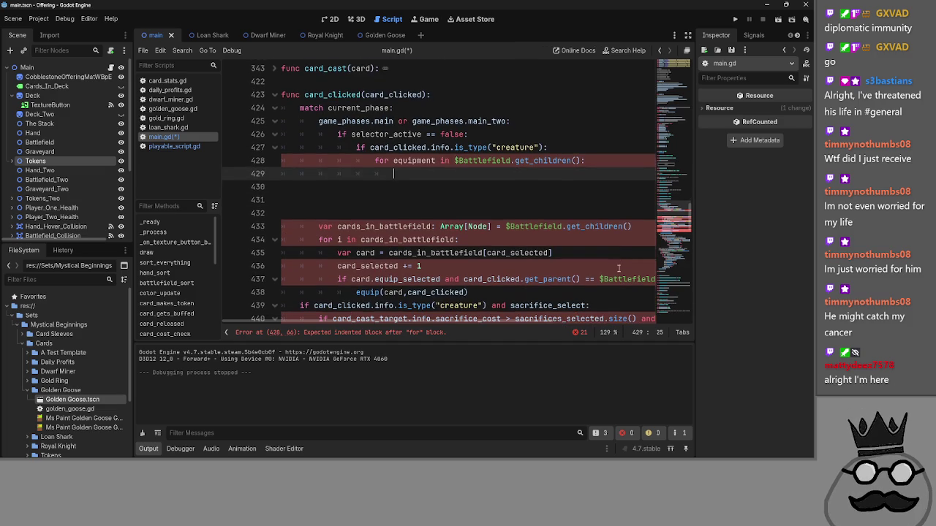
- Delete the cards_in_battlefield declaration on line 433, then restore it with Ctrl+Z
left_click(316, 228)
key("BackSpace")
double_click(360, 228)
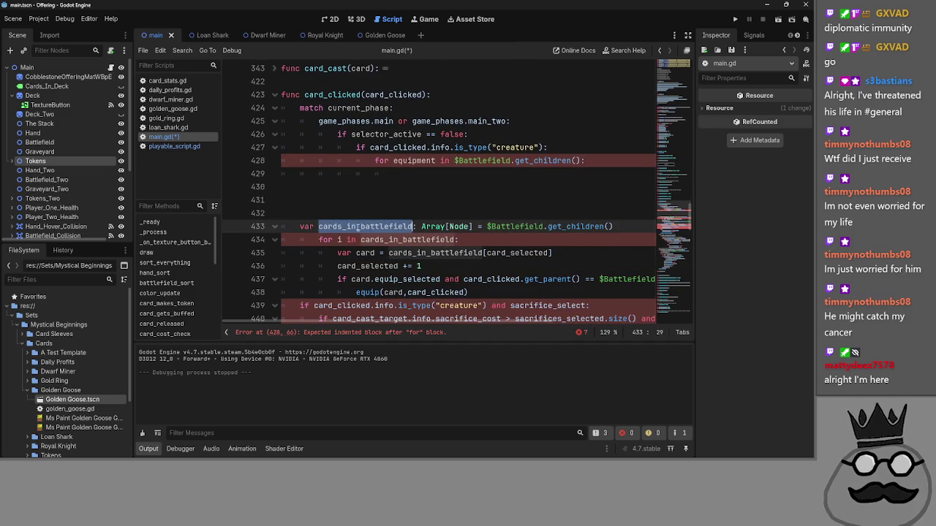
left_click(436, 227)
left_click(501, 227)
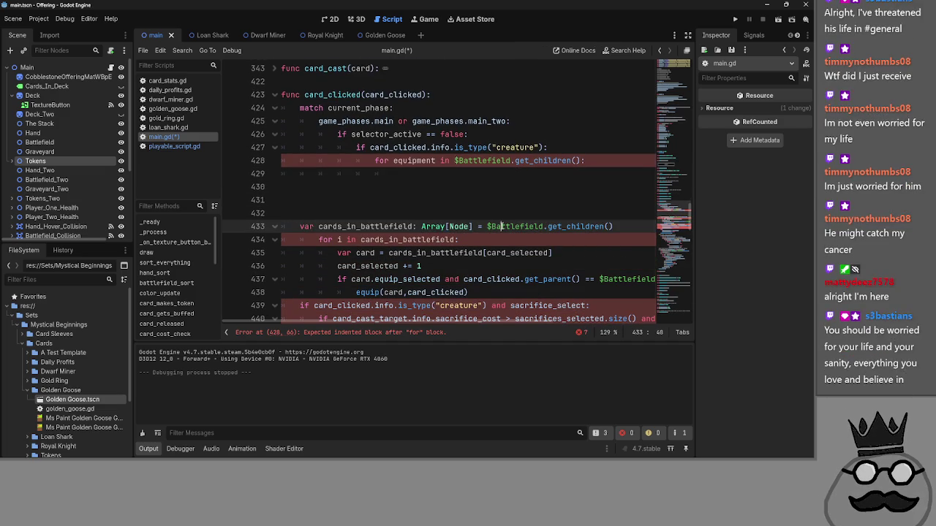
left_click_drag(618, 227, 282, 228)
key("BackSpace")
key("BackSpace")
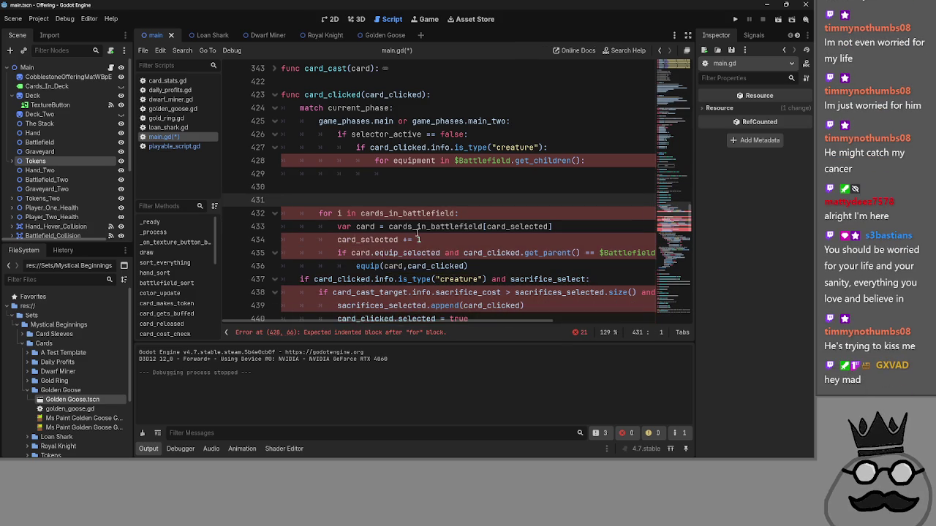
key("Return")
left_click(413, 228)
double_click(411, 228)
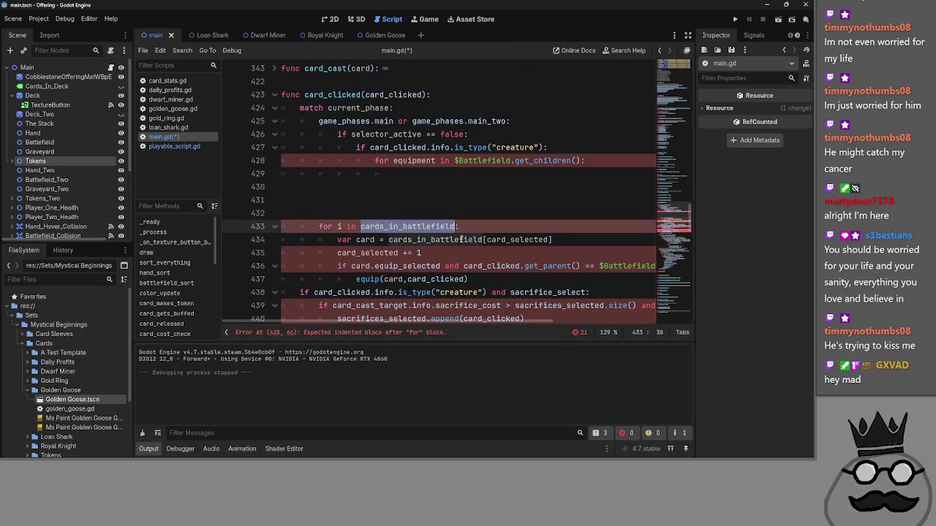
key("ctrl+z")
key("ctrl+z")
key("ctrl+z")
- Insert the Array[Node] type before $Battlefield in the line-428 loop
left_click(417, 227)
left_click_drag(422, 226, 484, 227)
key("ctrl+c")
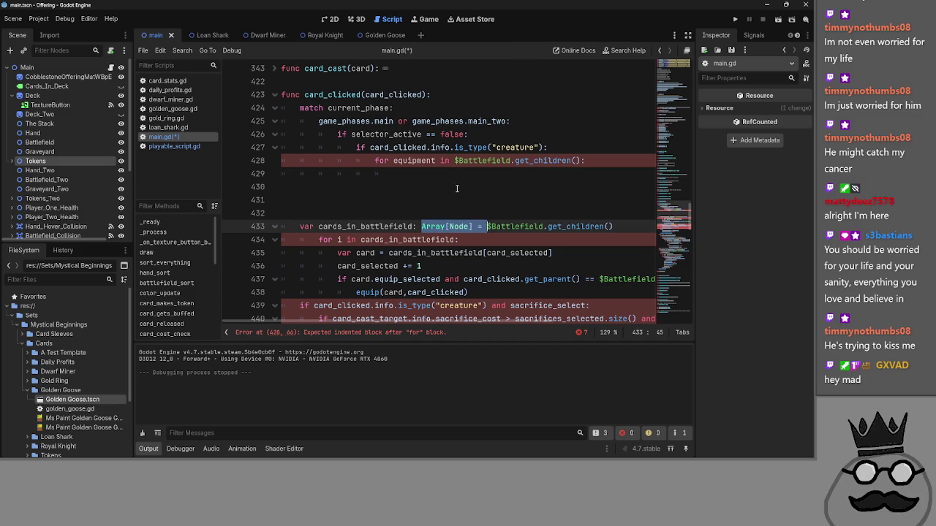
left_click(453, 161)
key("ctrl+v")
key("BackSpace")
key("BackSpace")
key("BackSpace")
key("BackSpace")
key("BackSpace")
key("BackSpace")
key("BackSpace")
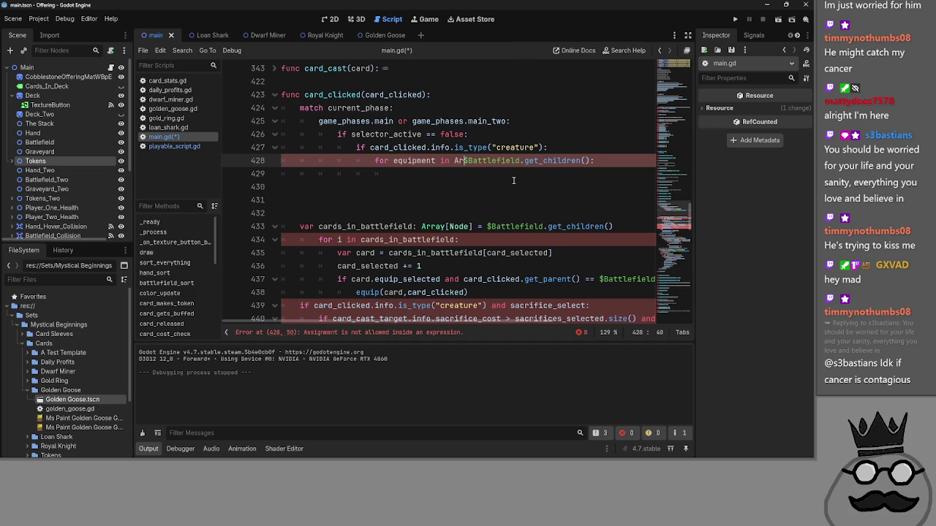
- Delete the cards_in_battlefield declaration and the old battlefield-scanning loop, lines 431–436
left_click(513, 181)
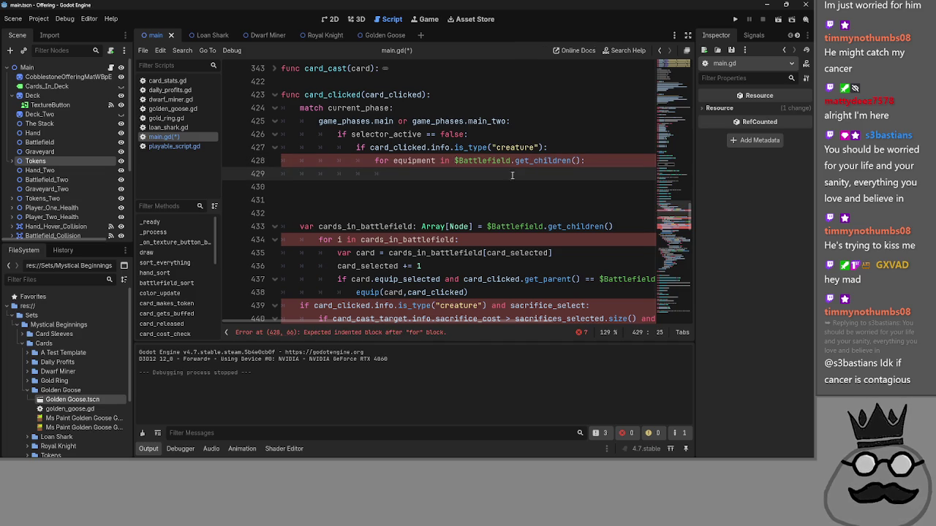
double_click(414, 160)
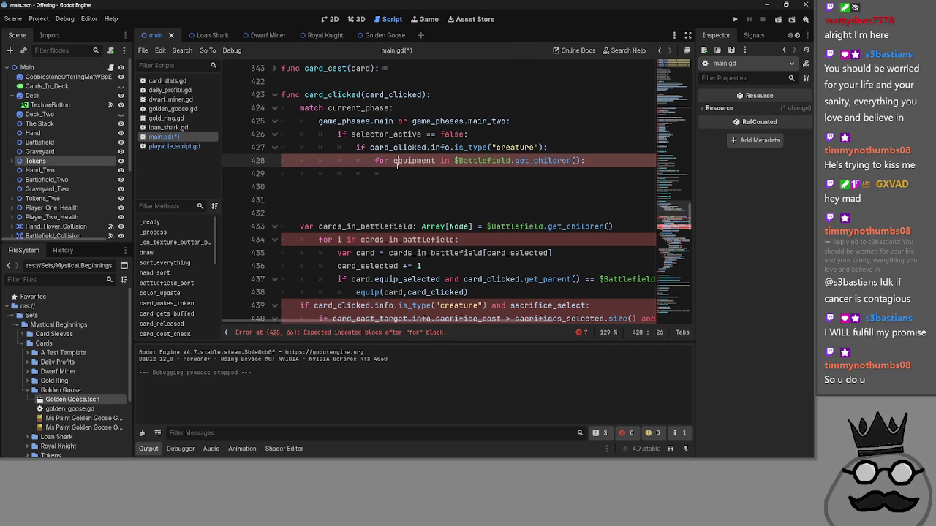
left_click(457, 181)
left_click(457, 173)
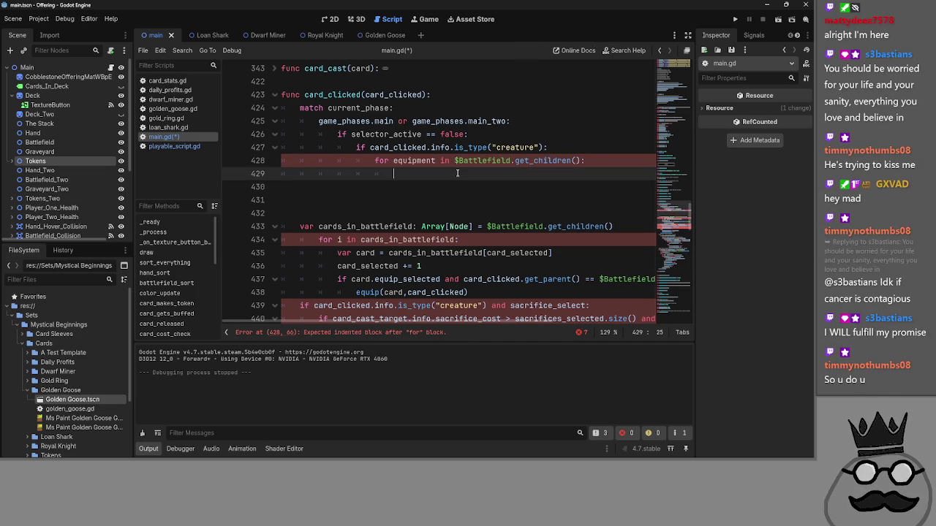
left_click(424, 228)
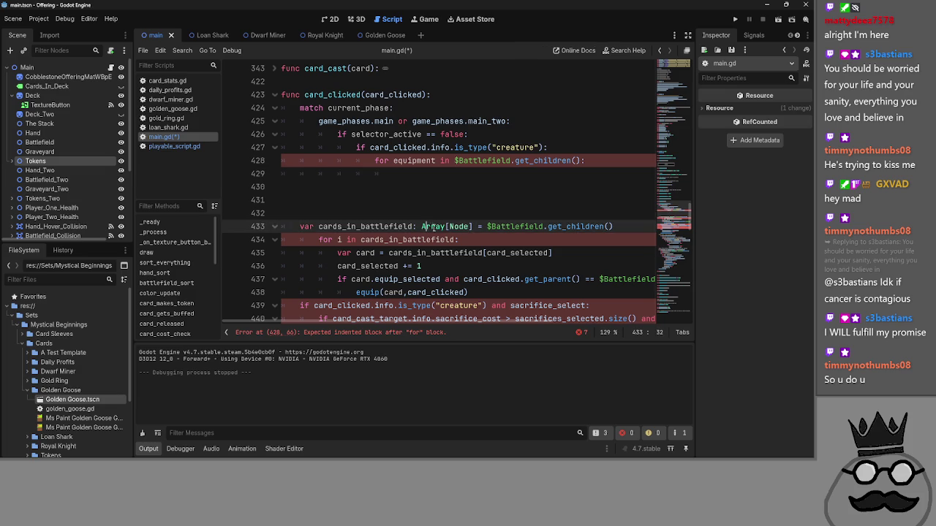
left_click_drag(622, 229, 282, 227)
key("BackSpace")
mouse_move(564, 262)
left_mouse_down()
mouse_move(286, 226)
mouse_move(286, 203)
left_mouse_up()
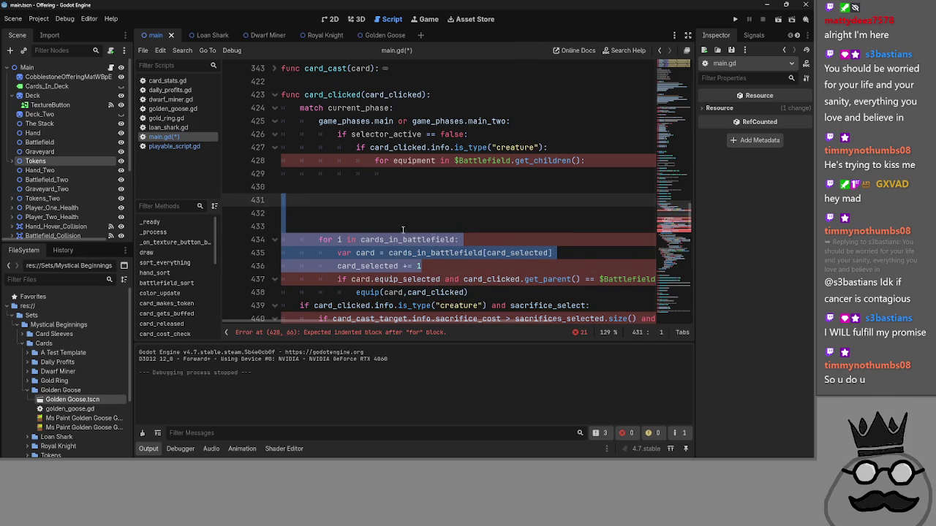
key("BackSpace")
key("BackSpace")
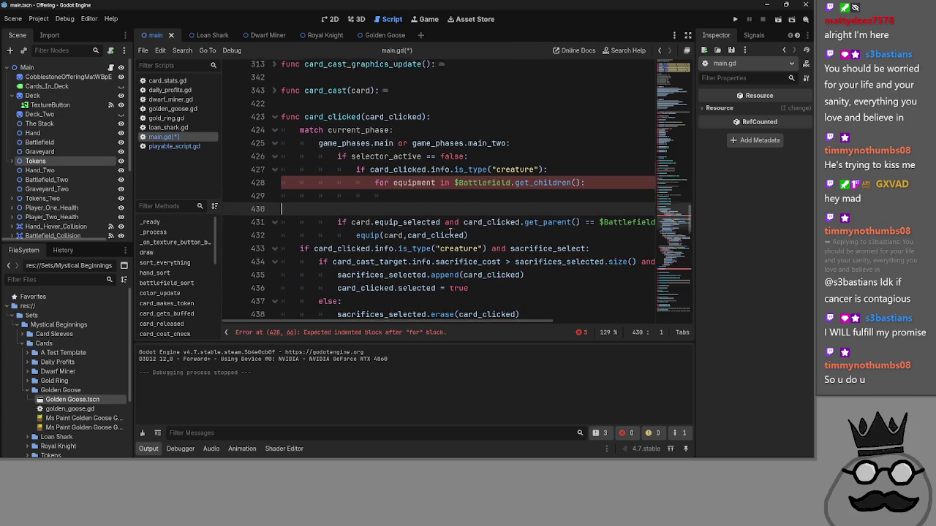
- Copy the equip_selected condition into the loop as 'equipment.equip_selected'
scroll(451, 233, "up", 1)
left_click_drag(337, 239, 437, 241)
key("ctrl+c")
left_click(441, 213)
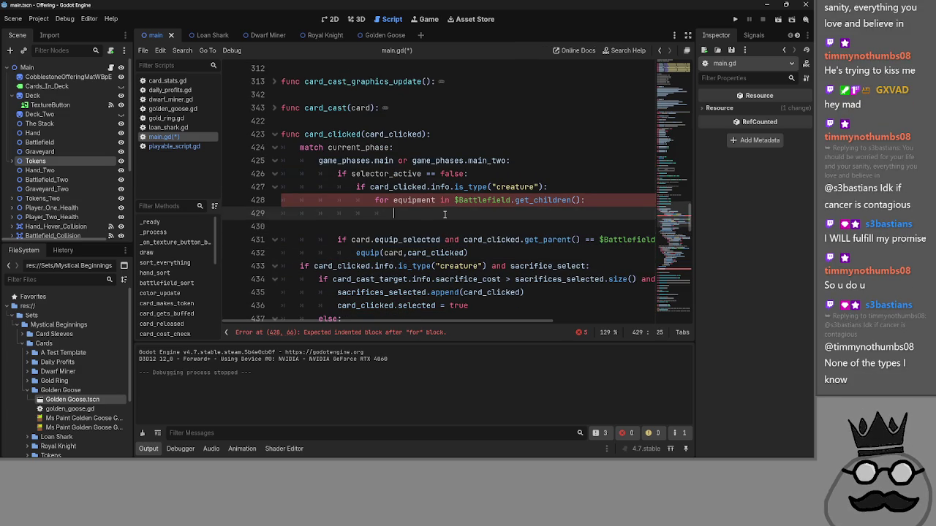
key("ctrl+v")
double_click(418, 214)
type("equipment")
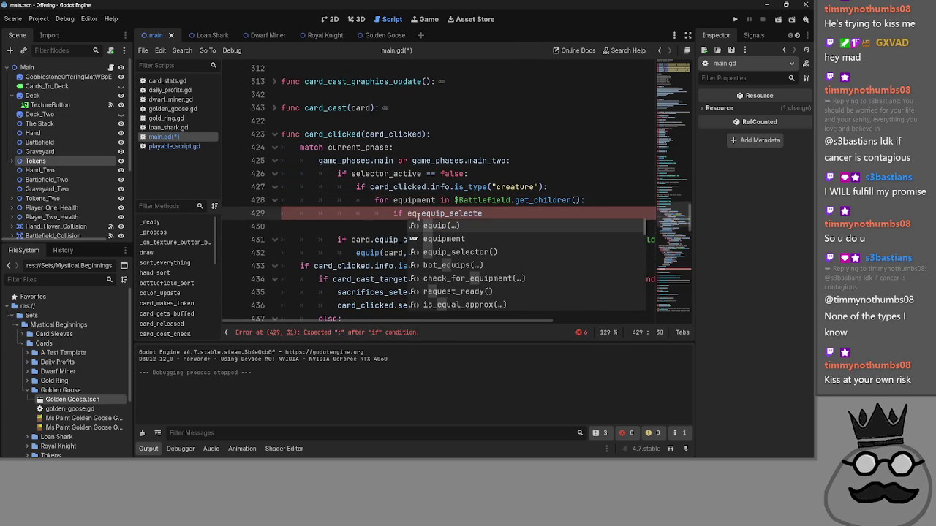
key("Escape")
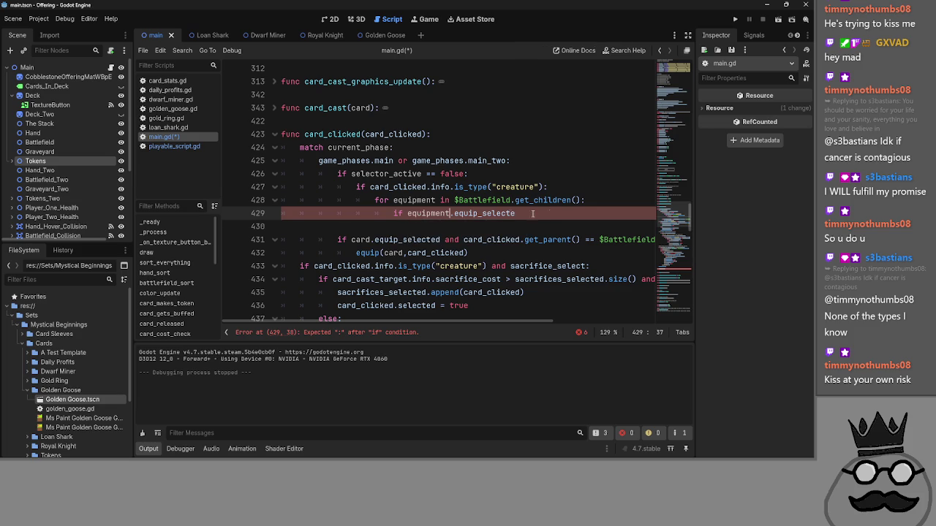
type("d")
mouse_move(483, 322)
left_mouse_down()
mouse_move(545, 324)
mouse_move(497, 325)
mouse_move(537, 321)
left_mouse_up()
- Append 'card_clicked.get_parent() == $Battlefield:' to the end of line 429
mouse_move(635, 240)
left_mouse_down()
mouse_move(453, 252)
mouse_move(437, 239)
left_mouse_up()
left_click(491, 214)
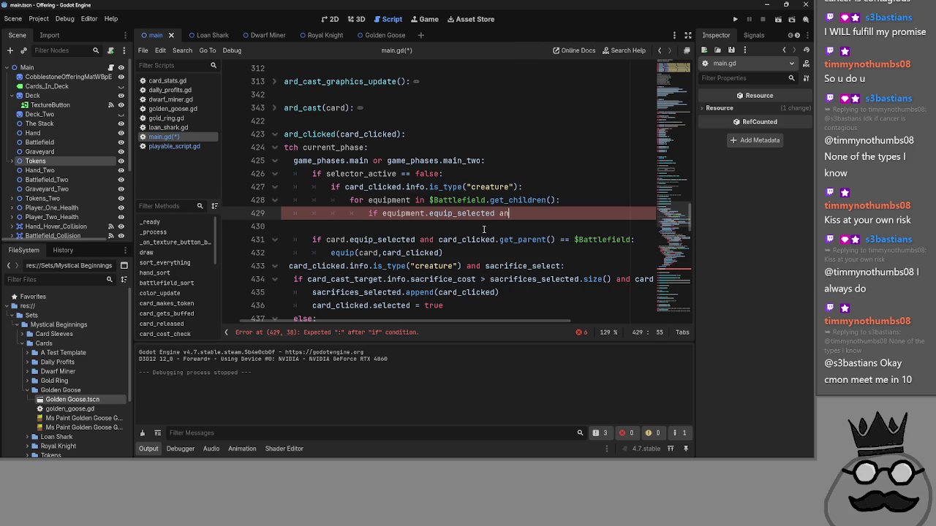
key("ctrl+v")
left_click_drag(497, 321, 395, 317)
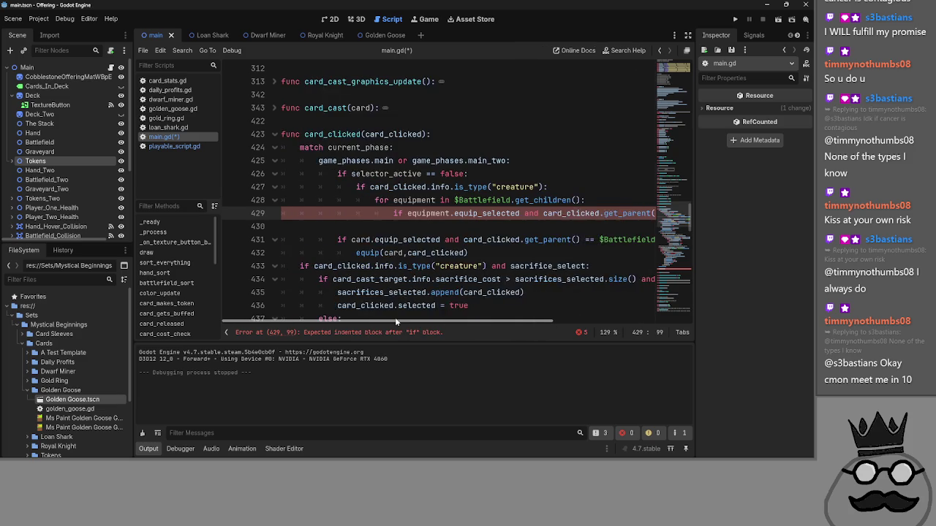
mouse_move(489, 324)
left_mouse_down()
mouse_move(539, 321)
mouse_move(462, 322)
left_mouse_up()
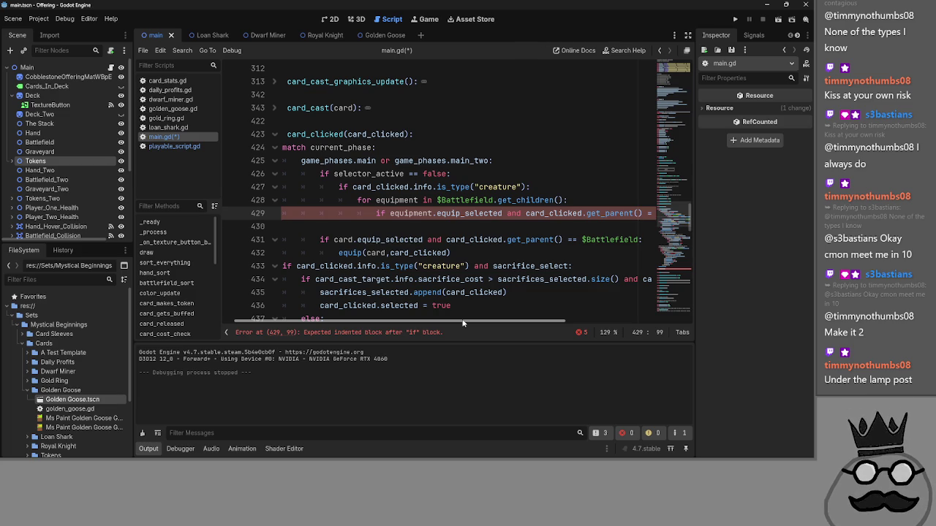
- Fold the sacrifice_select if-block in card_clicked
scroll(462, 323, "left", 2)
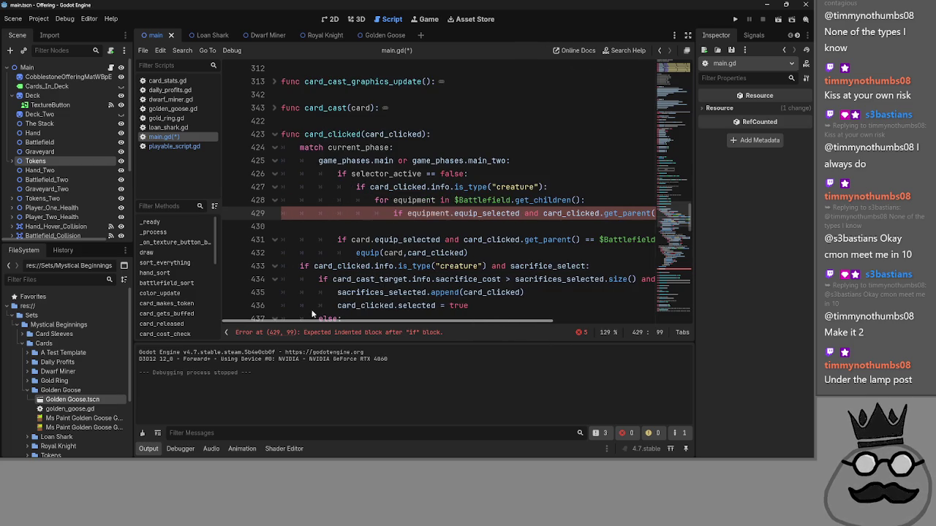
left_click(274, 147)
left_click(274, 147)
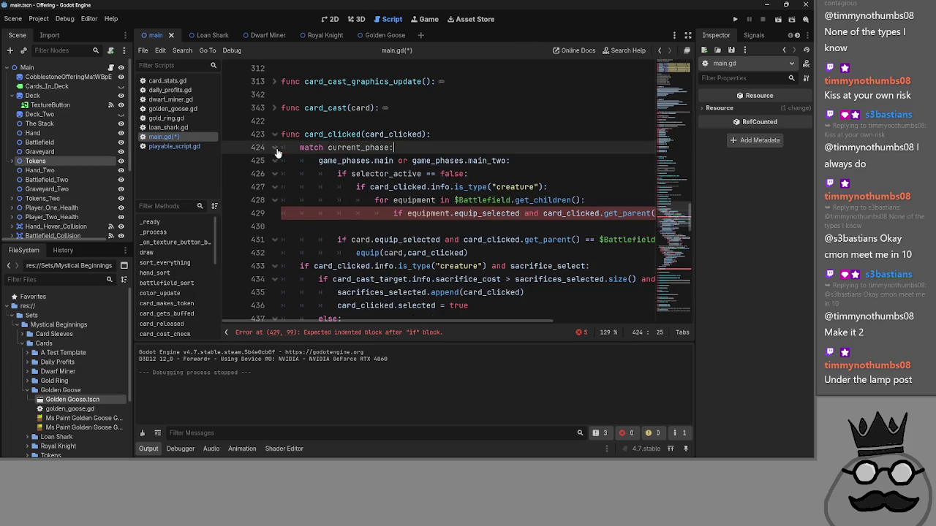
left_click(273, 160)
left_click(274, 160)
left_click(273, 163)
left_click(272, 173)
left_click(272, 162)
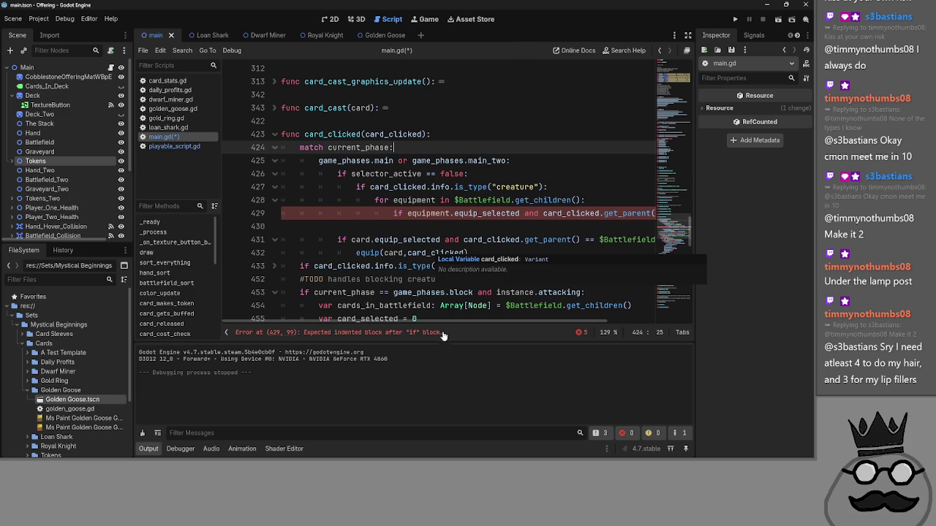
left_click_drag(441, 320, 476, 318)
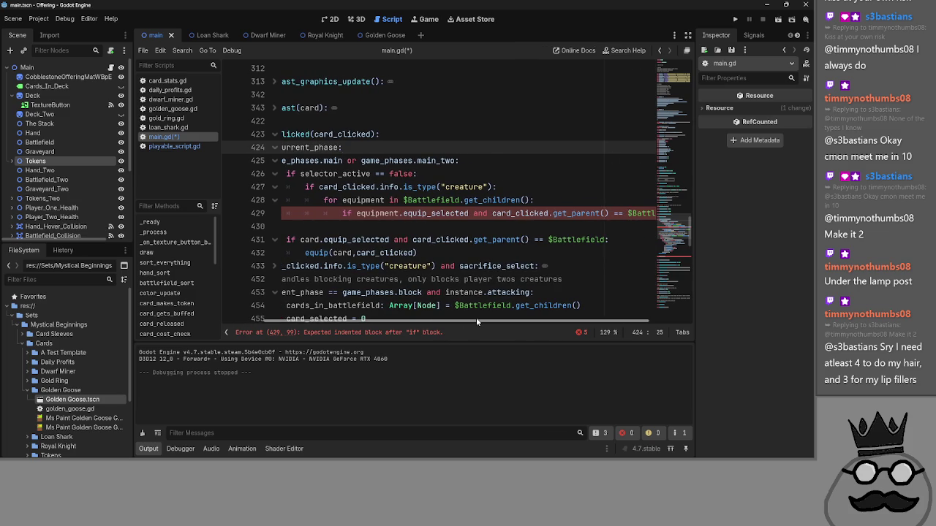
- Open a new indented line 430 under line 429's equip_selected condition
left_click(361, 226)
double_click(431, 215)
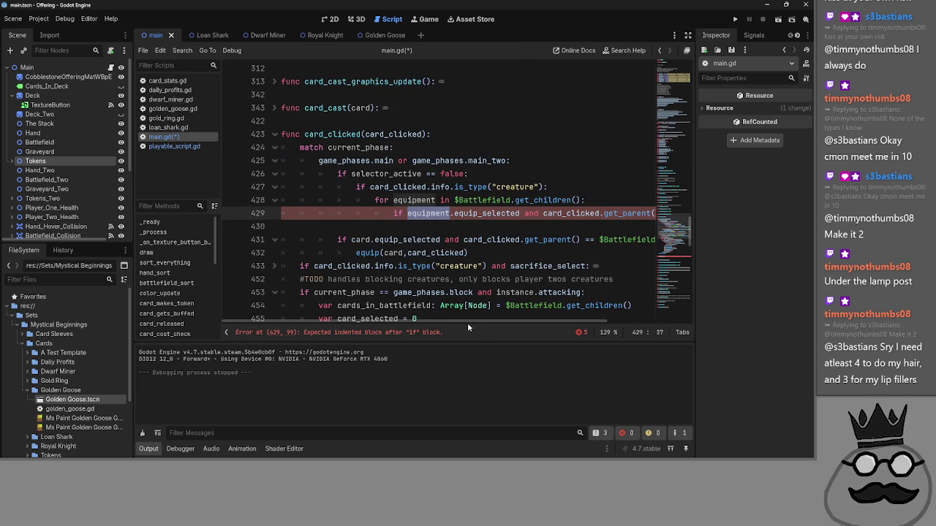
left_click_drag(468, 323, 633, 332)
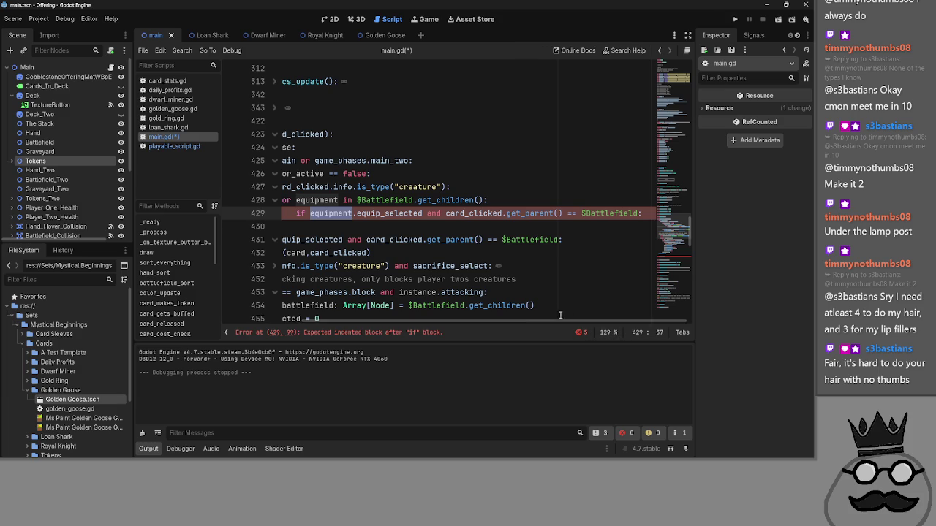
key("End")
key("Return")
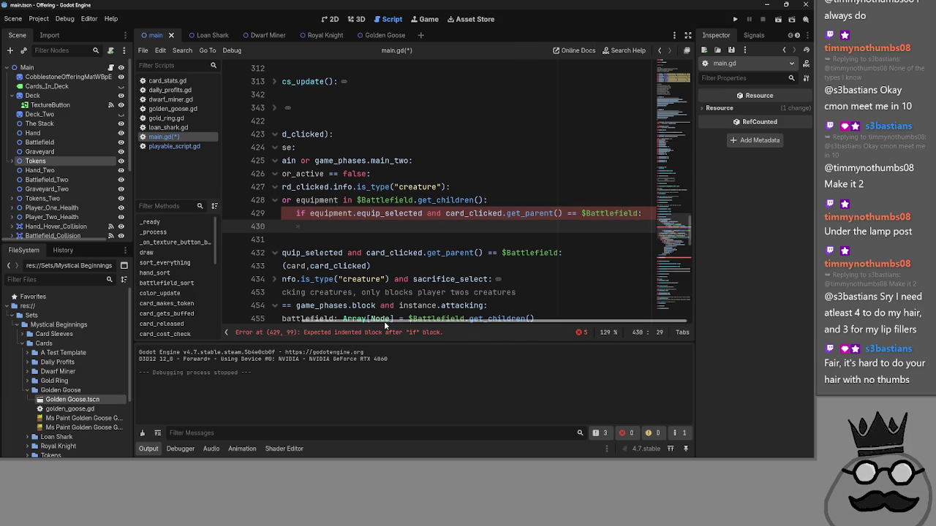
left_click(517, 212)
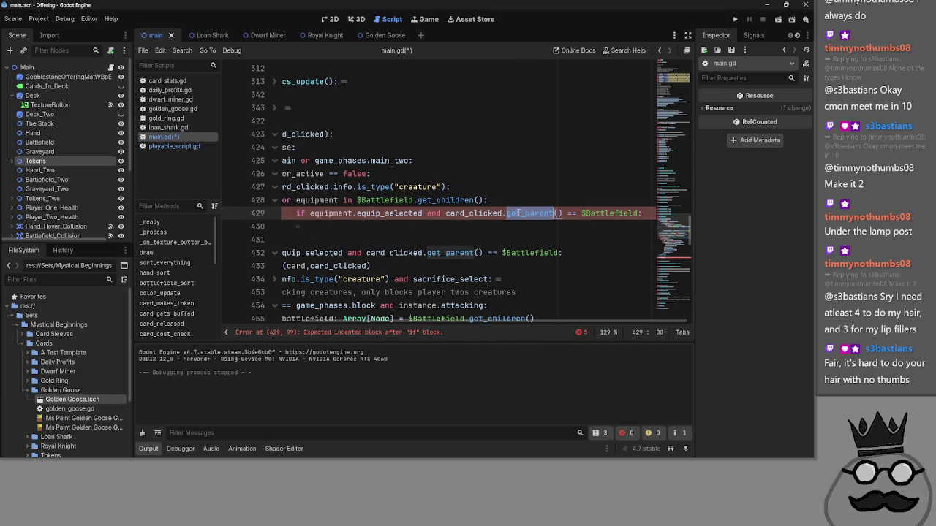
key("ctrl+Right")
key("ctrl+Right")
key("ctrl+Right")
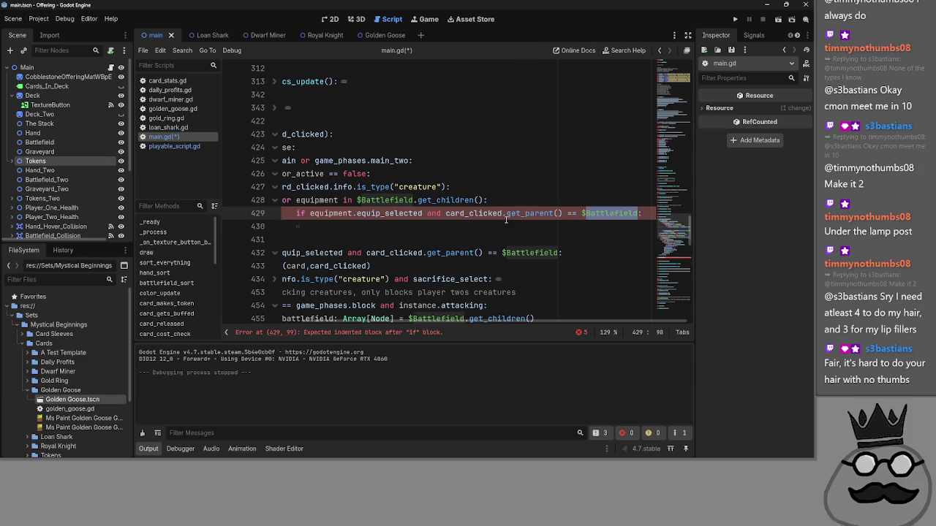
key("ctrl+Left")
key("ctrl+Left")
key("ctrl+Left")
key("ctrl+Right")
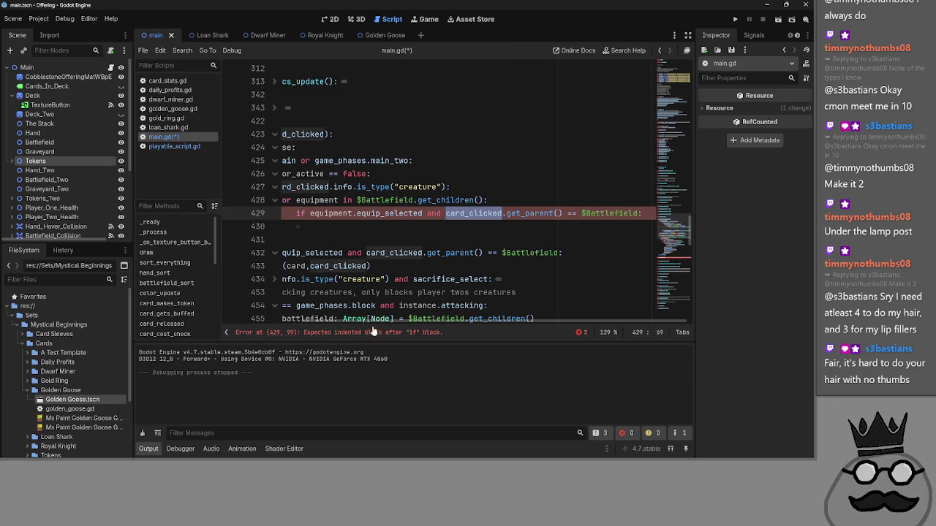
scroll(375, 322, "left", 3)
left_click(483, 226)
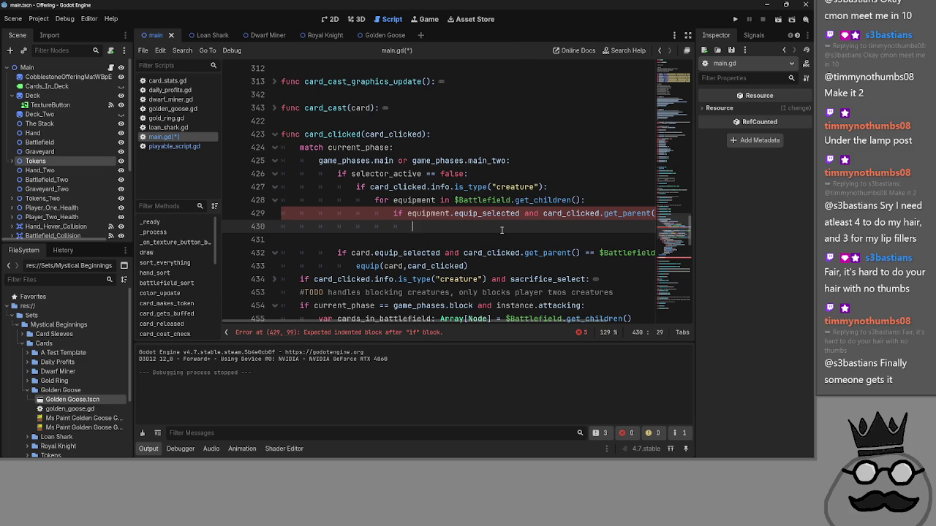
left_click(172, 146)
scroll(468, 183, "up", 5)
left_click(370, 149)
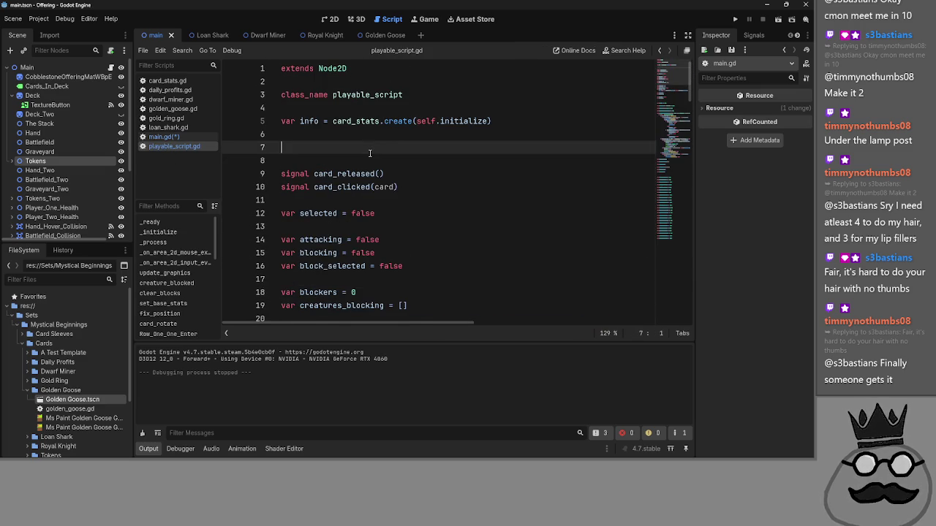
scroll(370, 153, "down", 4)
scroll(370, 153, "down", 5)
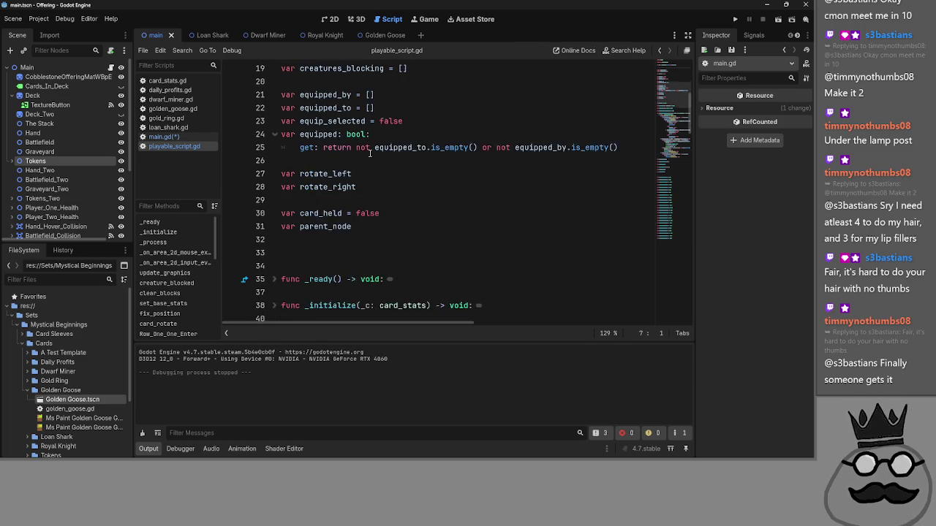
scroll(370, 153, "down", 3)
scroll(370, 153, "up", 3)
scroll(370, 152, "up", 2)
left_click(164, 136)
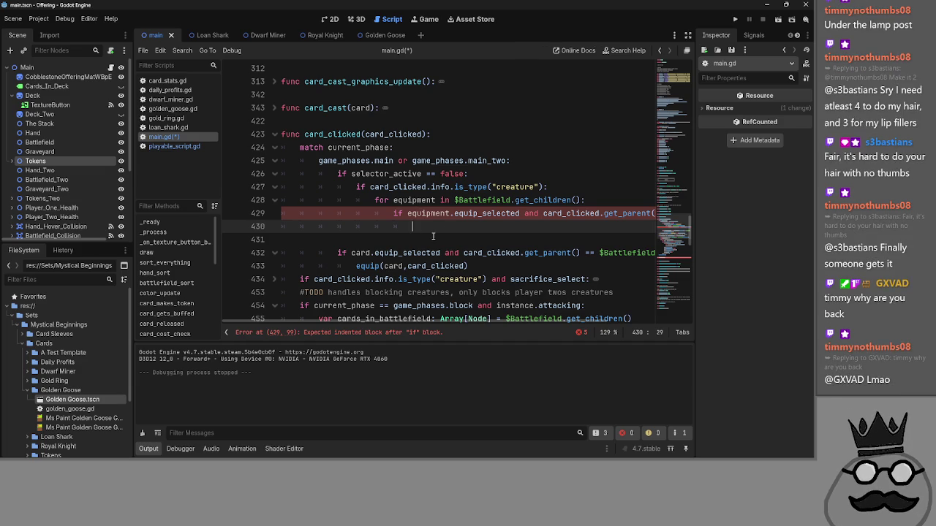
- Paste equip(card,card_clicked) onto blank line 430 under the equipment condition
mouse_move(552, 321)
left_mouse_down()
mouse_move(590, 333)
mouse_move(326, 314)
left_mouse_up()
scroll(418, 314, "down", 1)
left_click(479, 227)
left_click(479, 240)
left_click(479, 227)
left_click(477, 186)
key("ctrl+v")
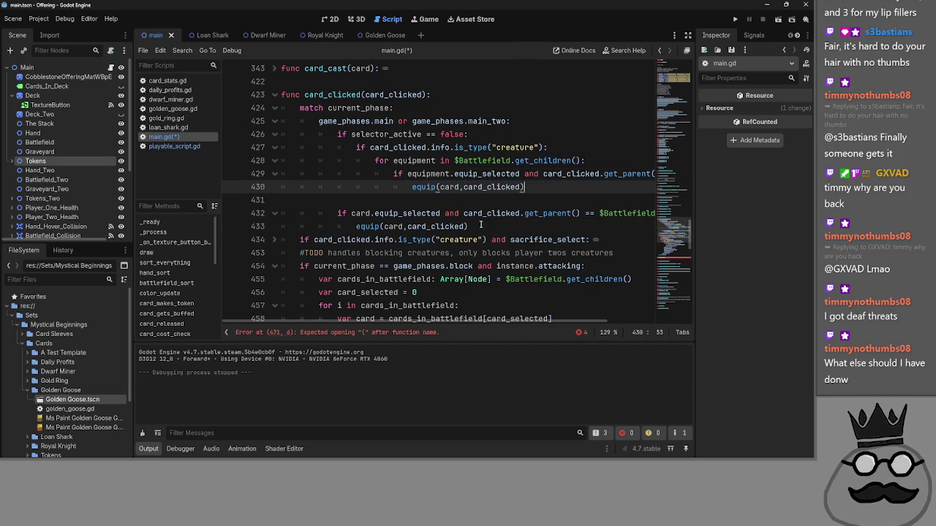
- Review the match block through line 430 and bring the caret back to line 430
scroll(422, 267, "up", 1)
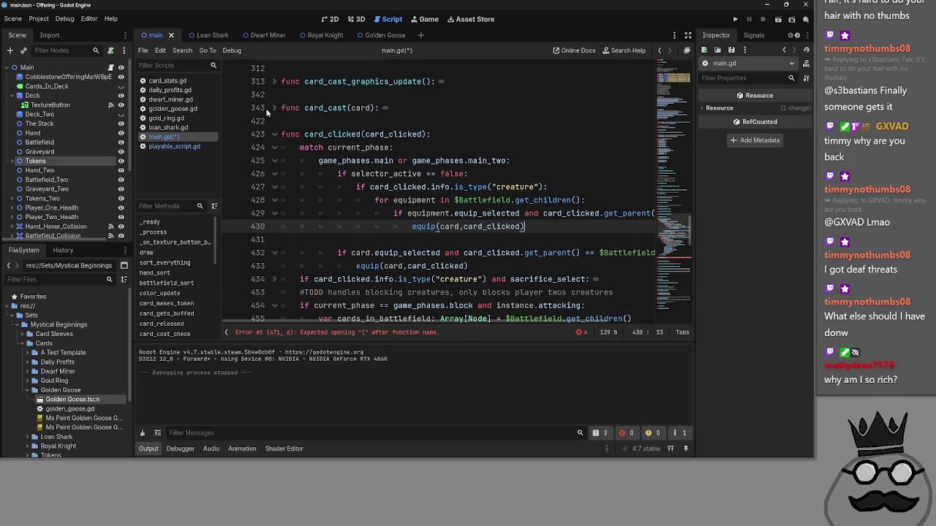
left_click_drag(302, 147, 550, 227)
left_click(550, 227)
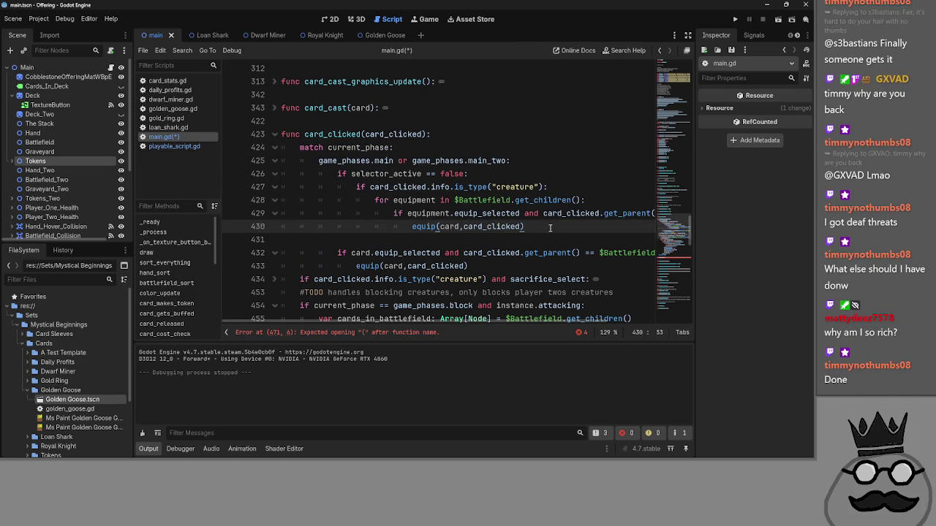
left_click(350, 148)
left_click(349, 161)
key("Down")
key("Down")
key("Down")
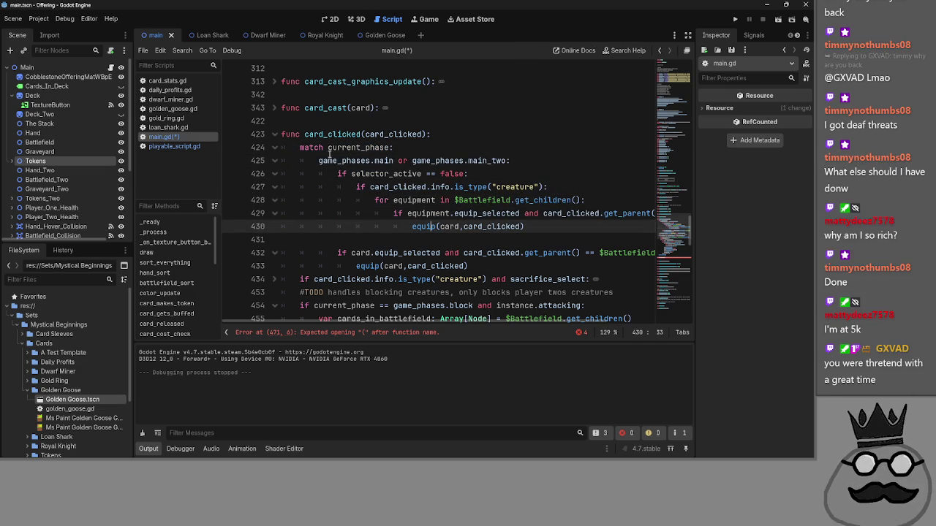
- Collapse the new card_clicked and expand the old commented-out card_clicked under #TODO rework
left_click(274, 134)
left_click(274, 107)
scroll(343, 205, "down", 10)
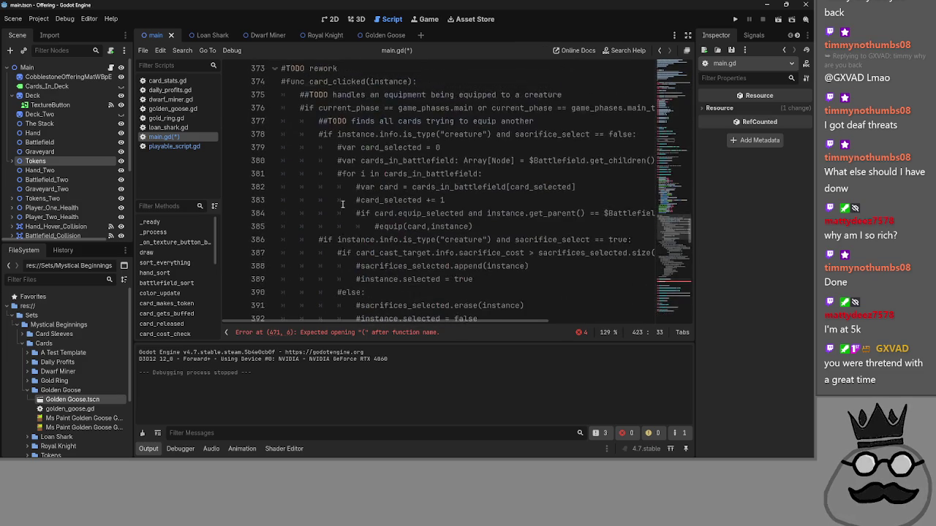
scroll(342, 205, "up", 2)
- Step through the old card_clicked lines to review its equip_selected check and equip call
left_click(342, 121)
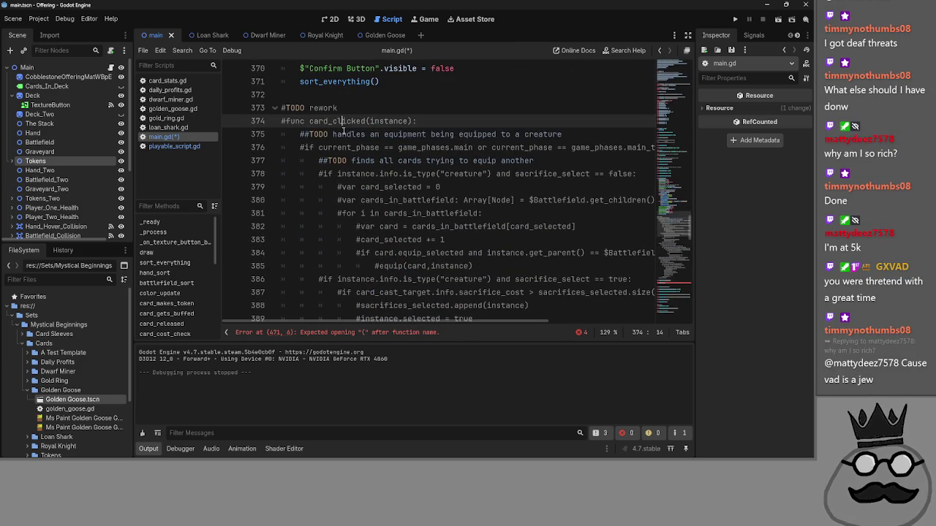
left_click(353, 147)
left_click(365, 174)
left_click(365, 188)
left_click(384, 212)
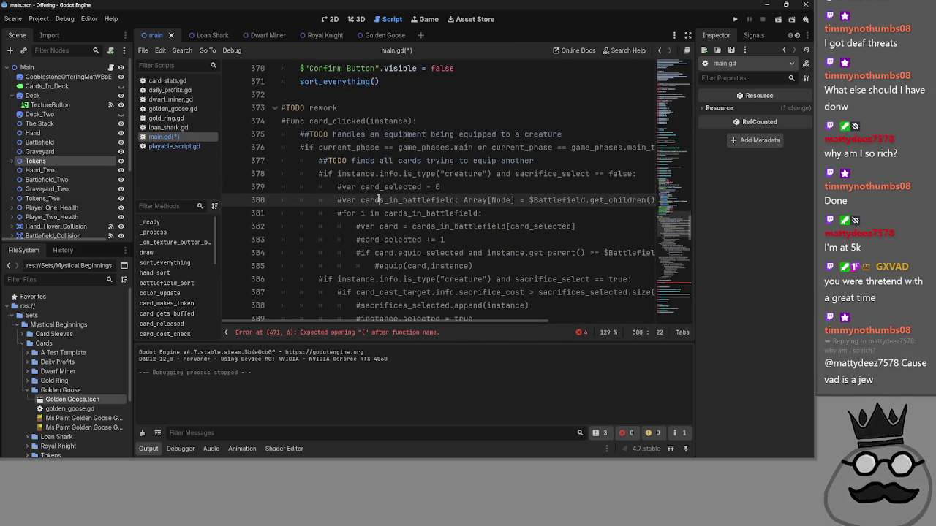
left_click(389, 226)
left_click(394, 239)
left_click(398, 253)
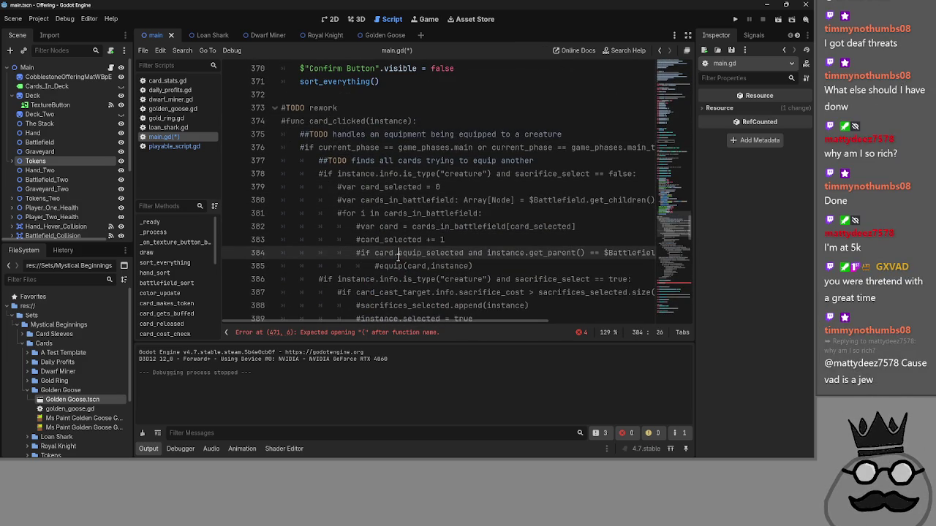
left_click(399, 266)
scroll(388, 238, "down", 1)
scroll(351, 212, "up", 2)
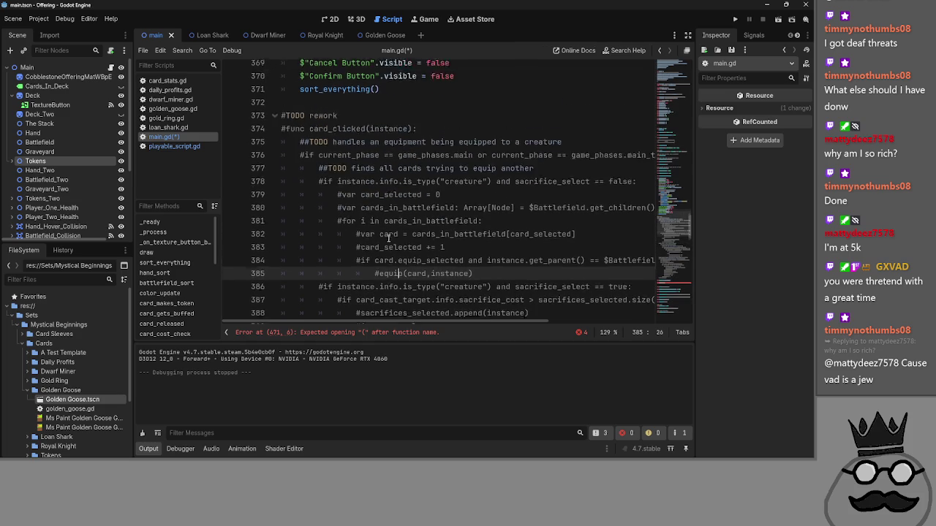
- Fold the #TODO rework block again and return to empty line 431
left_click(274, 147)
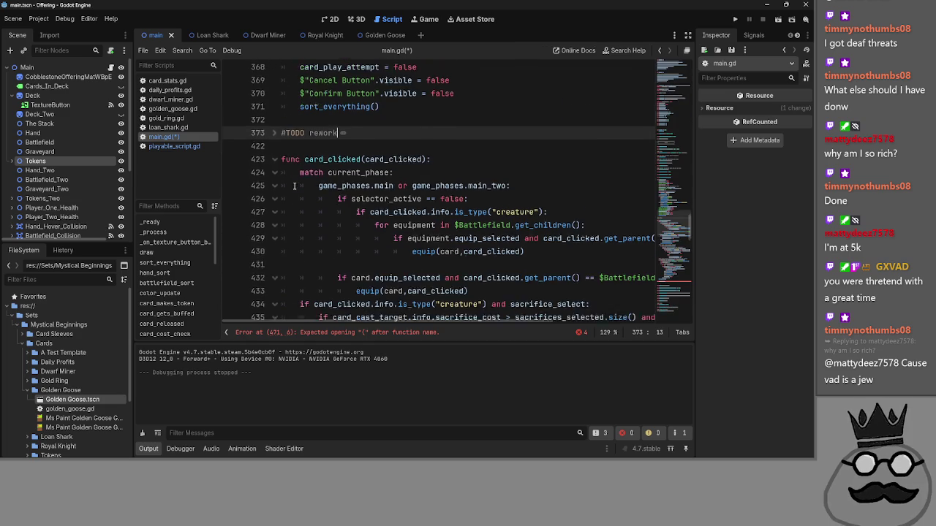
left_click(429, 239)
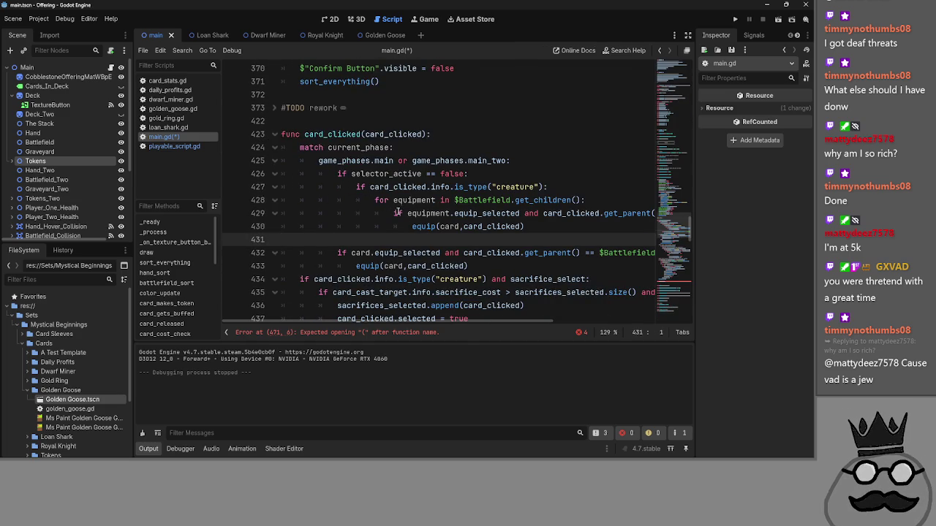
scroll(443, 235, "down", 1)
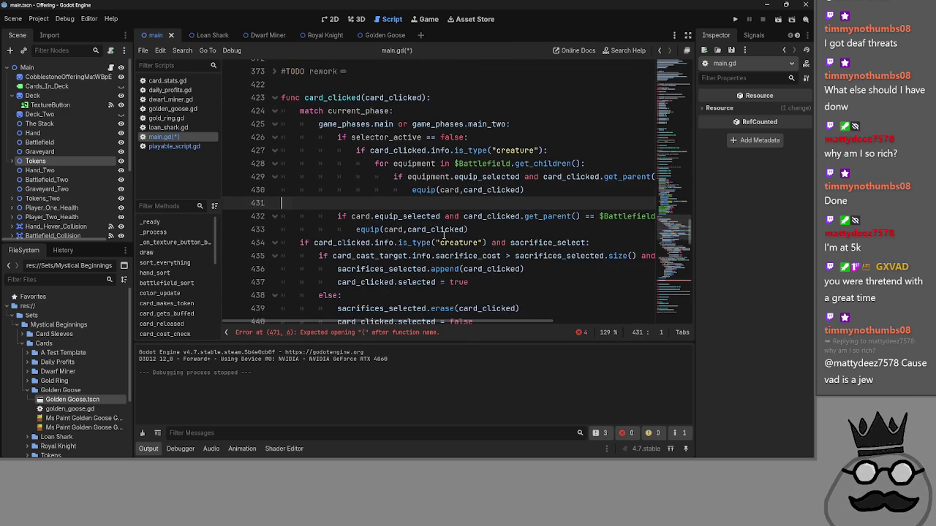
- Delete the old equip_selected check and re-examine the selector_active block on line 426
mouse_move(501, 223)
left_mouse_down()
mouse_move(337, 226)
mouse_move(292, 213)
left_mouse_up()
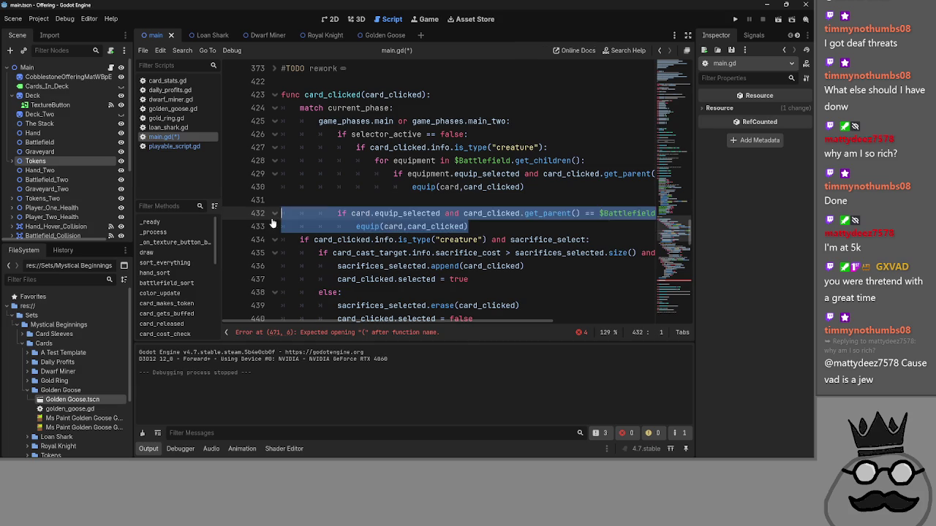
key("BackSpace")
key("BackSpace")
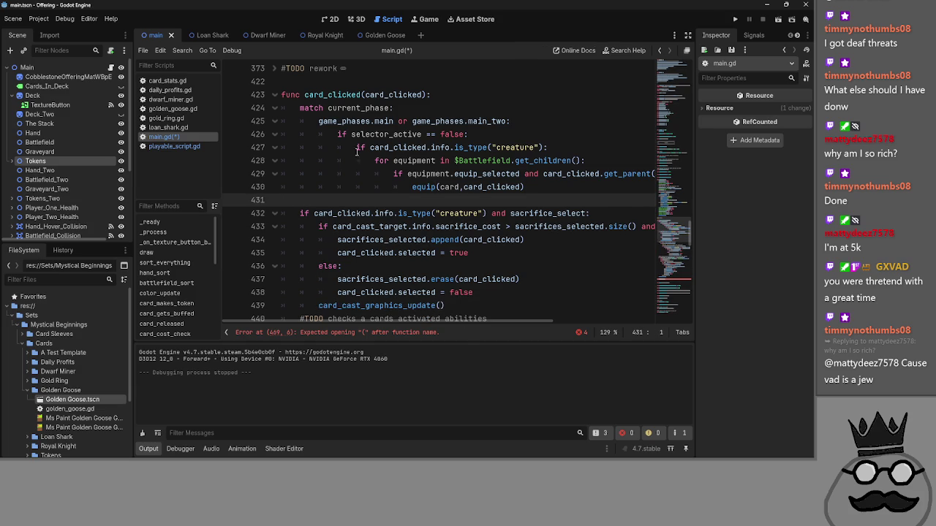
left_click(489, 134)
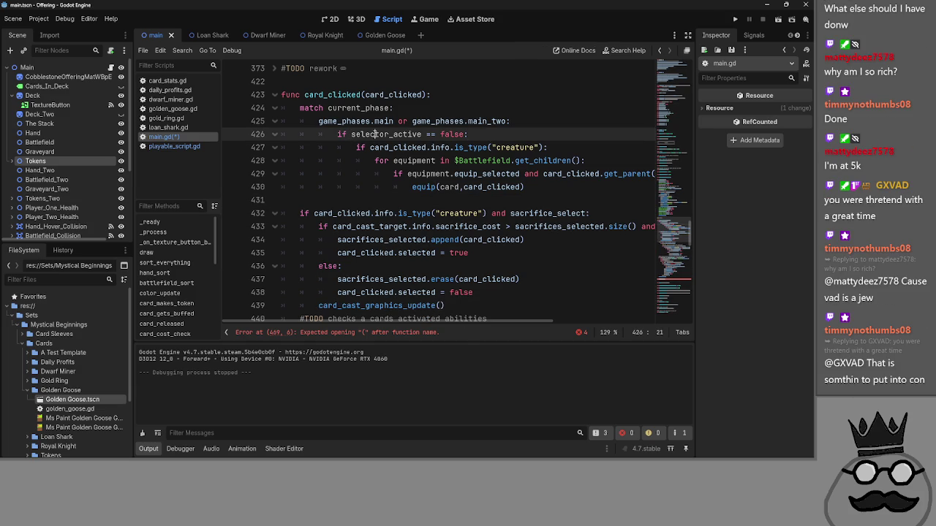
double_click(386, 134)
left_click(300, 134)
left_click(274, 135)
left_click(374, 147)
left_click(274, 135)
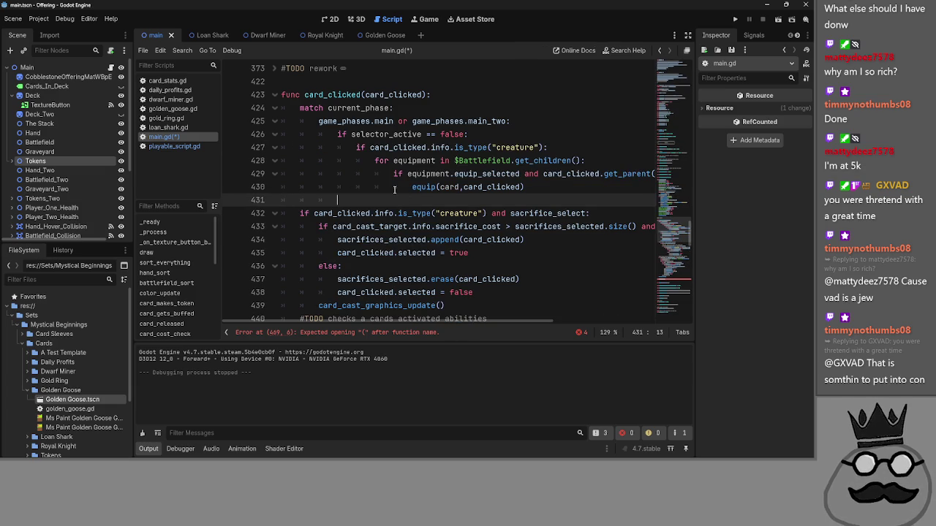
- Write an indented if sacrifice_select == true: on line 431, copying the name from line 432
key("Tab")
key("Tab")
key("Tab")
type("i")
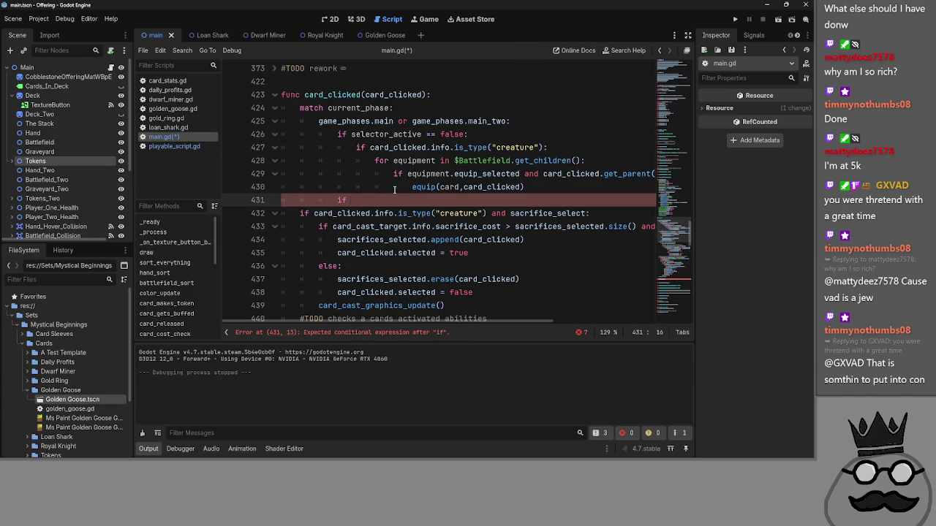
double_click(554, 213)
key("ctrl+c")
left_click(414, 199)
key("ctrl+v")
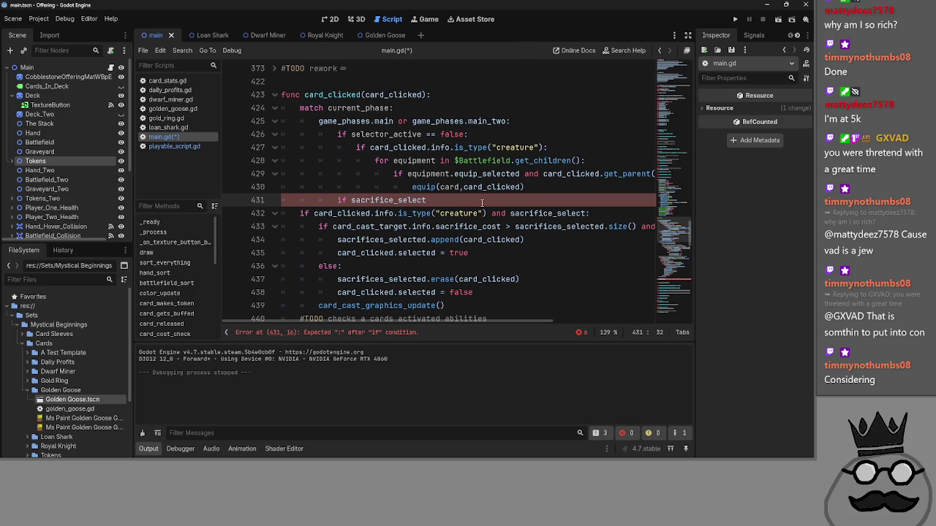
type(" == true:")
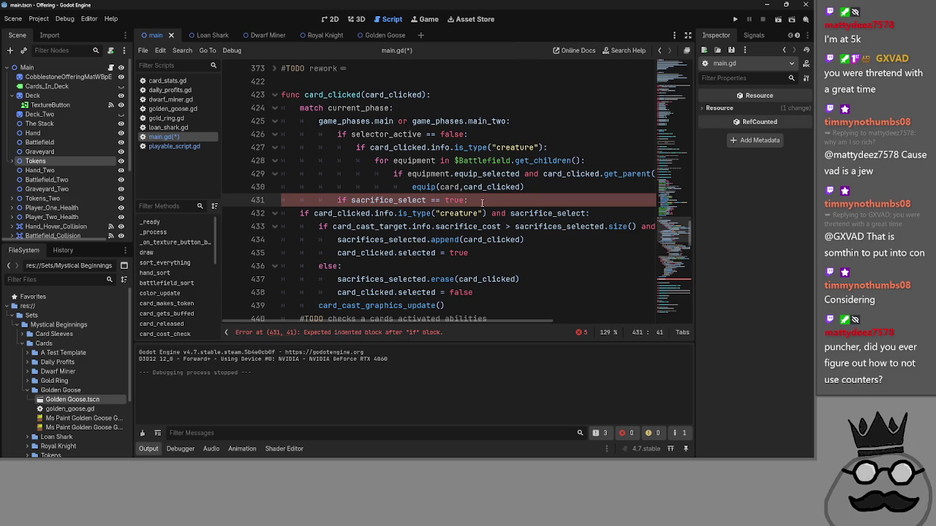
- Compare against the conditions on lines 426 and 429, then switch to the Loan Shark scene
double_click(396, 134)
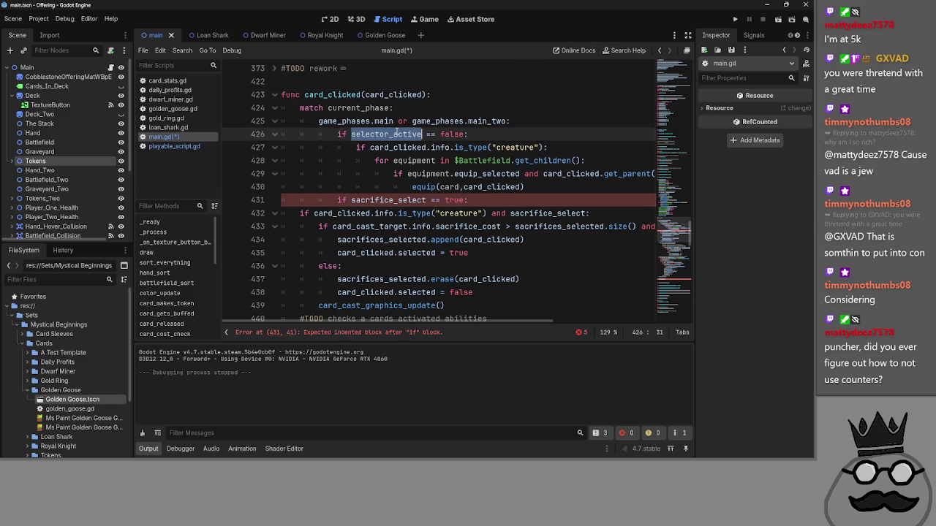
left_click(487, 132)
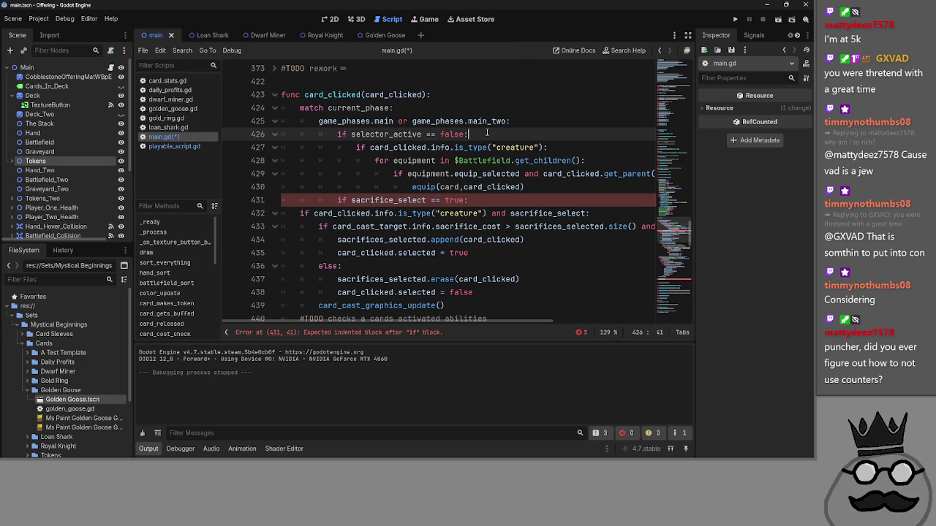
left_click(453, 173)
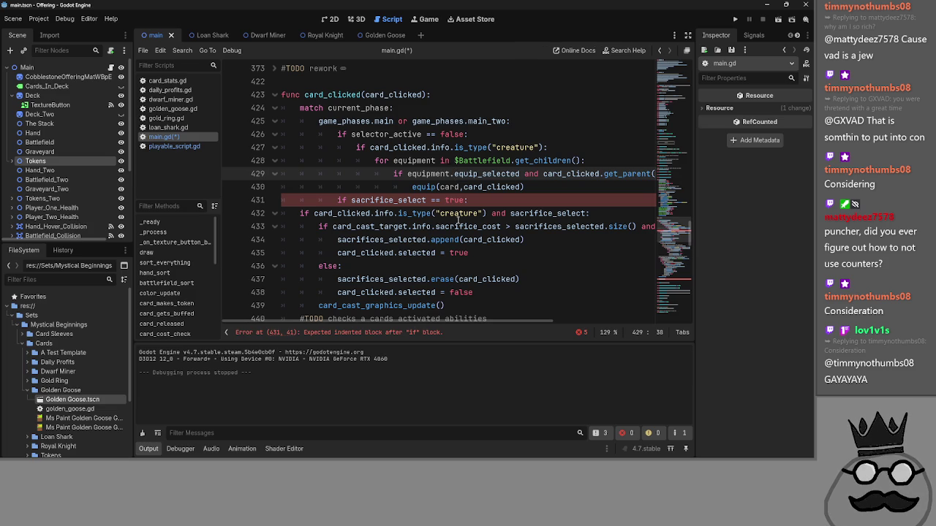
left_click(224, 36)
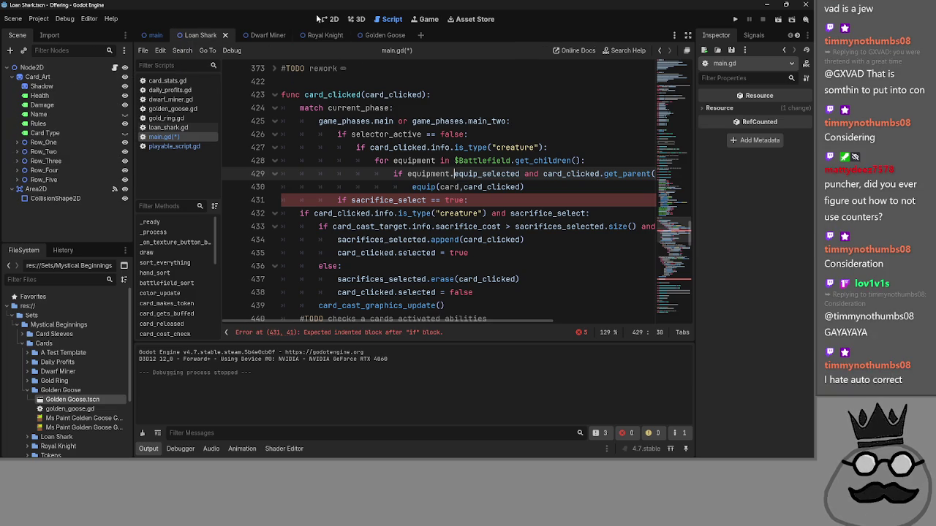
left_click(329, 19)
left_click(424, 19)
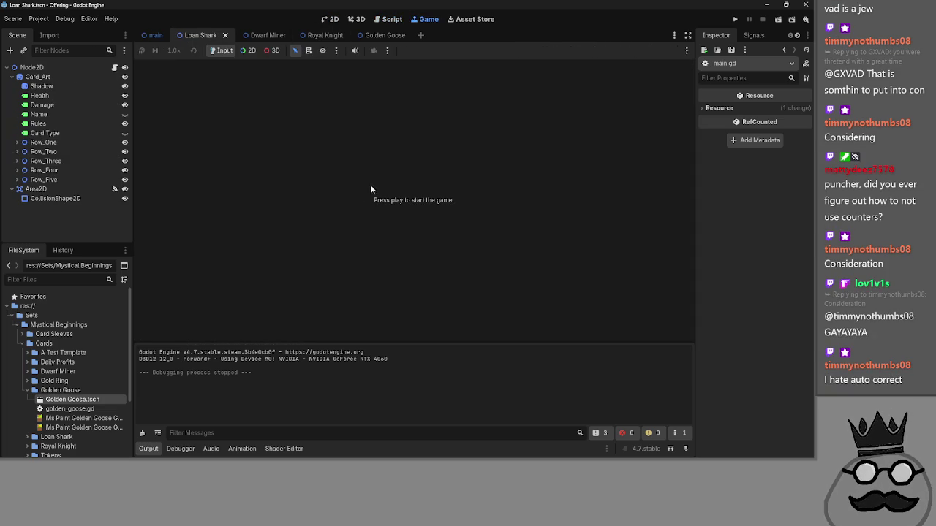
left_click(156, 36)
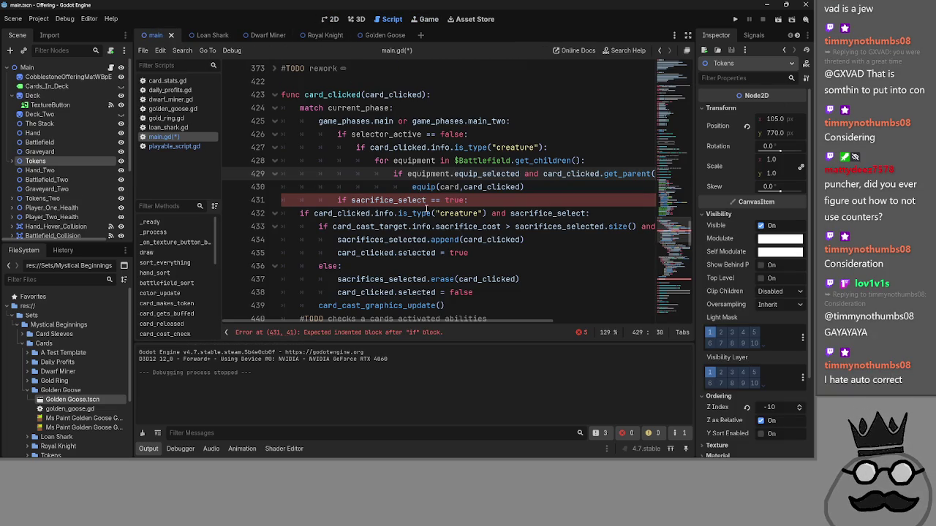
scroll(400, 173, "up", 2)
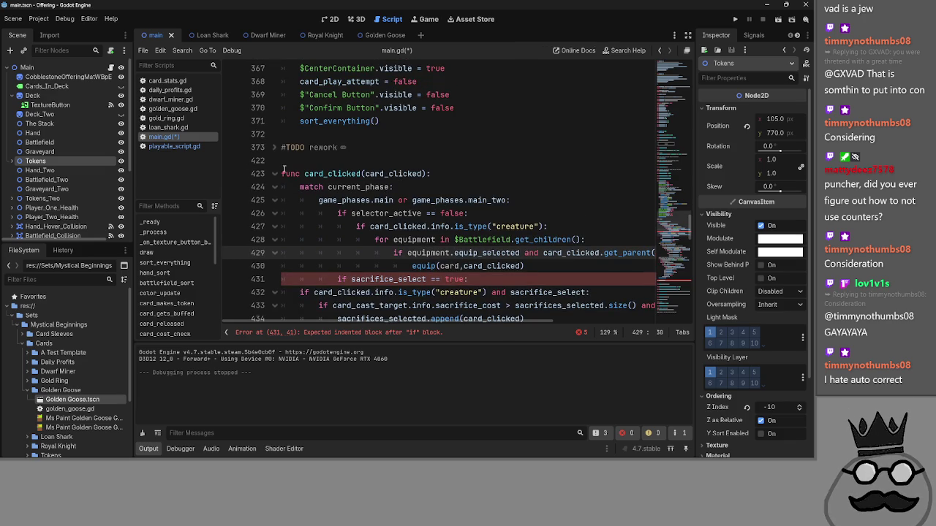
scroll(278, 178, "down", 20)
scroll(277, 177, "down", 3)
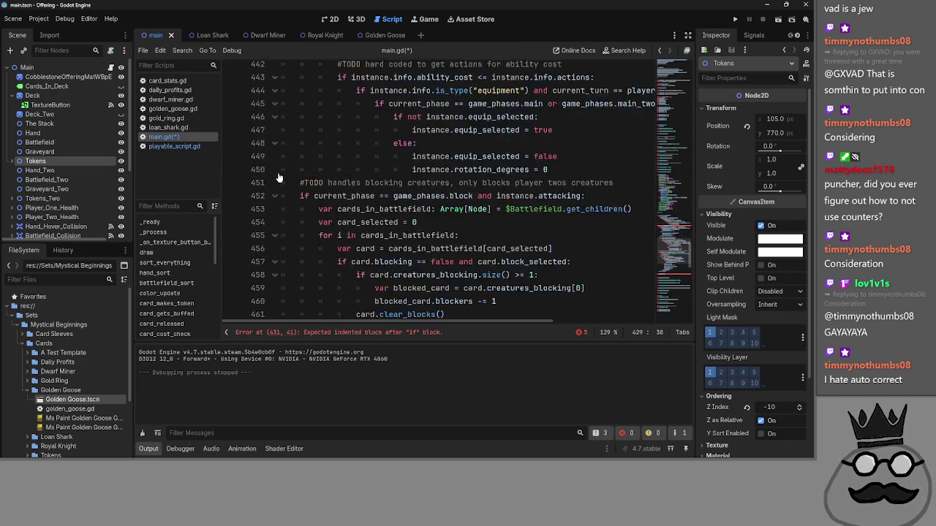
scroll(278, 177, "up", 7)
scroll(279, 178, "up", 18)
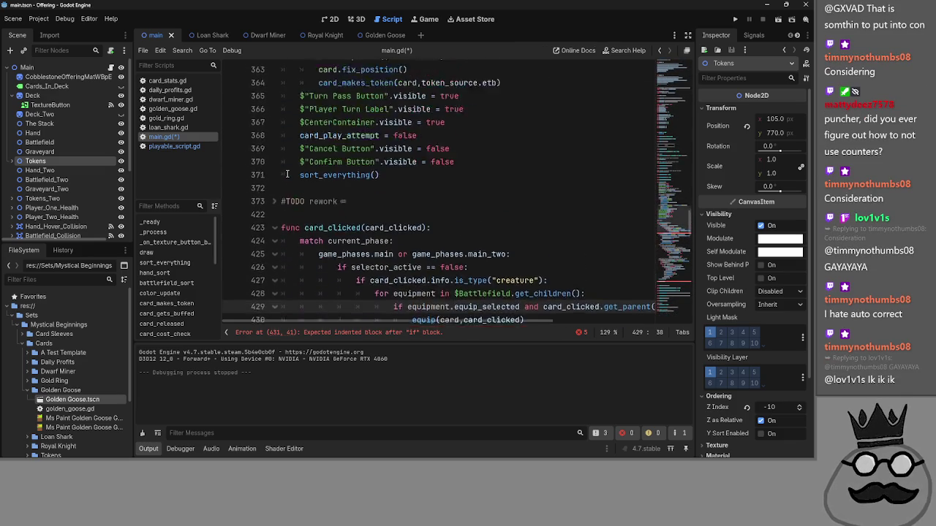
- Open blank lines 432–433 beneath line 431's sacrifice_select check, then check loan_shark.gd's costs
scroll(286, 174, "down", 2)
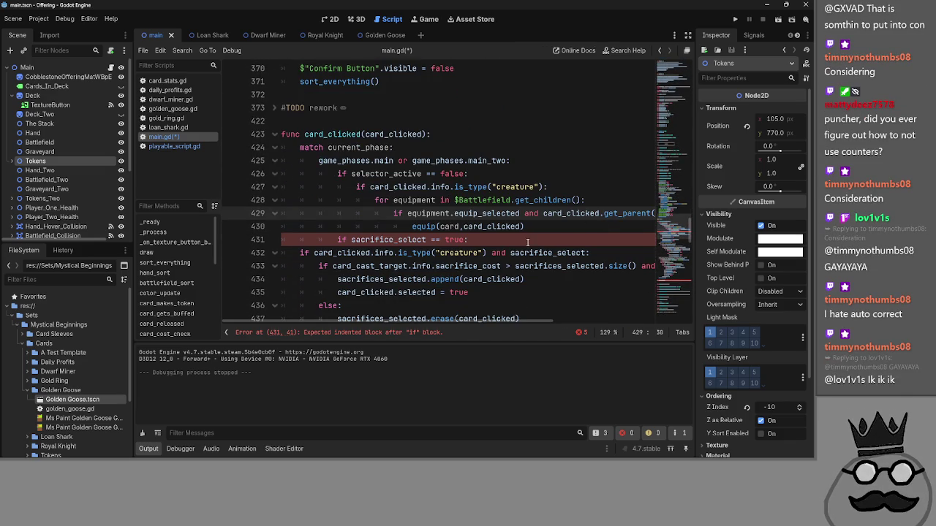
left_click(515, 242)
key("Return")
key("BackSpace")
key("BackSpace")
key("BackSpace")
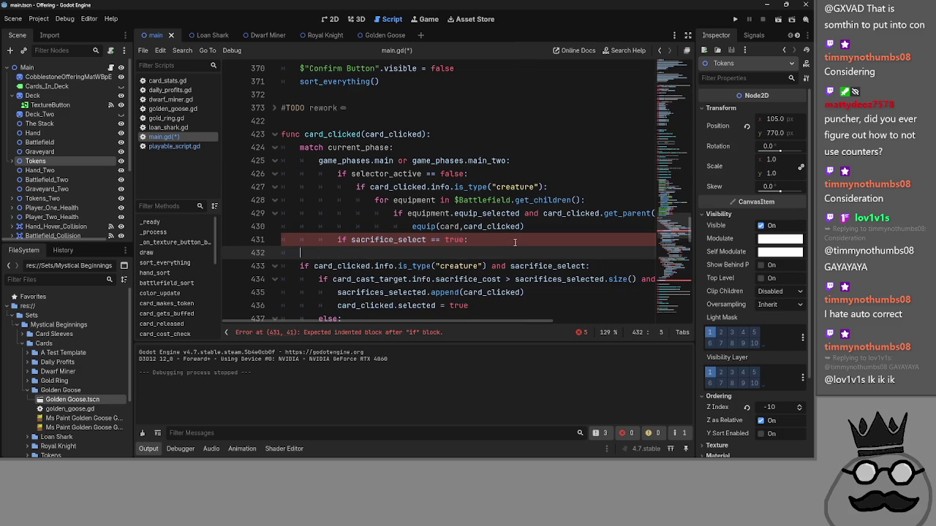
key("Return")
key("Return")
key("Return")
key("BackSpace")
key("Up")
key("Up")
key("Down")
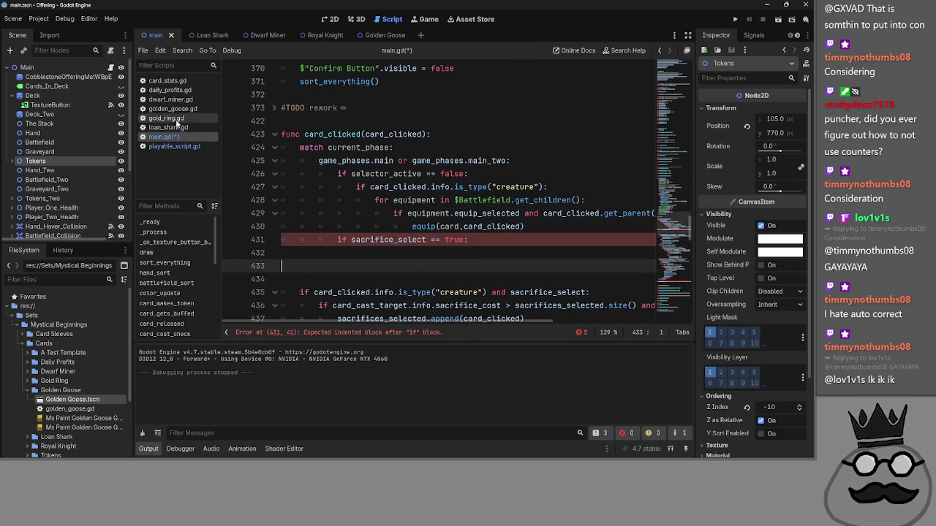
left_click(177, 126)
scroll(445, 203, "down", 1)
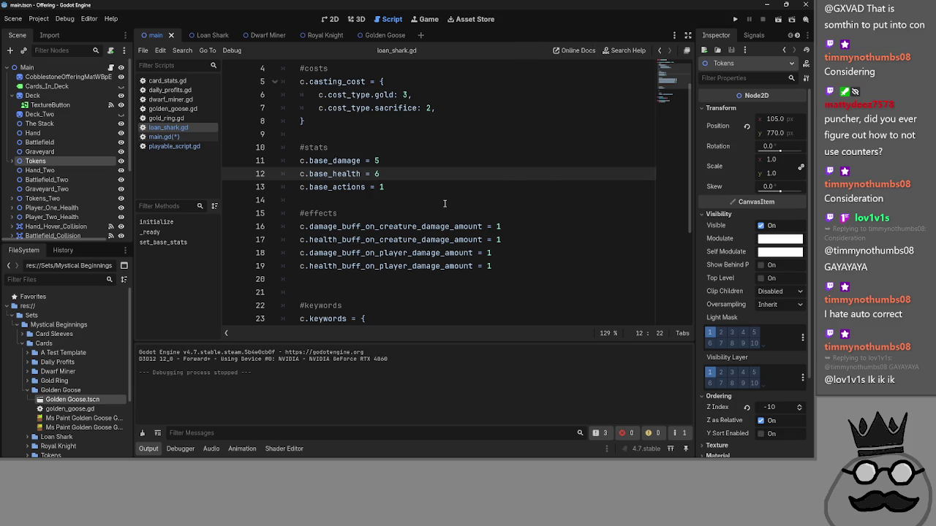
scroll(445, 203, "up", 1)
scroll(444, 203, "down", 4)
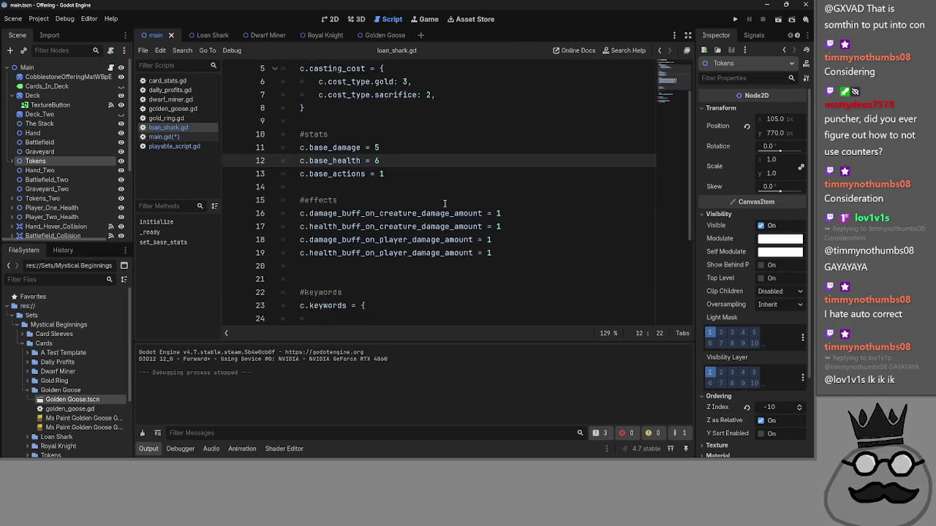
scroll(444, 204, "up", 4)
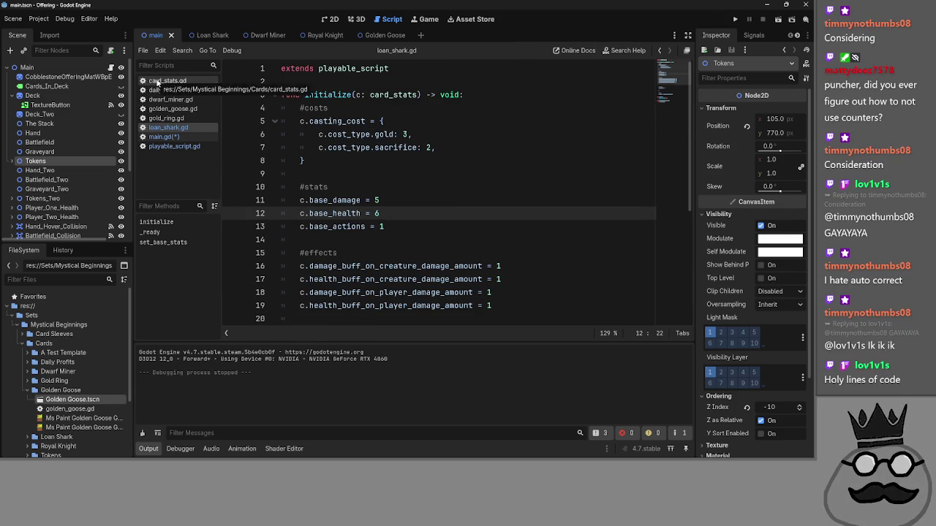
left_click(179, 136)
left_click(175, 146)
scroll(314, 160, "down", 10)
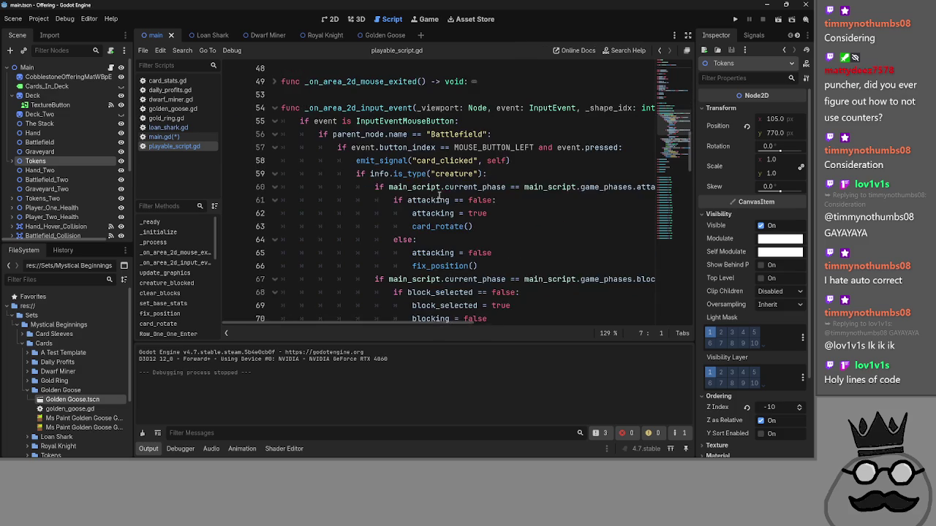
left_click(274, 68)
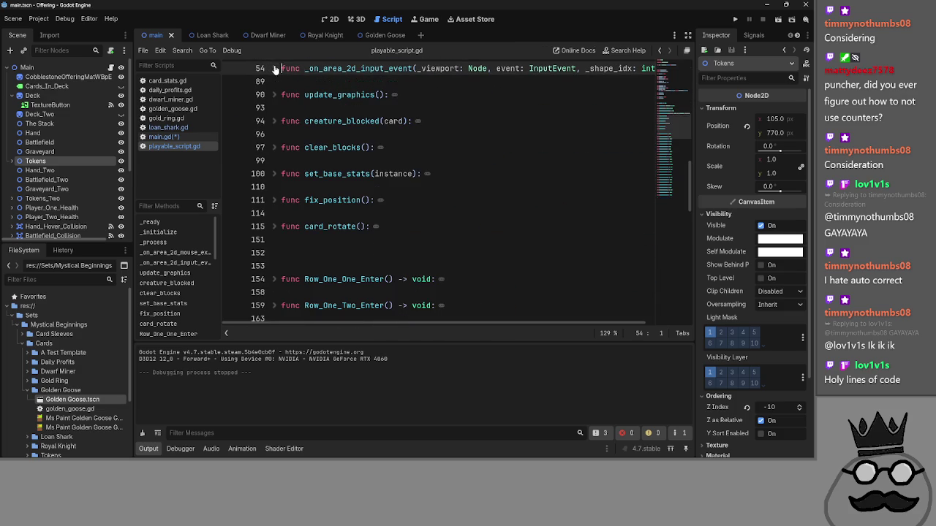
left_click(274, 174)
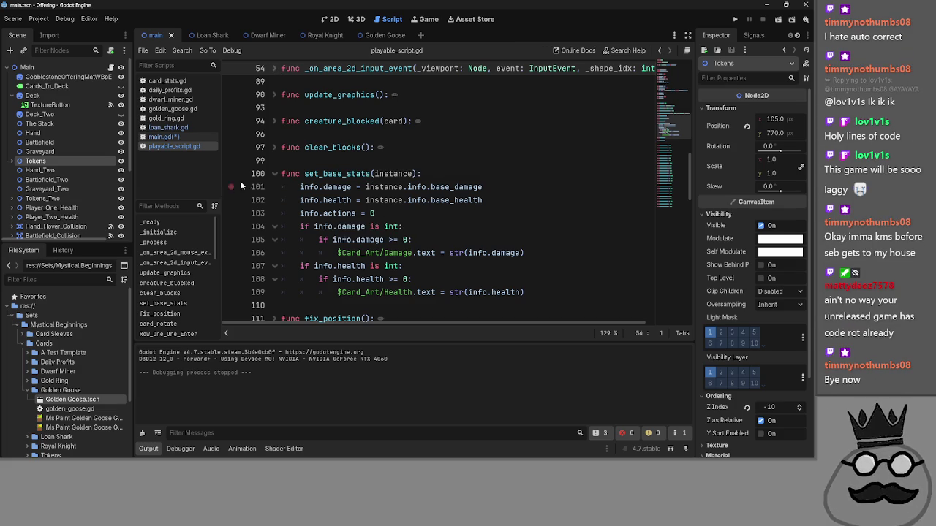
left_click(273, 173)
left_click(160, 137)
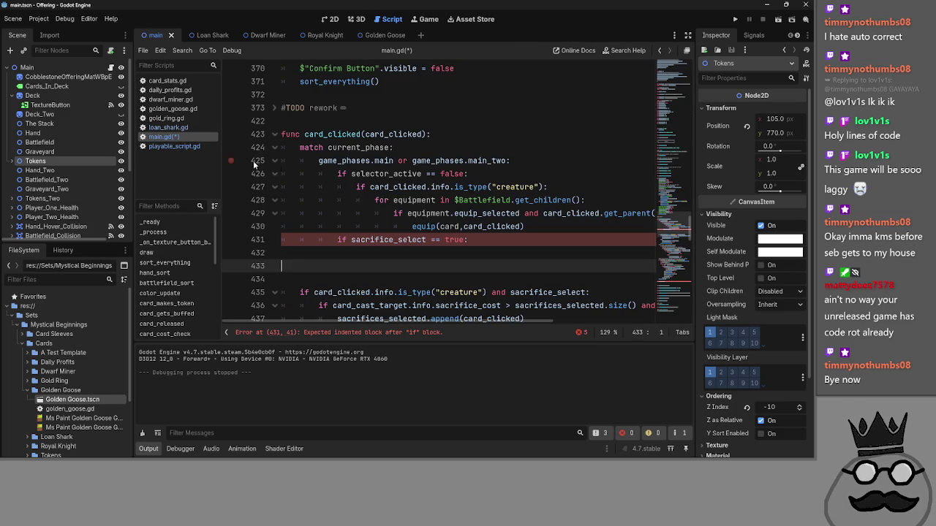
scroll(330, 165, "down", 4)
scroll(330, 165, "down", 4)
scroll(502, 213, "up", 5)
key("alt+Tab")
key("alt+Tab")
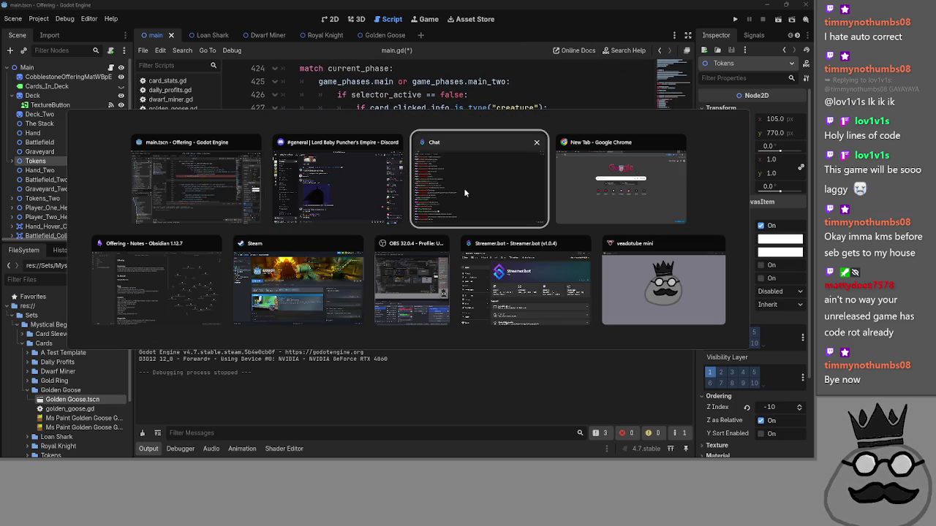
left_click(321, 294)
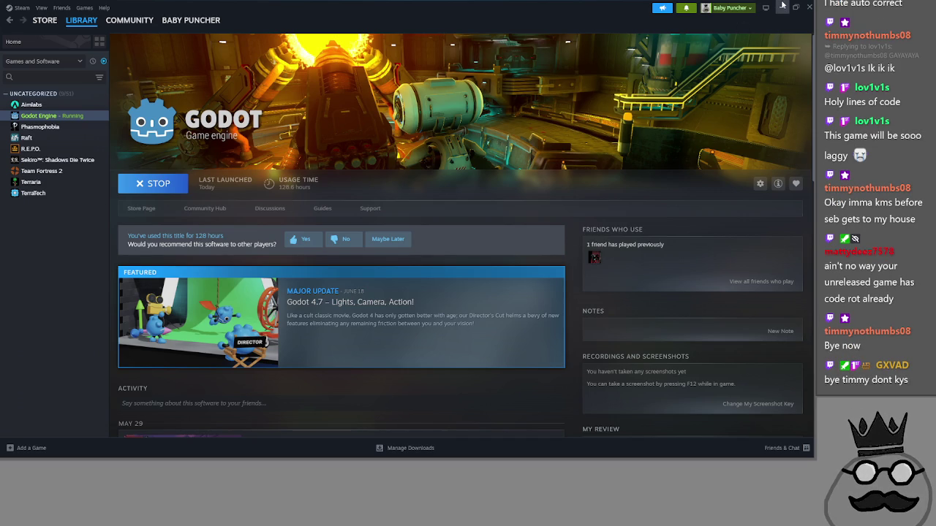
left_click(782, 6)
left_click(503, 188)
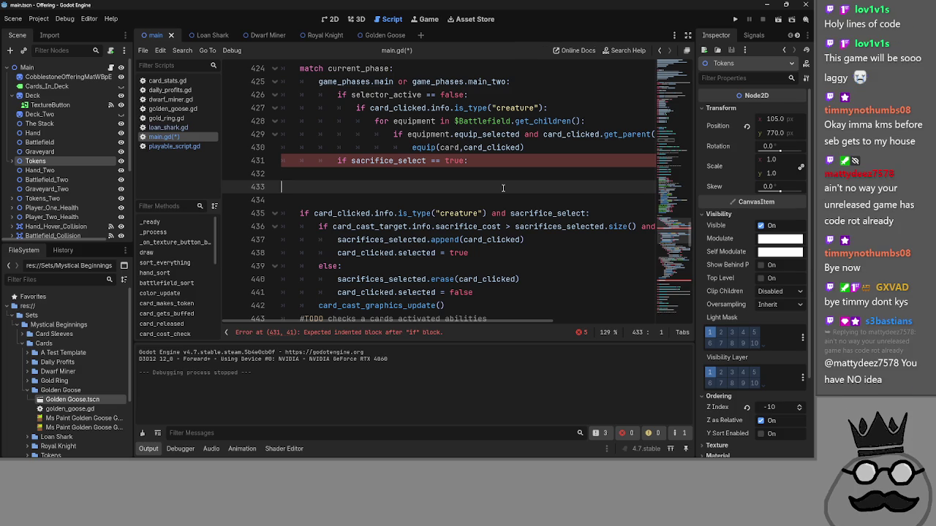
- Highlight sacrifice_select on line 431 and fold and unfold the selector_active block to review it
scroll(494, 189, "up", 4)
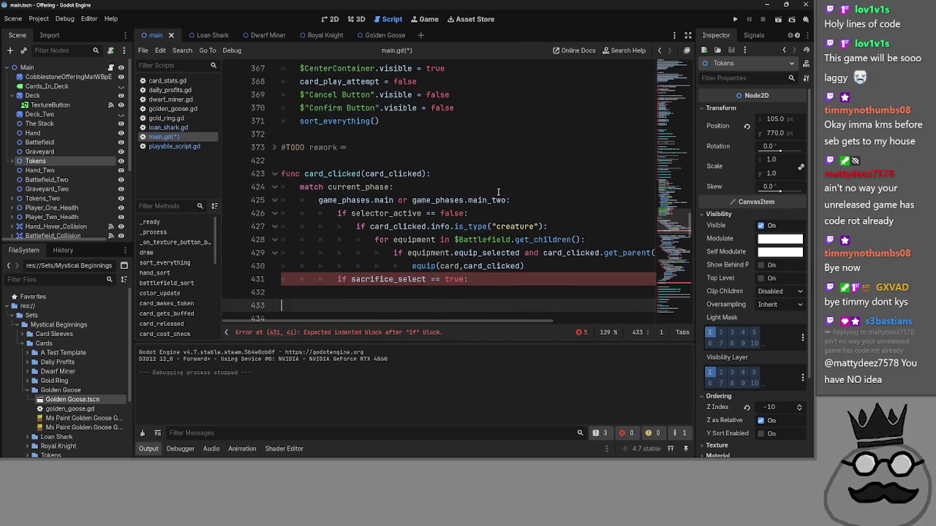
scroll(497, 191, "down", 3)
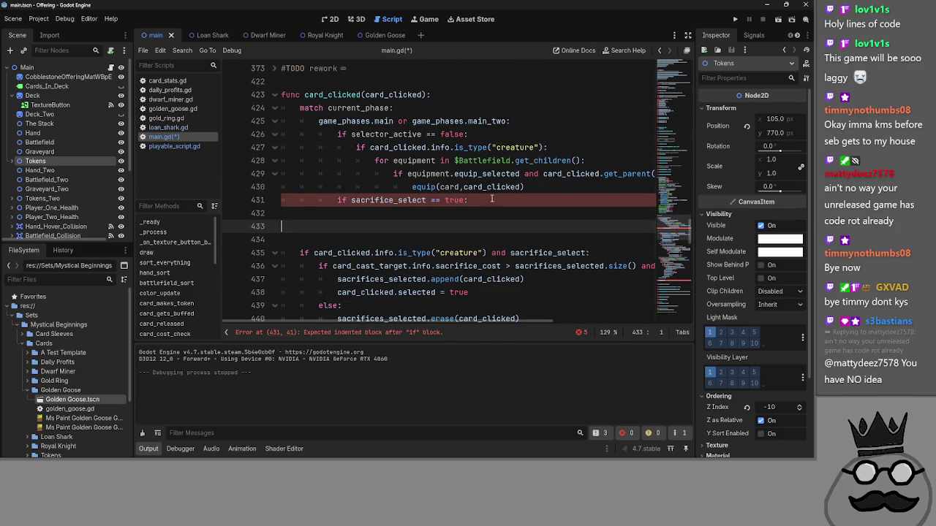
double_click(399, 199)
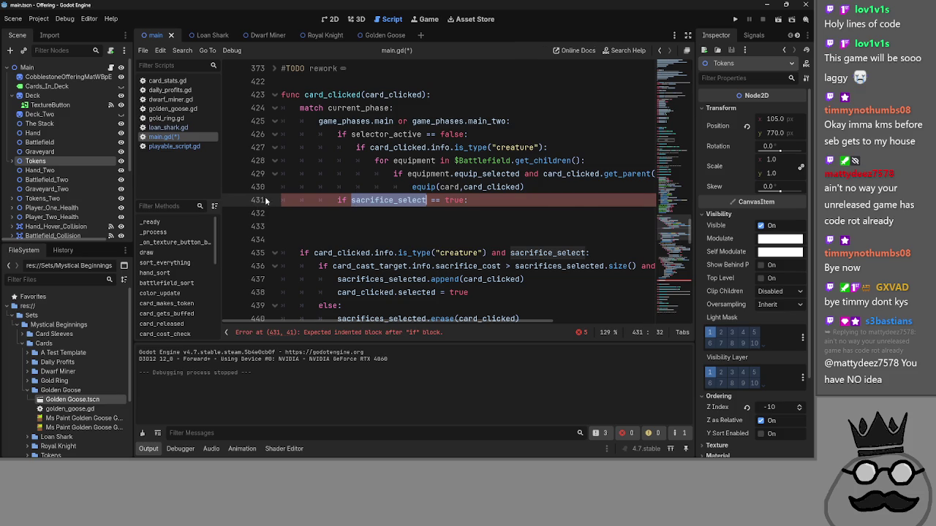
left_click(274, 135)
left_click(275, 135)
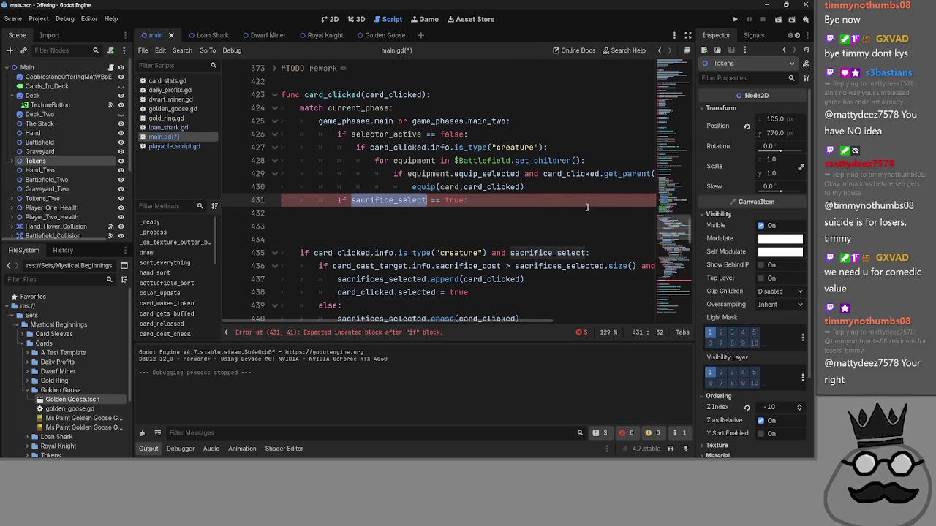
- Add a nested if with the creature is_type check from line 427 on line 432
left_click(485, 202)
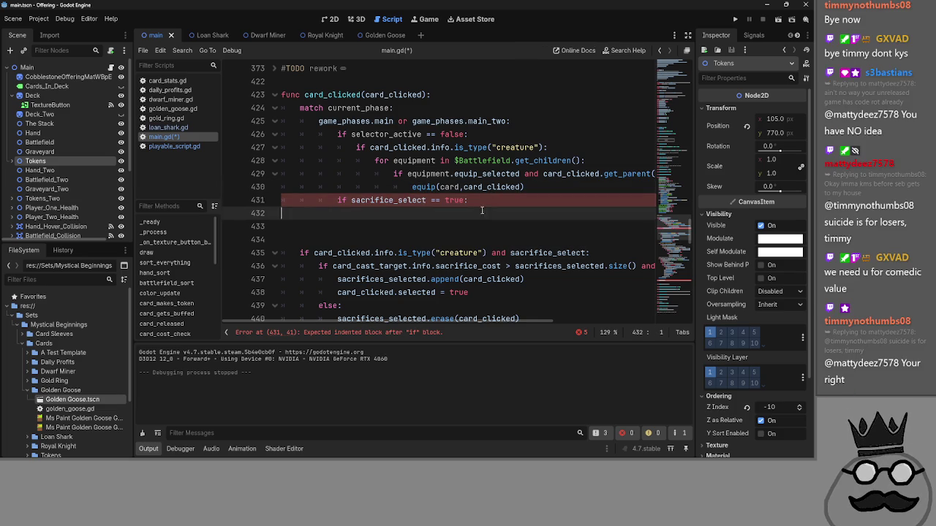
key("Return")
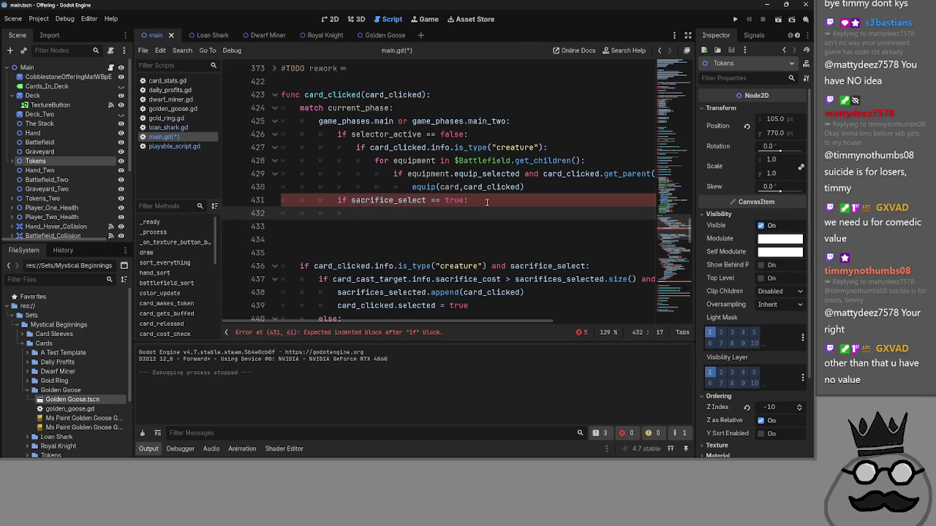
type("if")
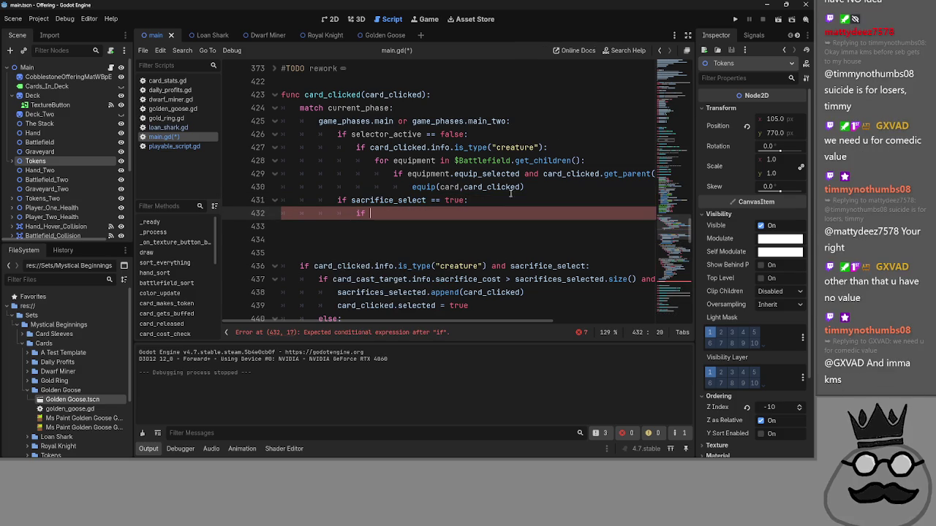
left_click_drag(545, 145, 369, 147)
key("ctrl+c")
left_click(567, 213)
key("ctrl+v")
key("Return")
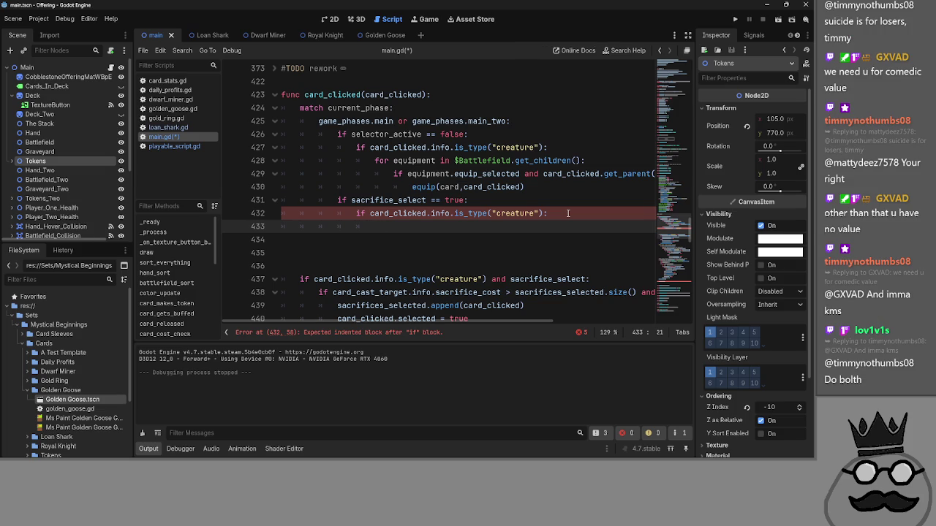
- Delete the old combined creature-and-sacrifice condition line below the new branch
double_click(388, 200)
left_click(494, 187)
key("Down")
key("Down")
key("Down")
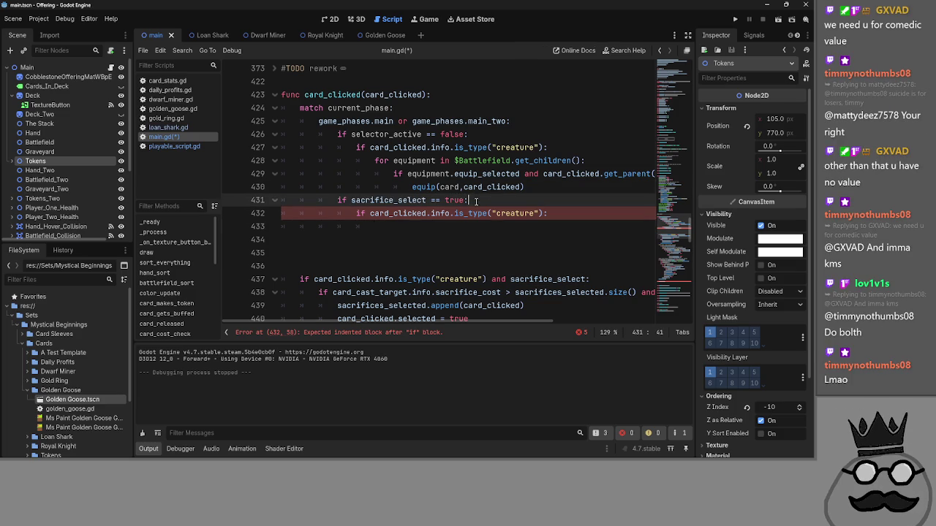
scroll(503, 214, "up", 1)
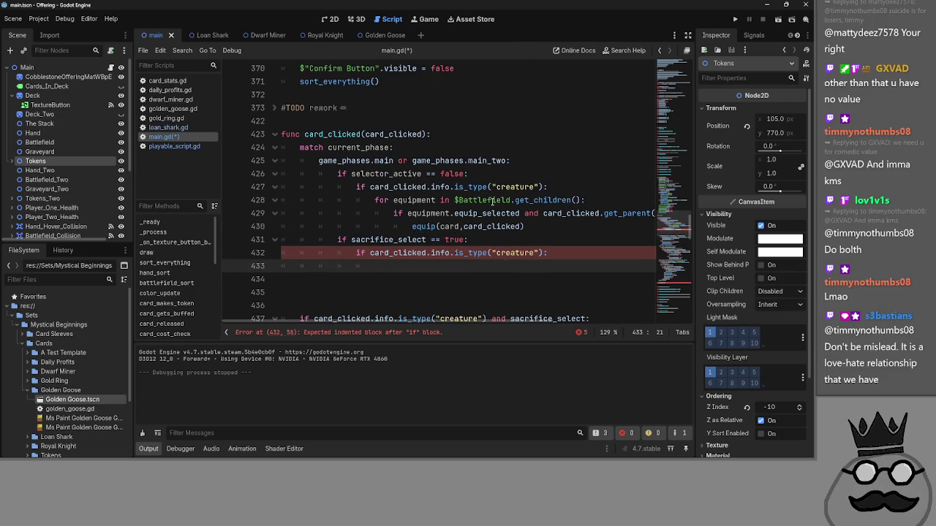
scroll(494, 200, "down", 1)
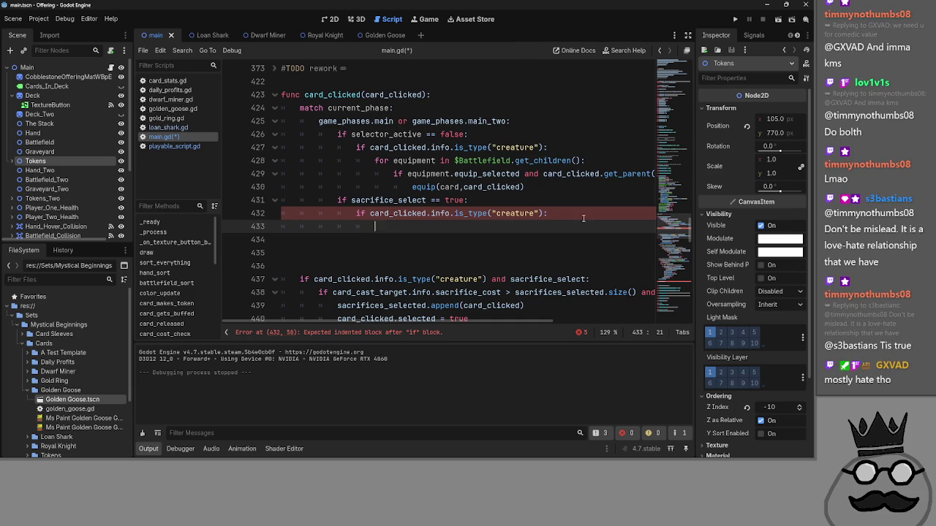
left_click(584, 215)
left_click(394, 213)
left_click(437, 226)
scroll(453, 265, "down", 1)
left_click_drag(589, 239, 277, 239)
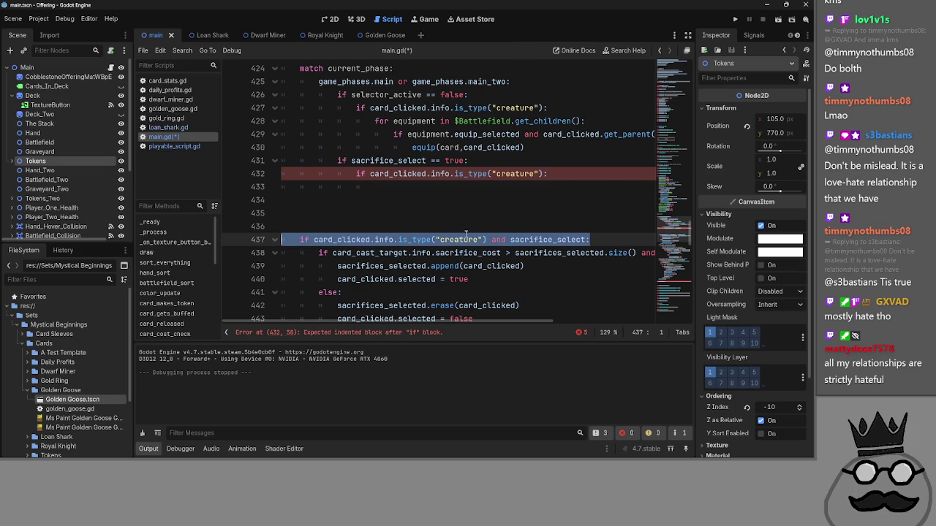
key("BackSpace")
key("BackSpace")
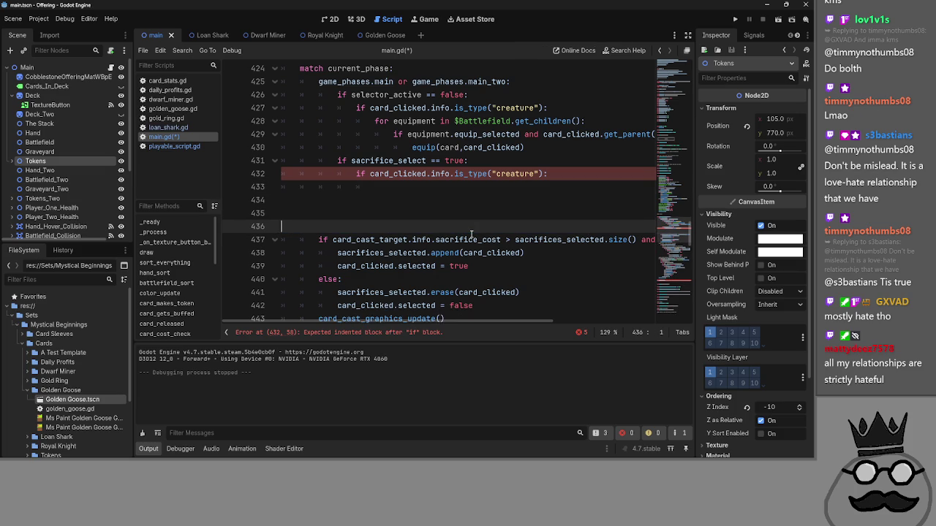
- Make line 431 read sacrifice_select == true and the creature is_type check, with pass beneath
left_click(470, 161)
type("and")
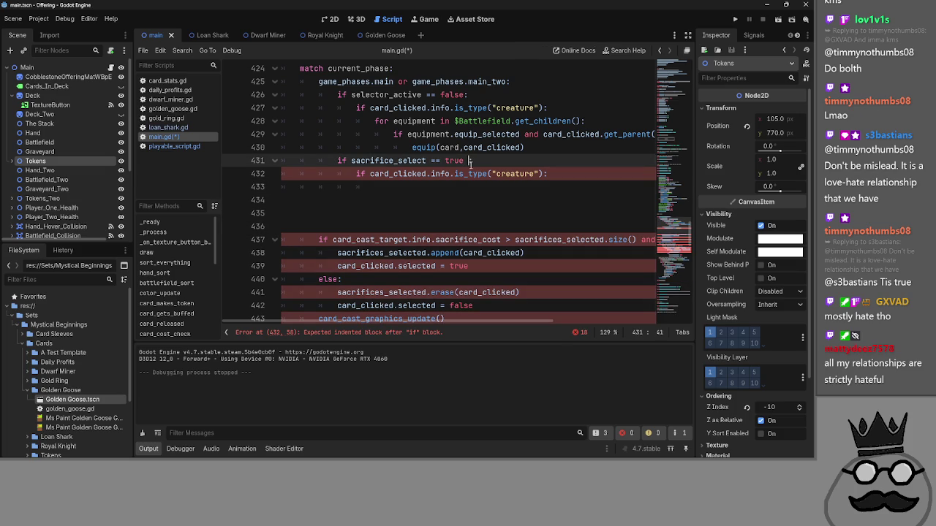
left_click(546, 174)
mouse_move(546, 174)
left_mouse_down()
mouse_move(371, 174)
mouse_move(487, 161)
left_mouse_up()
left_click_drag(375, 174, 245, 169)
key("BackSpace")
key("BackSpace")
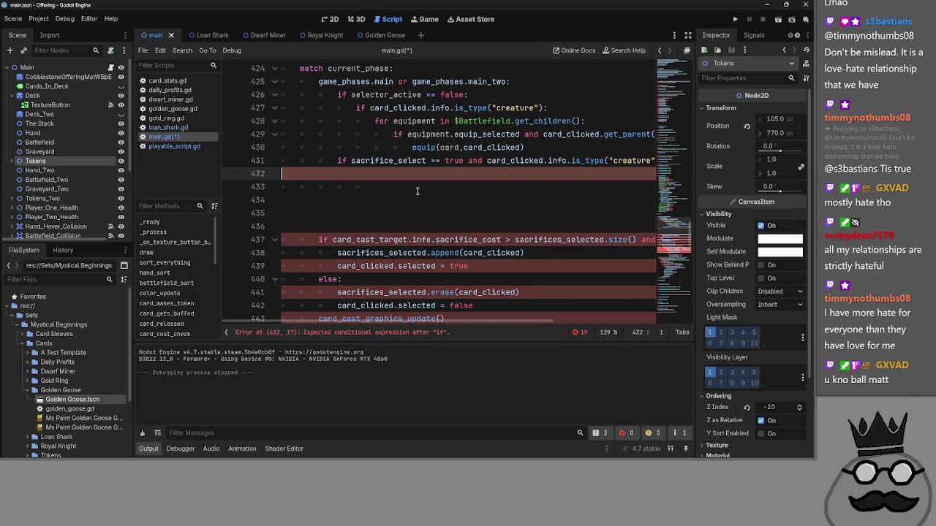
left_click_drag(433, 321, 368, 319)
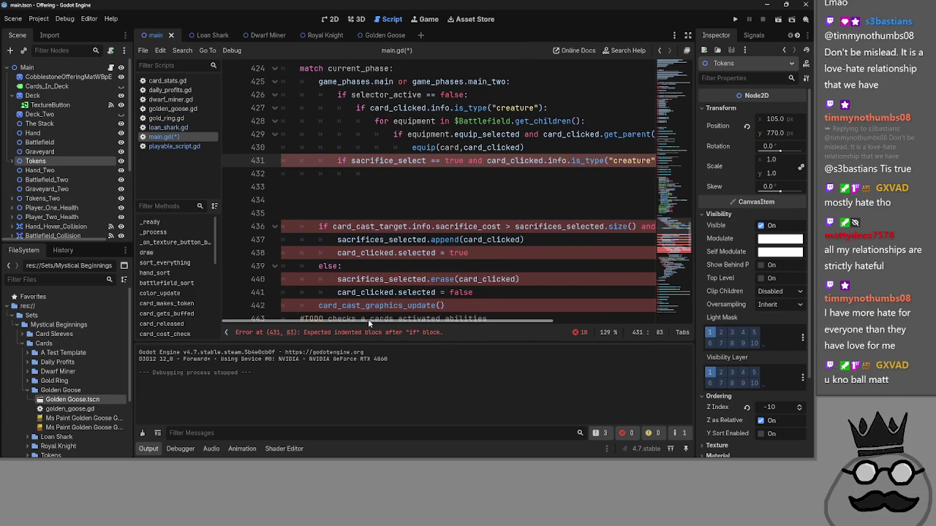
scroll(451, 242, "up", 2)
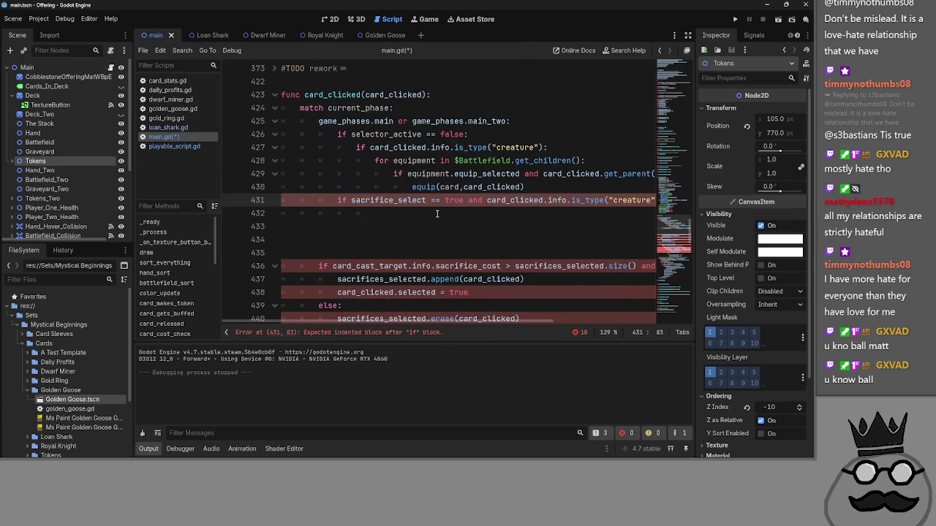
left_click(438, 214)
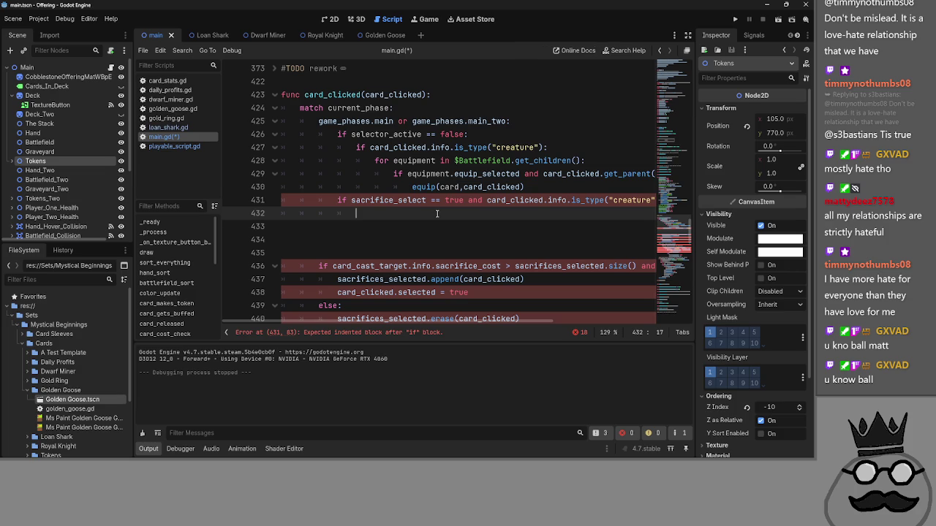
type("pass")
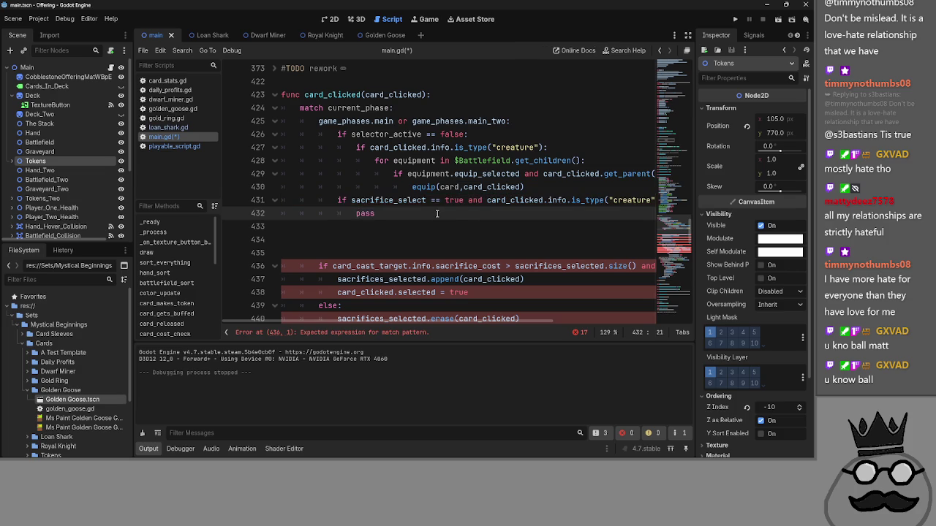
scroll(461, 212, "up", 1)
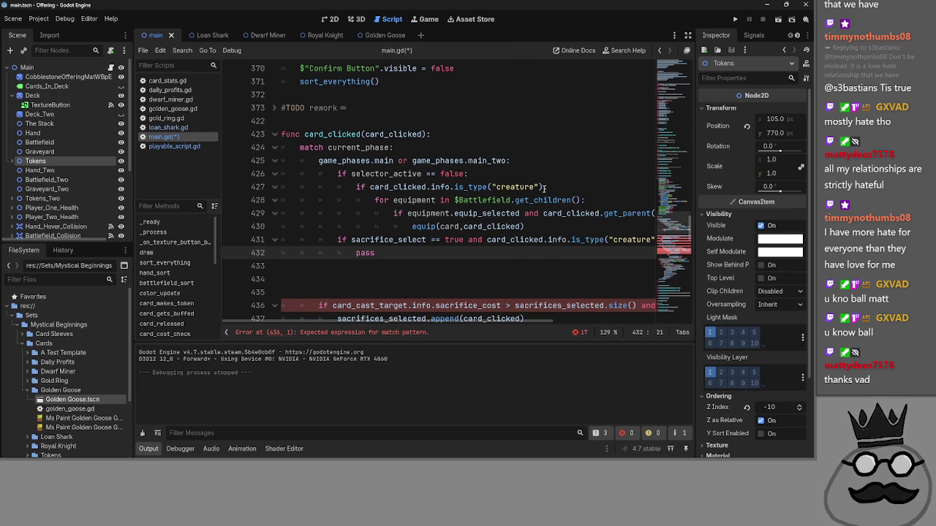
- Append 'and' plus the creature check to line 426's selector_active == false condition, ending with a colon
mouse_move(545, 187)
left_mouse_down()
mouse_move(351, 189)
mouse_move(456, 174)
left_mouse_up()
type("and")
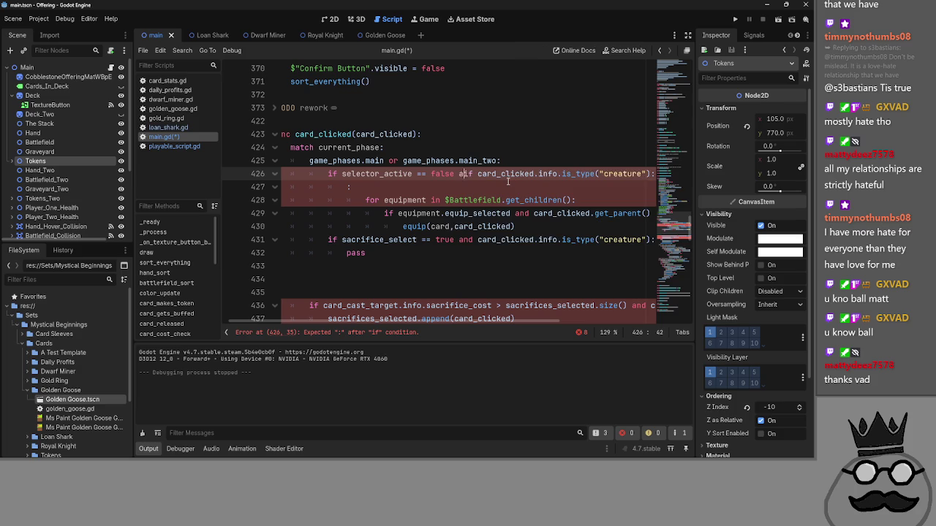
left_click(378, 188)
key("BackSpace")
key("BackSpace")
key("BackSpace")
type(":")
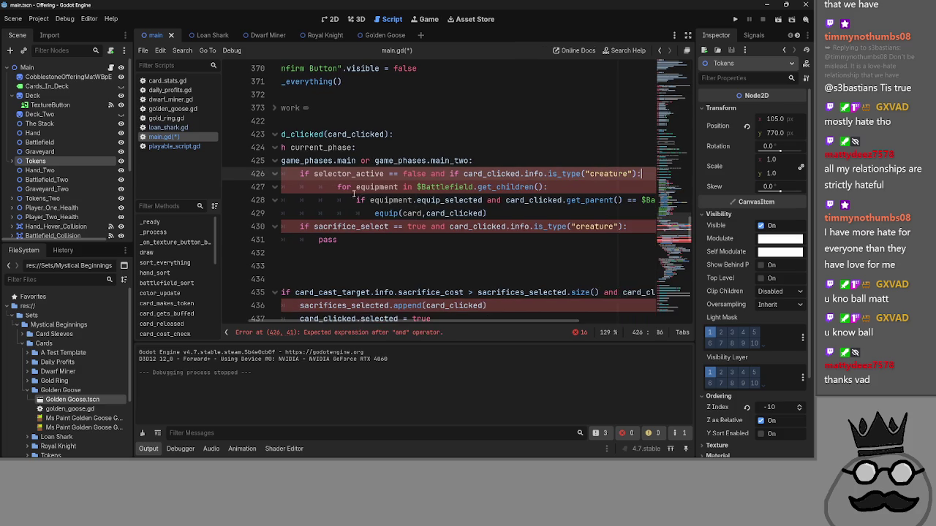
- Dedent the equipment for loop, its equip_selected check and the equip call one level
left_click(337, 187)
key("BackSpace")
left_click(356, 200)
key("BackSpace")
left_click(374, 214)
key("BackSpace")
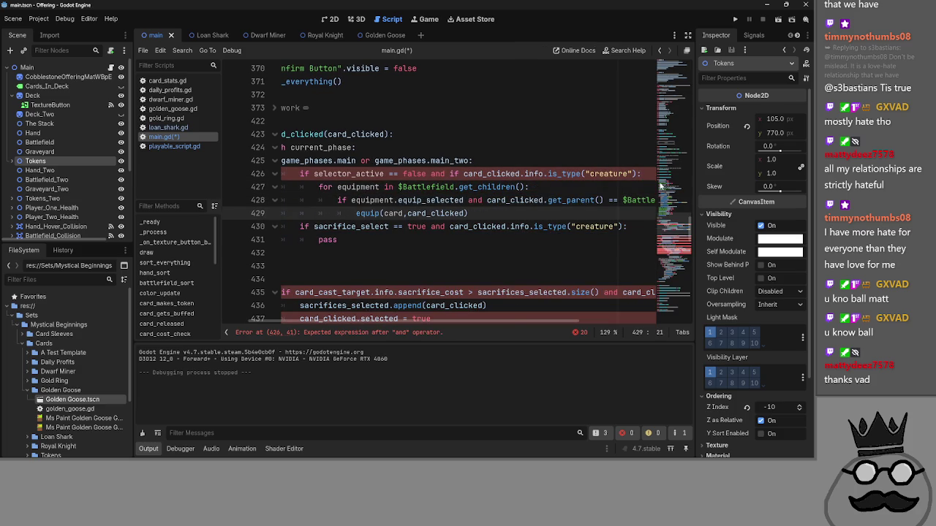
- Remove the stray 'if' from line 426 and return to the pass line
left_click(643, 174)
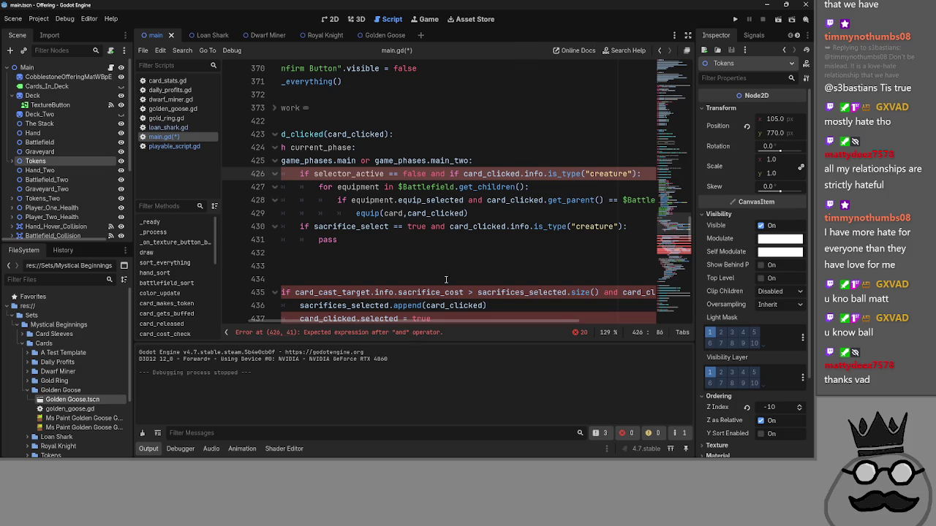
left_click(459, 174)
key("BackSpace")
key("BackSpace")
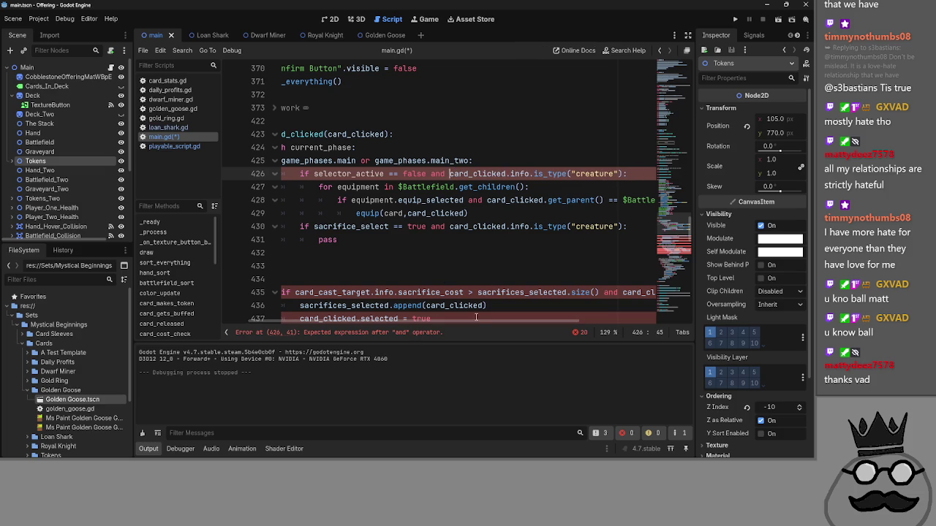
left_click_drag(471, 323, 403, 322)
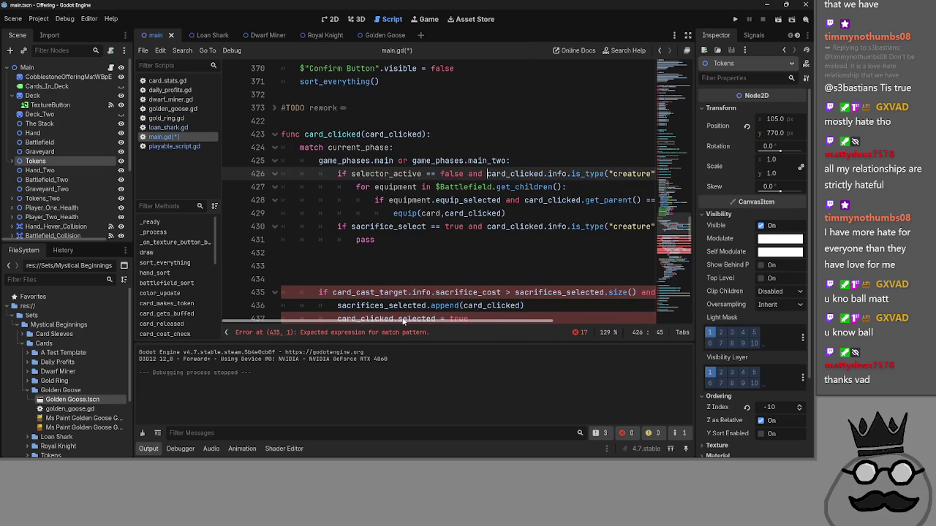
left_click(450, 243)
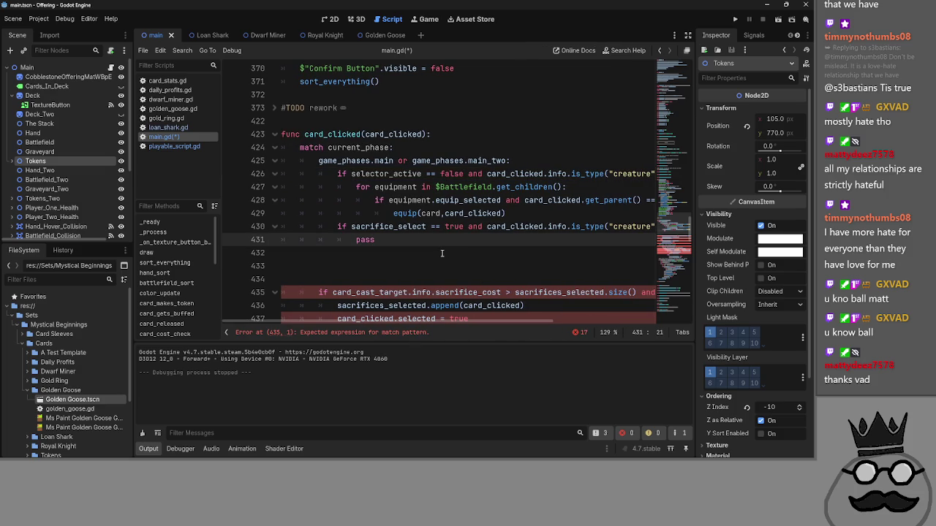
scroll(442, 253, "down", 6)
scroll(442, 253, "up", 3)
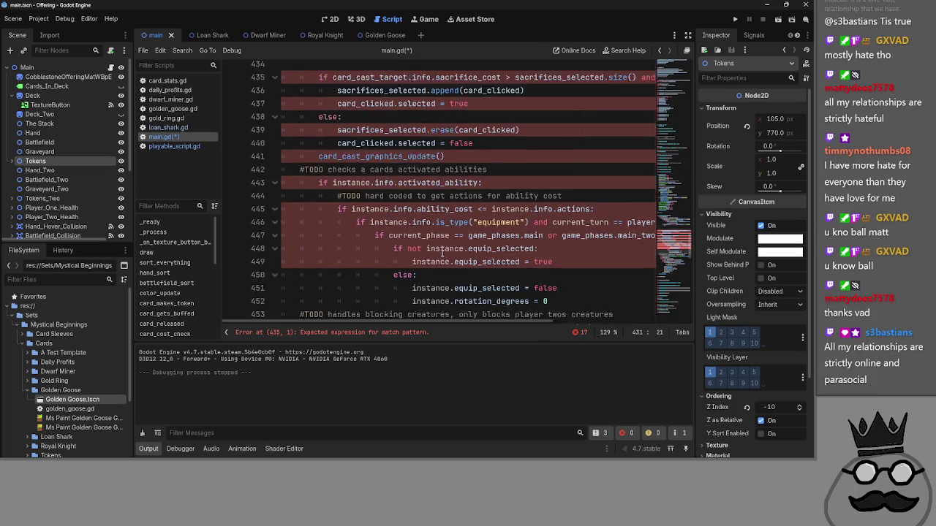
scroll(441, 253, "up", 2)
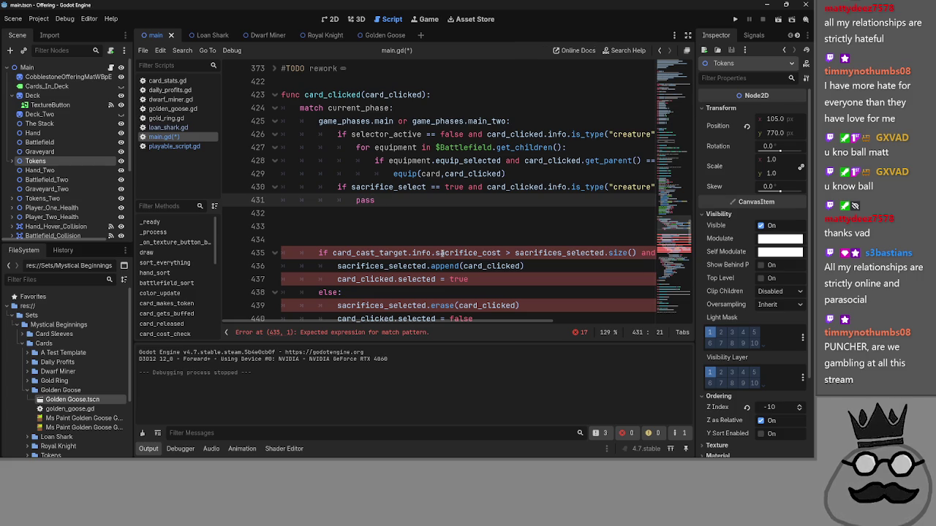
key("alt+Tab")
key("Tab")
key("Tab")
key("Tab")
key("Escape")
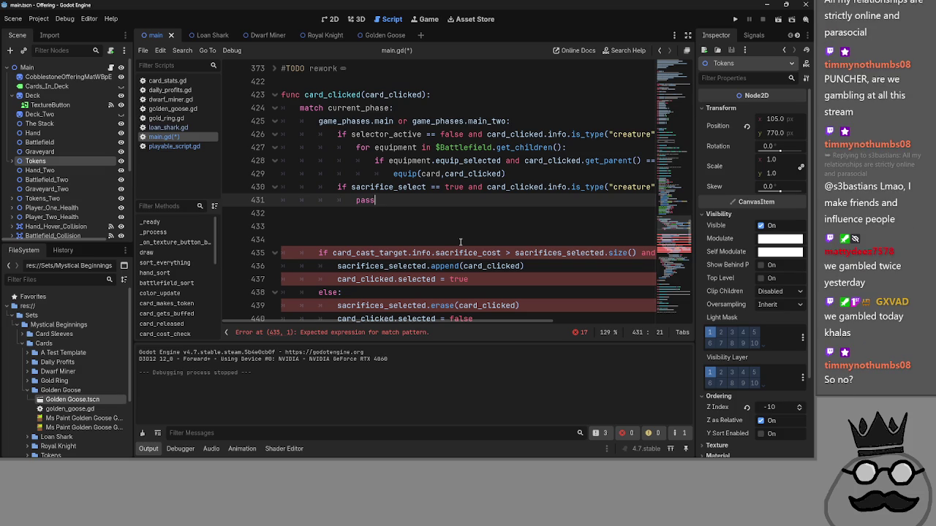
scroll(460, 242, "up", 1)
scroll(460, 242, "down", 2)
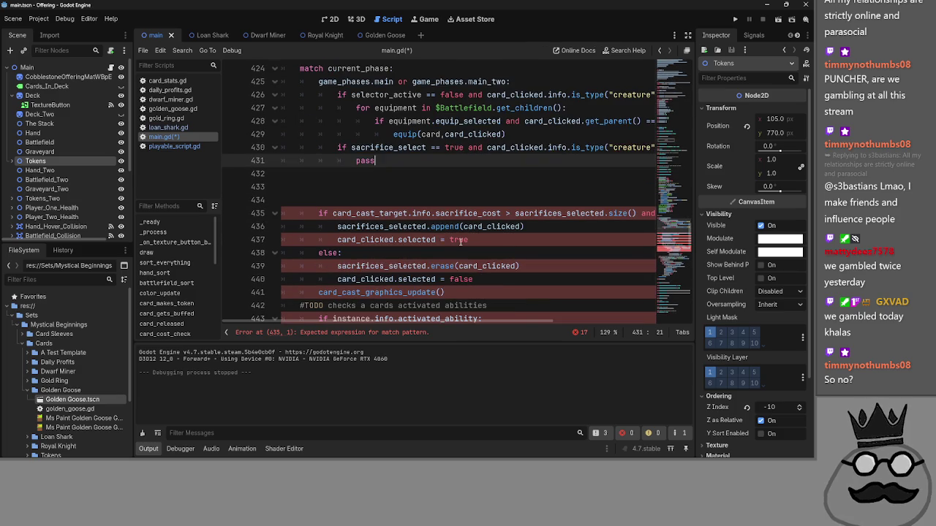
scroll(460, 242, "up", 2)
double_click(401, 239)
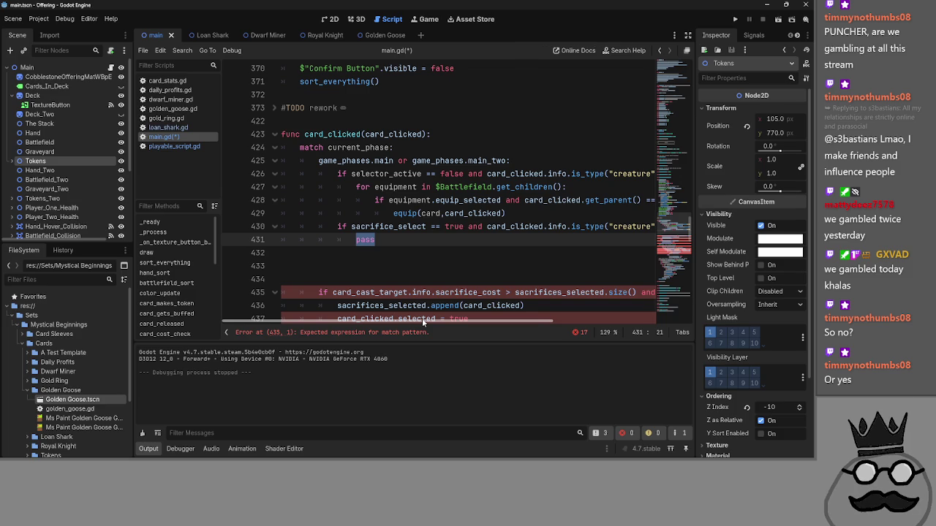
left_click_drag(422, 323, 453, 322)
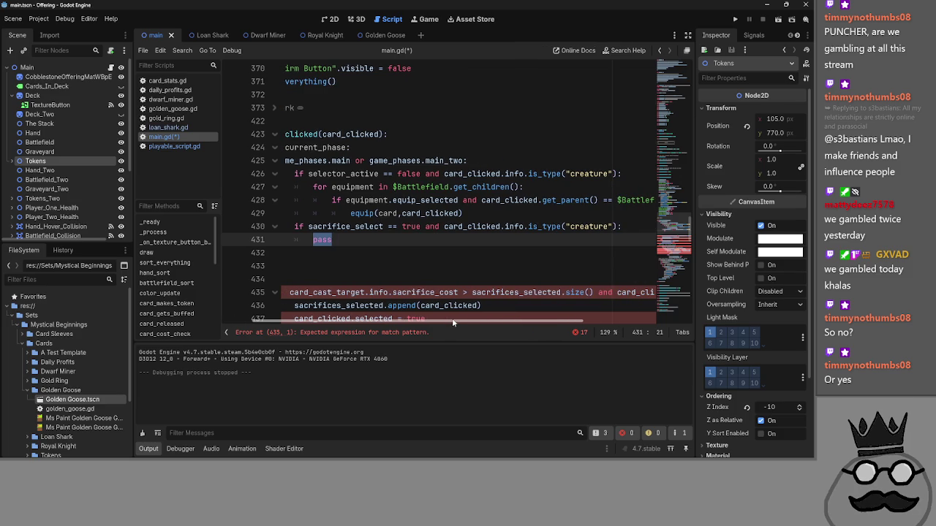
double_click(346, 226)
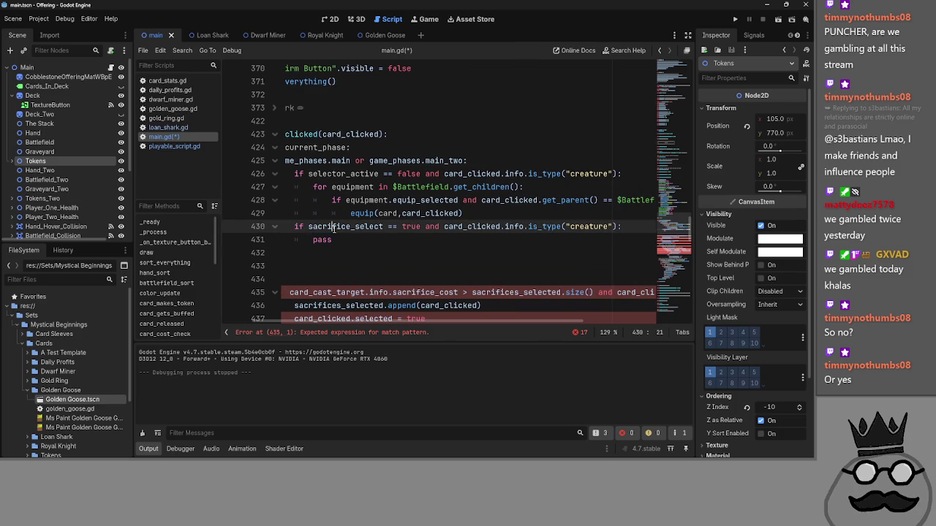
- Review the card_clicked branches on lines 426–430, then bring up the Windows Start menu
double_click(473, 226)
double_click(515, 226)
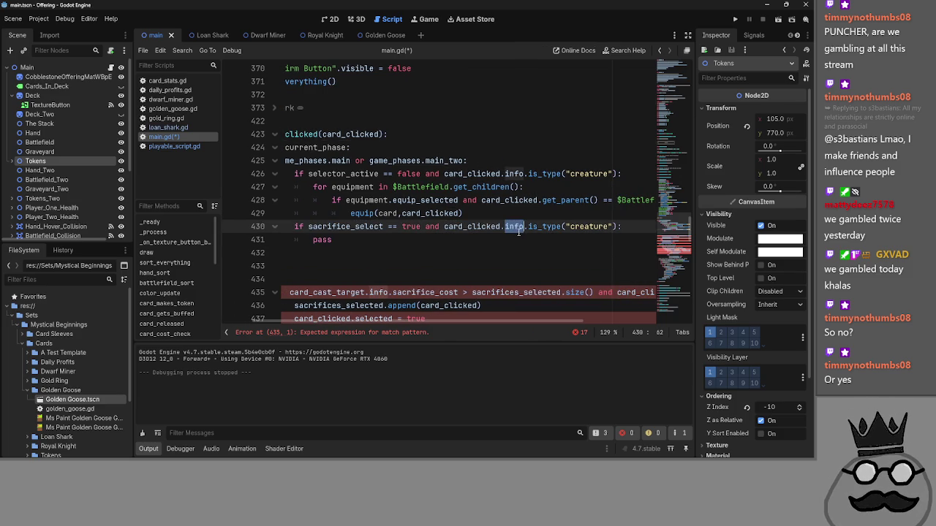
double_click(544, 226)
left_click(530, 252)
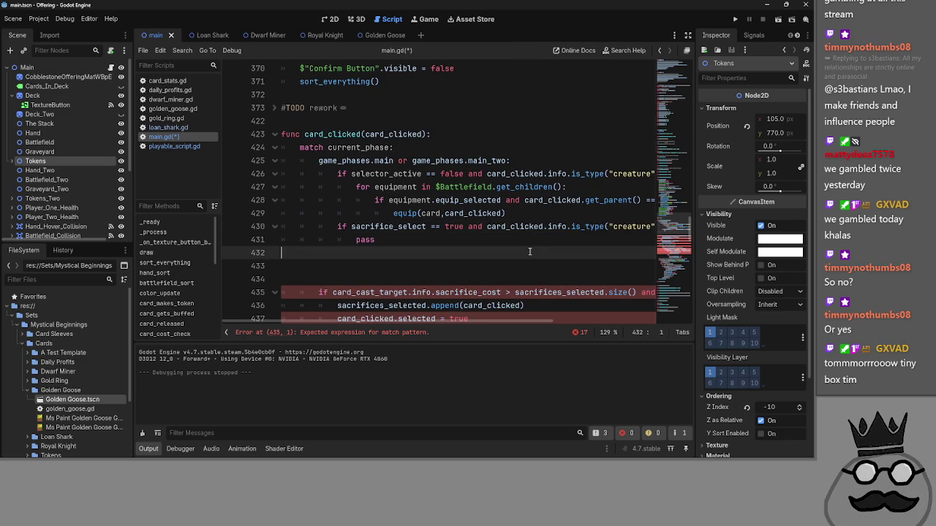
mouse_move(442, 324)
left_mouse_down()
mouse_move(502, 320)
mouse_move(448, 323)
left_mouse_up()
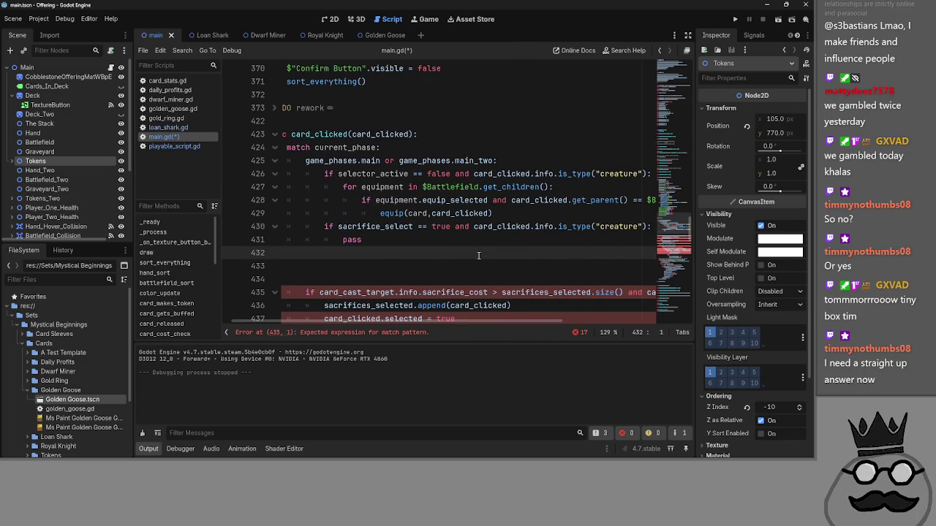
mouse_move(437, 321)
left_mouse_down()
mouse_move(526, 328)
mouse_move(425, 324)
left_mouse_up()
left_click_drag(511, 214, 335, 174)
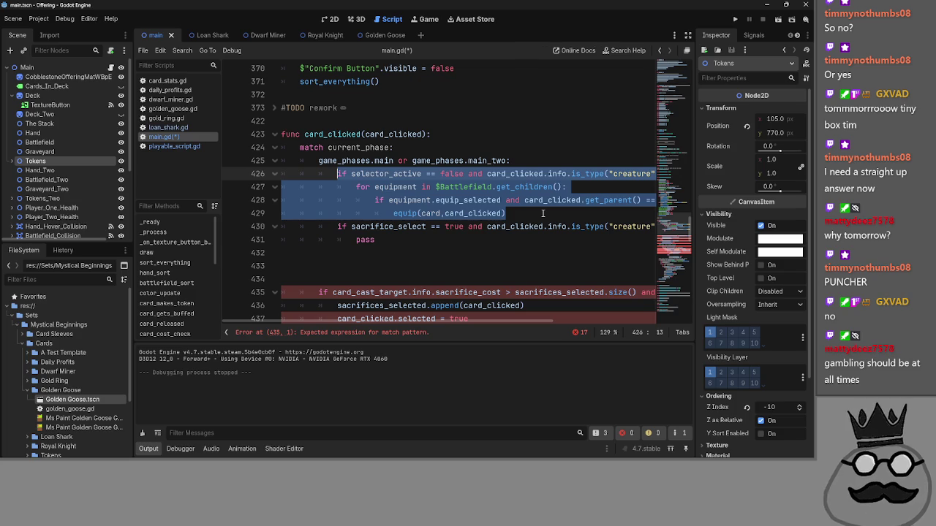
left_click(543, 214)
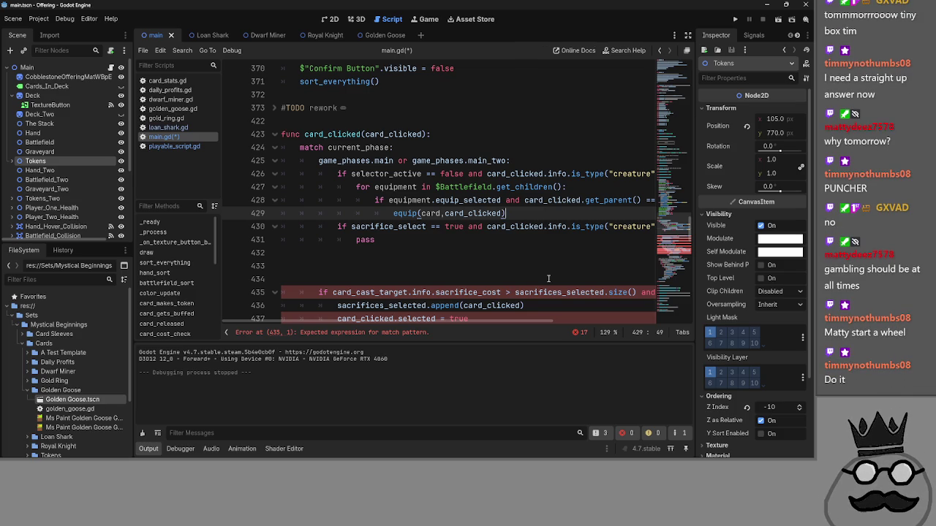
key("super")
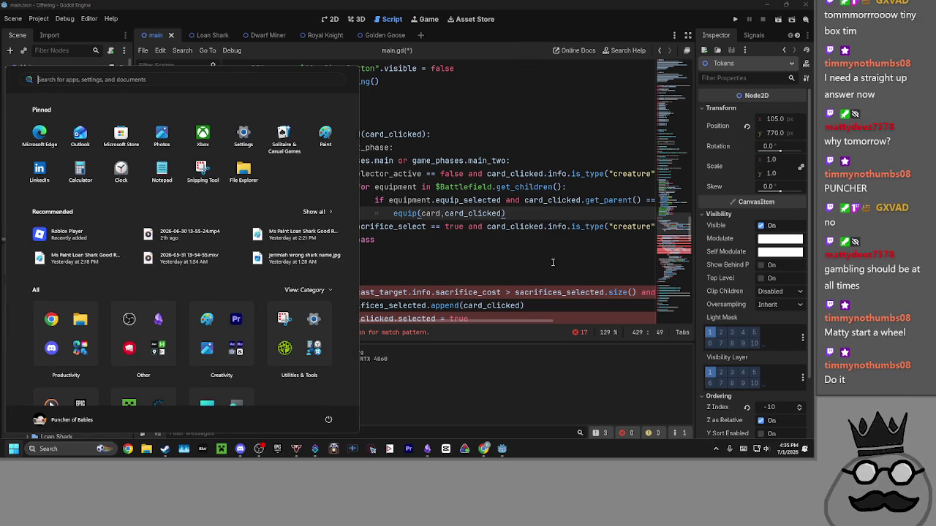
- Dismiss the Start menu by clicking back into main.gd on line 431
left_click(507, 237)
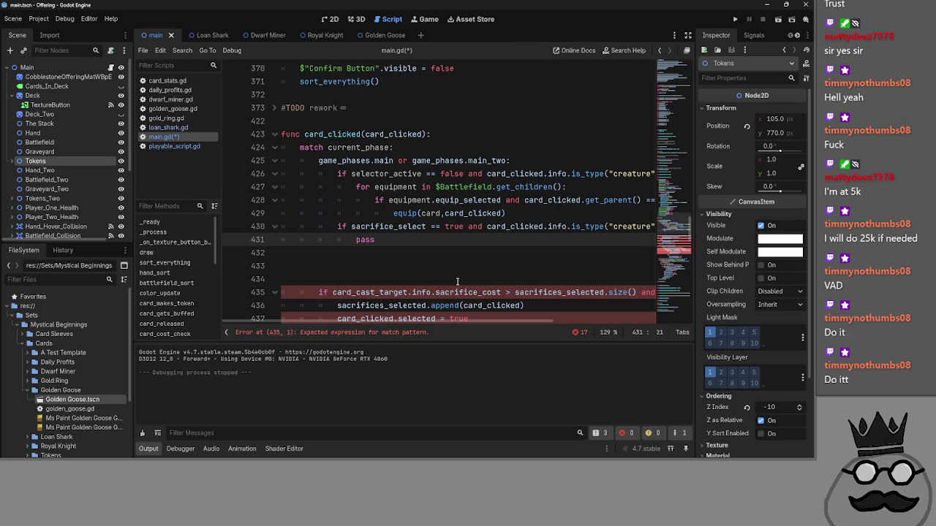
- Scroll across the old sacrifice block to inspect the sacrifice-cost condition on line 435
scroll(457, 282, "down", 2)
scroll(455, 300, "up", 2)
scroll(475, 307, "right", 1)
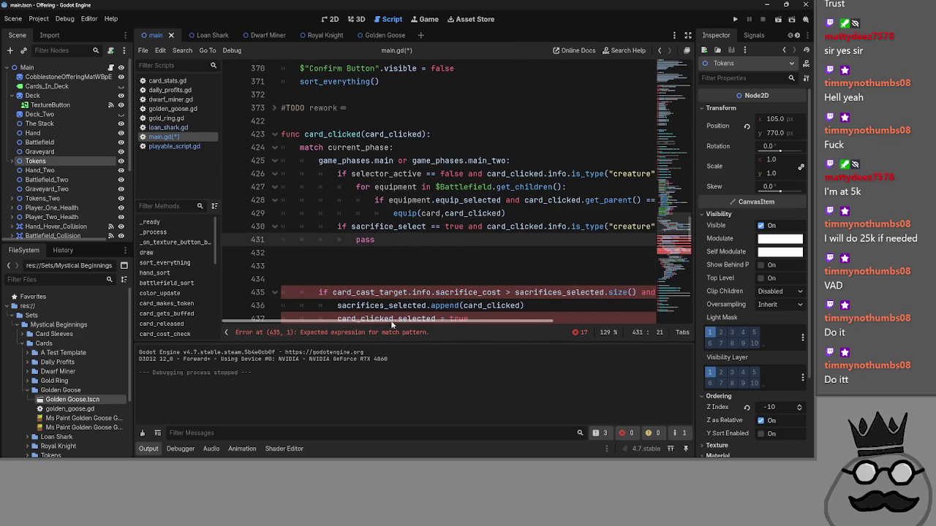
scroll(409, 321, "left", 1)
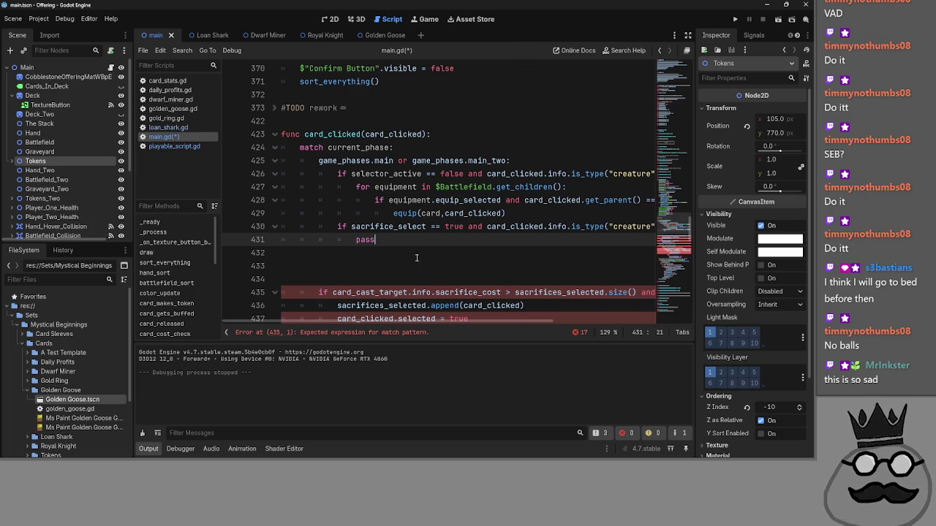
scroll(411, 239, "down", 1)
left_click_drag(316, 252, 454, 252)
left_click(452, 252)
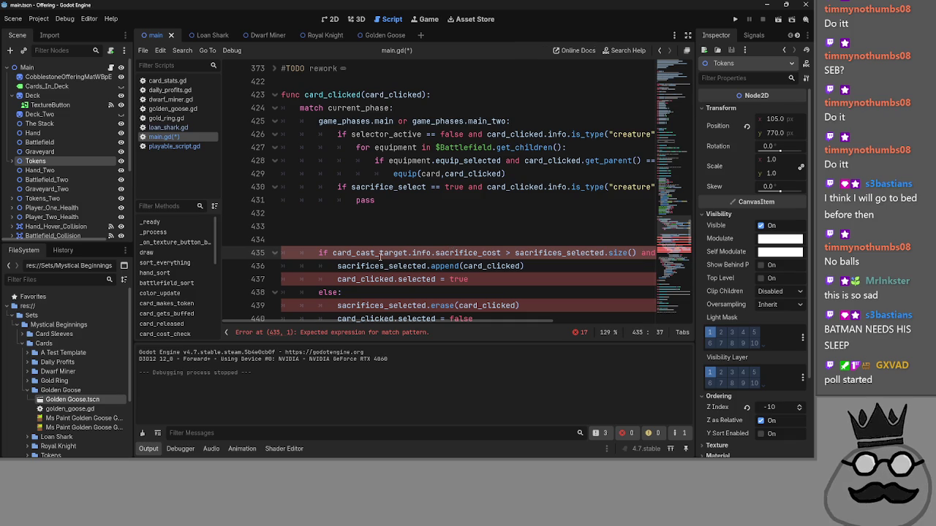
scroll(432, 320, "right", 3)
scroll(441, 322, "left", 3)
scroll(441, 323, "right", 3)
scroll(441, 323, "left", 3)
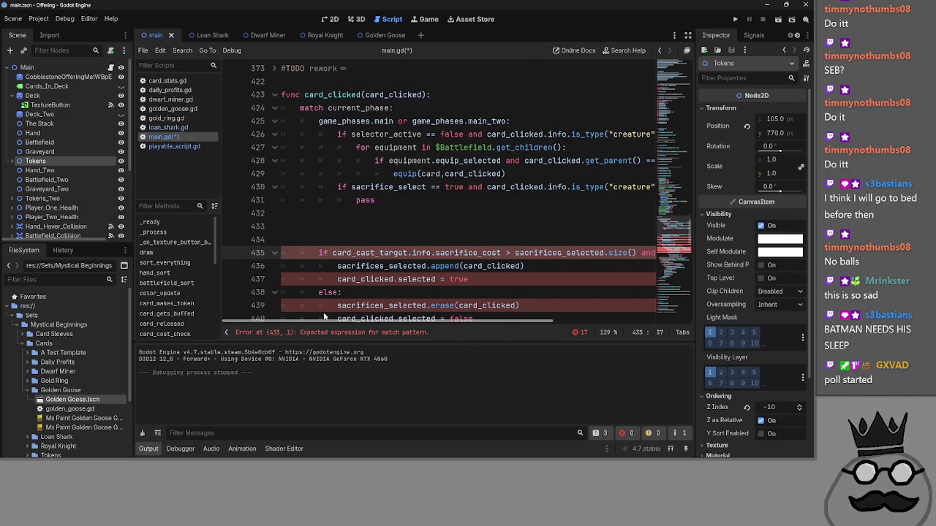
left_click(319, 252)
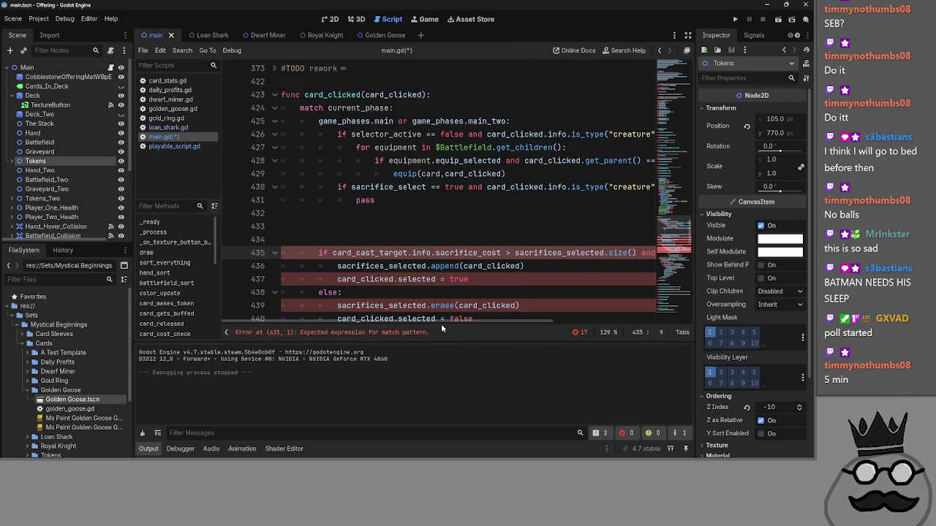
scroll(453, 326, "right", 3)
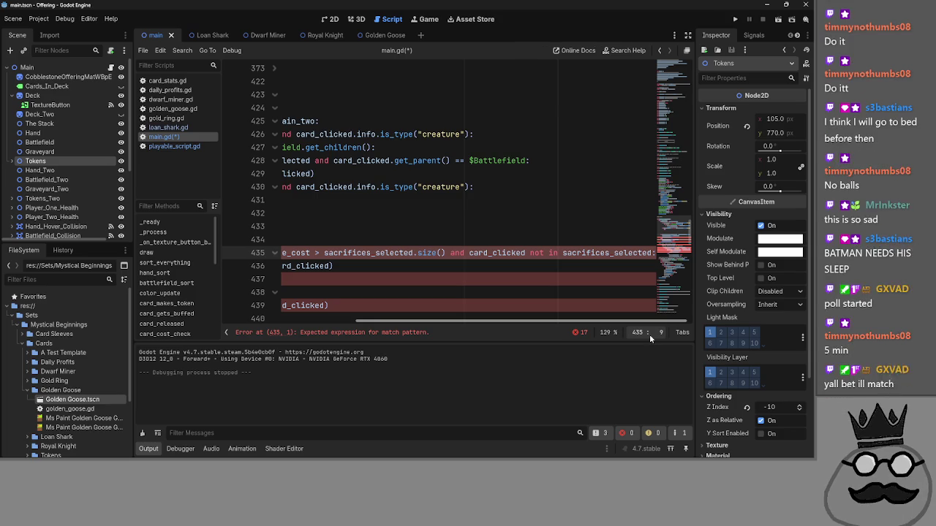
scroll(468, 332, "left", 3)
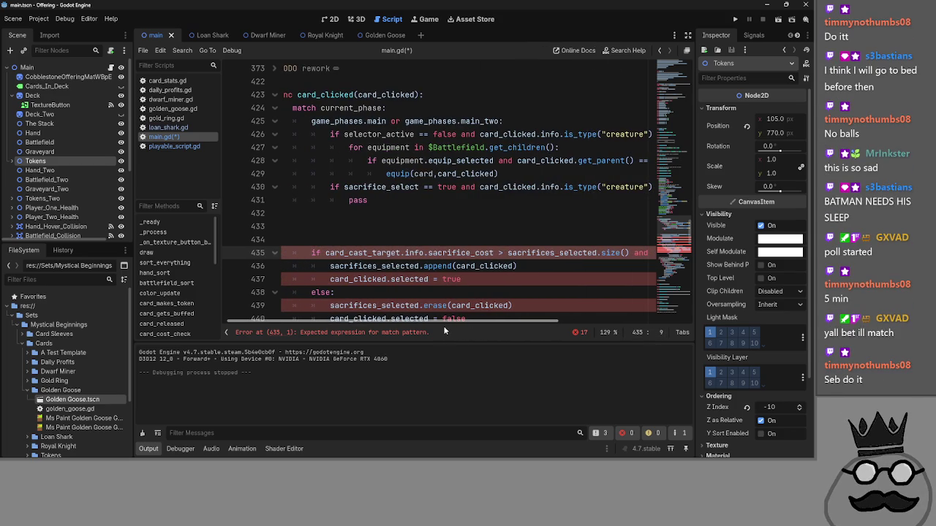
scroll(428, 331, "left", 1)
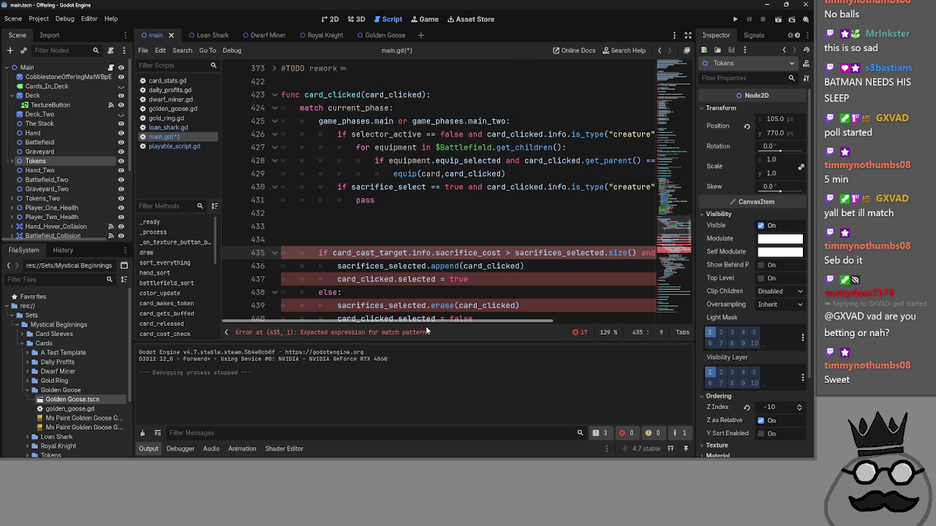
- Select the full sacrifice-cost condition on line 435, then select the pass placeholder on line 431
left_click_drag(432, 321, 603, 328)
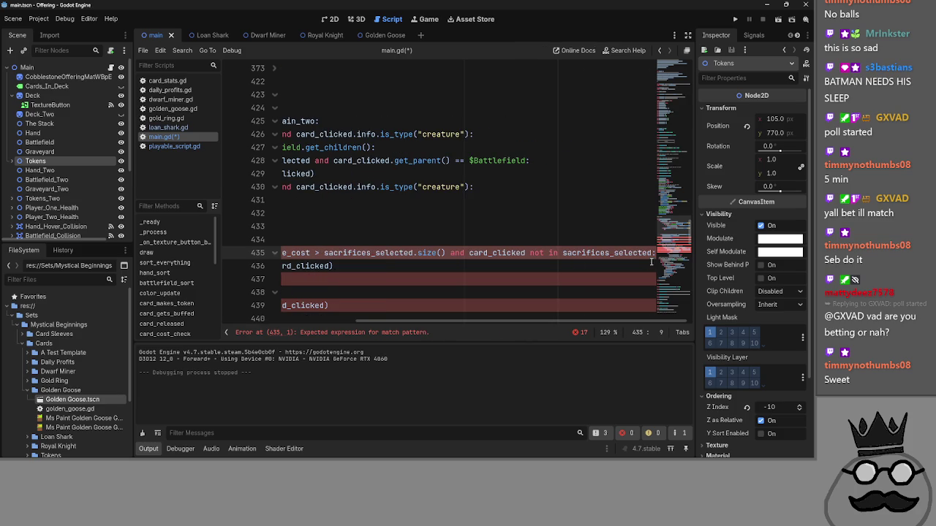
left_click_drag(652, 254, 395, 252)
left_click_drag(334, 253, 321, 253)
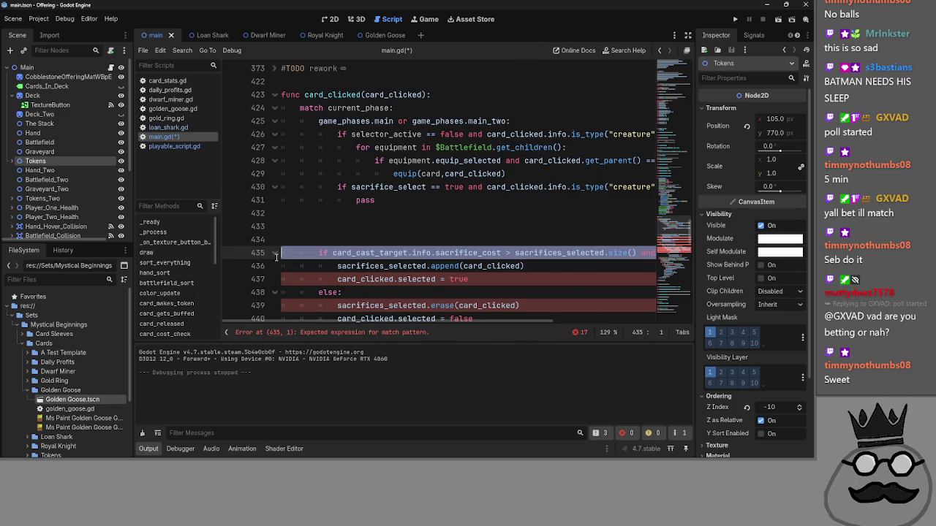
left_click_drag(396, 200, 358, 201)
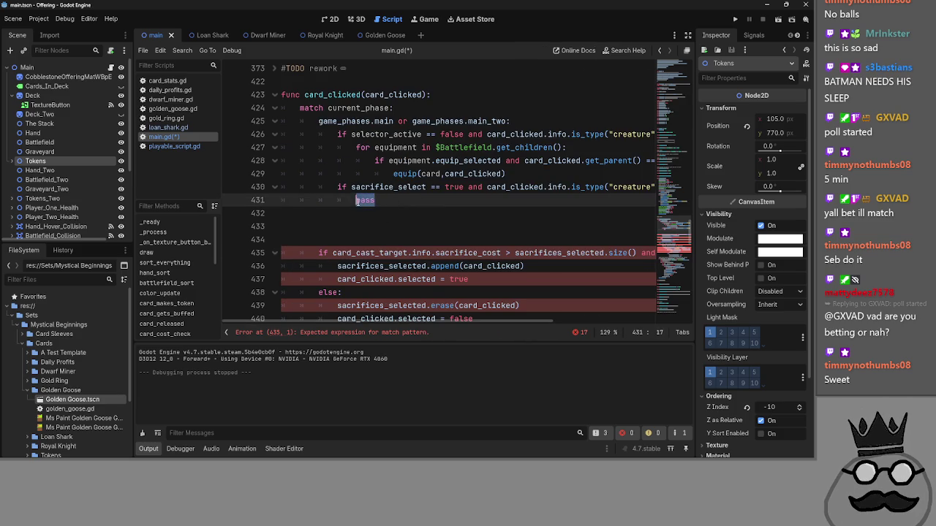
- Paste the sacrifice_cost condition over 'pass' and delete the old duplicate line 435
type("if card_cast_target.info.sacrifice_cost > sacrifices_selected.size() and card_clicked not in sacrifices_selected:")
mouse_move(475, 323)
left_mouse_down()
mouse_move(296, 322)
mouse_move(439, 330)
left_mouse_up()
left_click_drag(643, 253, 282, 253)
key("BackSpace")
key("BackSpace")
key("BackSpace")
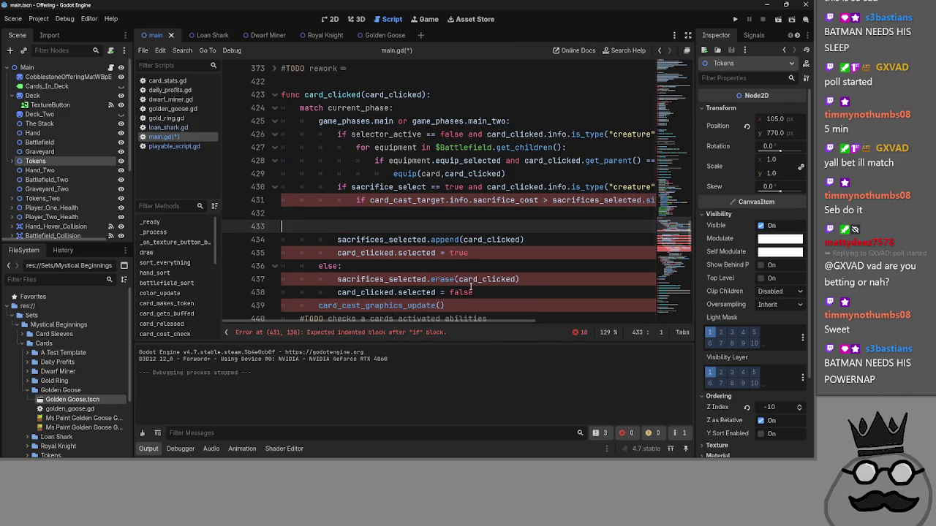
left_click(395, 214)
key("Tab")
key("Tab")
key("Tab")
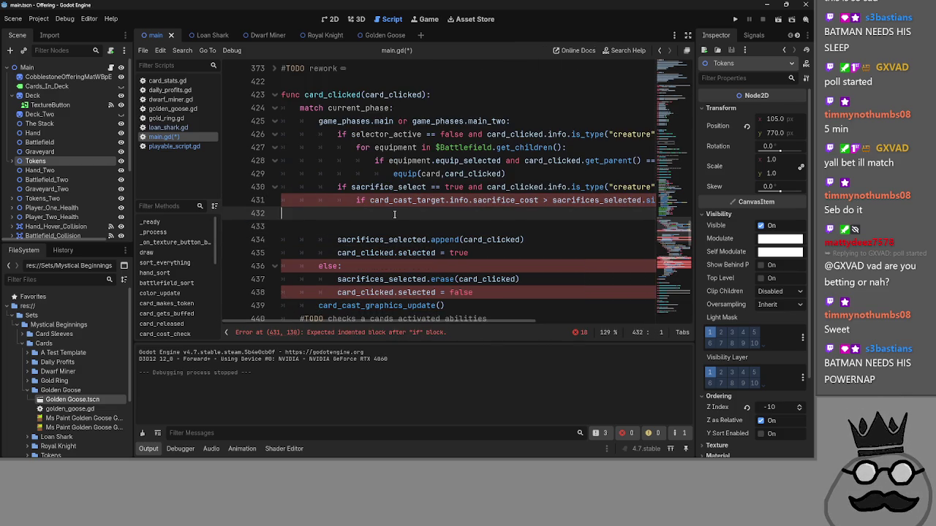
key("Return")
key("Return")
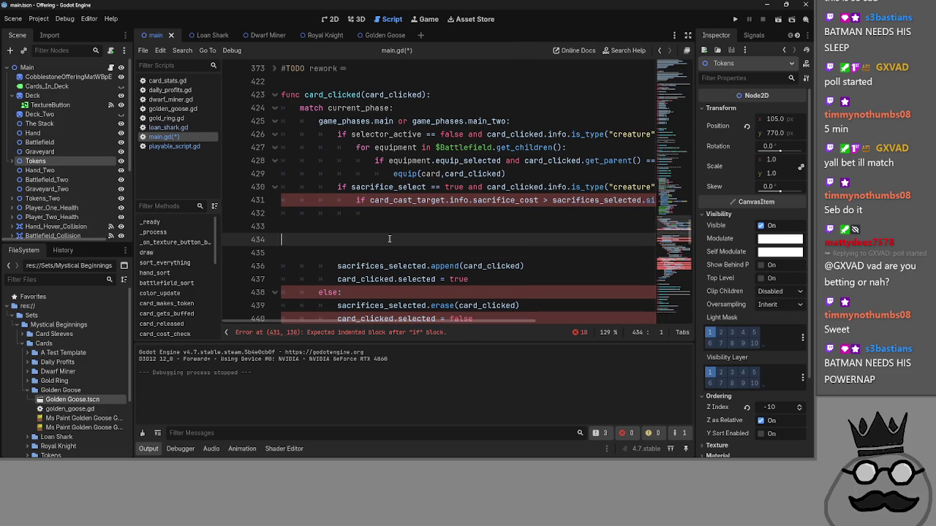
- Move the append/erase and graphics-update block under the new sacrifice_cost if and fix its indentation
mouse_move(467, 292)
left_mouse_down()
mouse_move(387, 265)
mouse_move(337, 226)
left_mouse_up()
mouse_move(431, 283)
left_mouse_down()
mouse_move(345, 231)
mouse_move(369, 174)
mouse_move(471, 194)
mouse_move(474, 240)
left_mouse_up()
key("Tab")
key("Tab")
key("Tab")
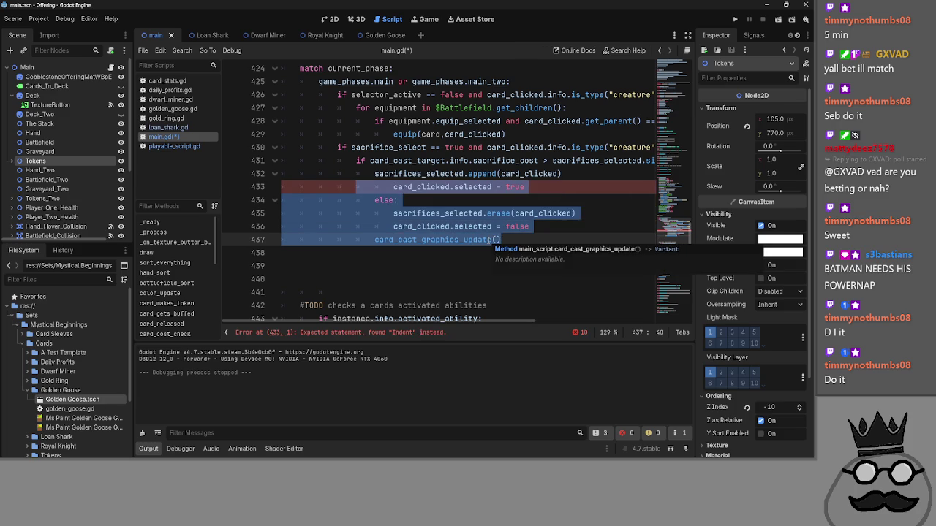
key("shift+Tab")
left_click(557, 239)
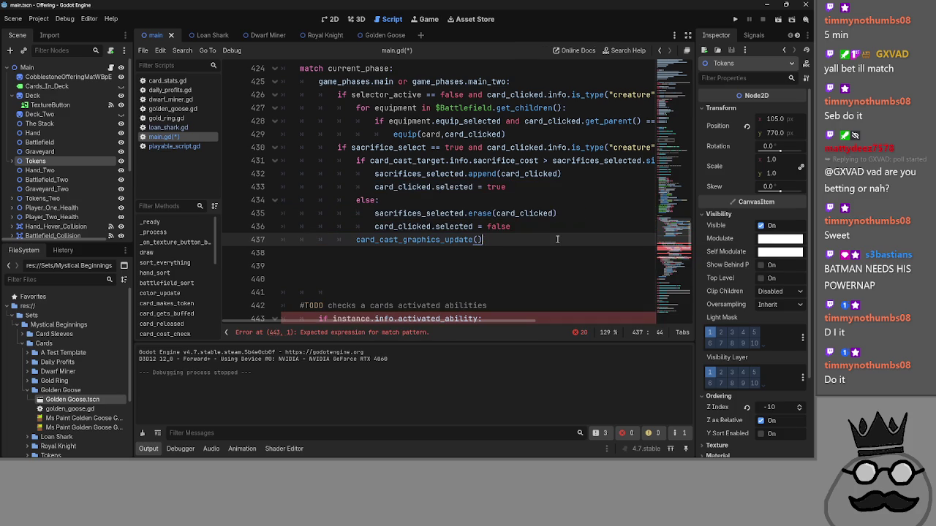
scroll(557, 239, "up", 1)
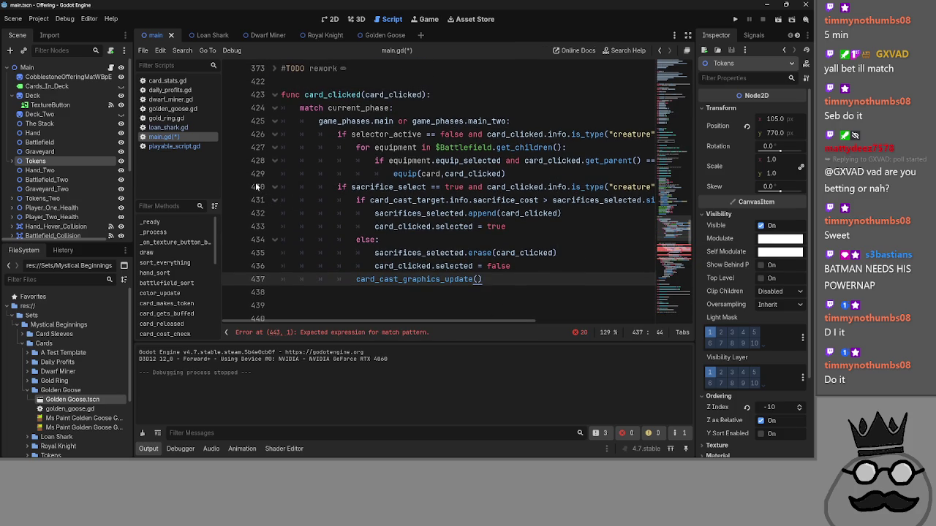
left_click(274, 187)
- Fold the creature-and-equipment branch at line 426 and unfold the sacrifice branch at line 430
left_click(264, 134)
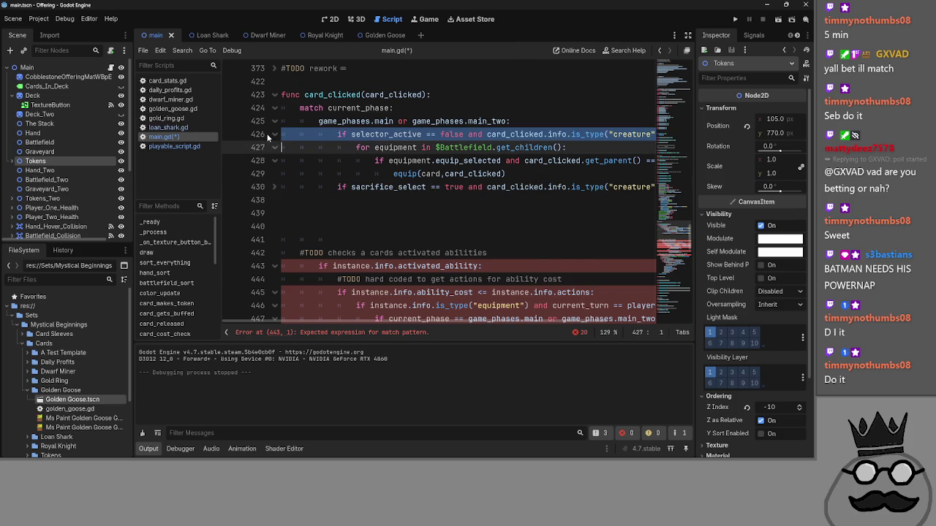
left_click(274, 135)
left_click(421, 175)
scroll(475, 265, "right", 1)
scroll(475, 266, "left", 1)
scroll(475, 266, "up", 1)
scroll(476, 265, "up", 1)
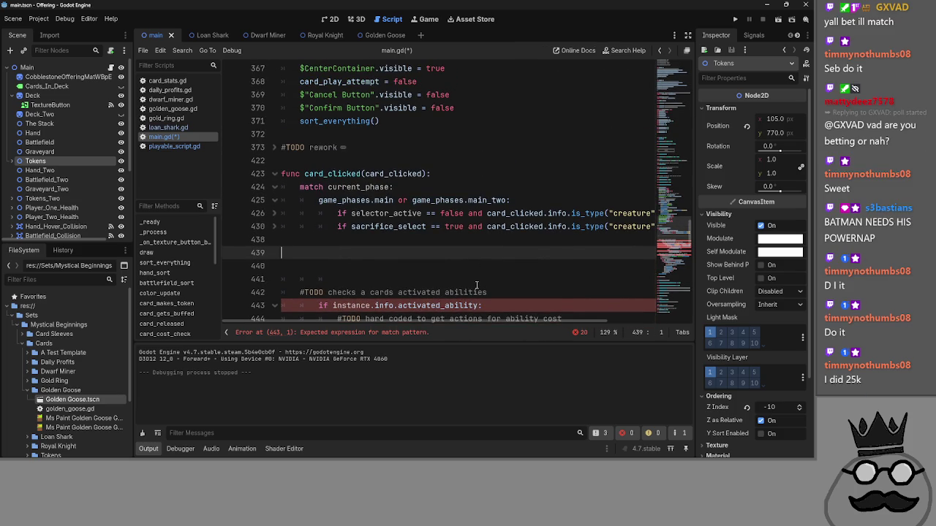
left_click_drag(285, 227, 298, 240)
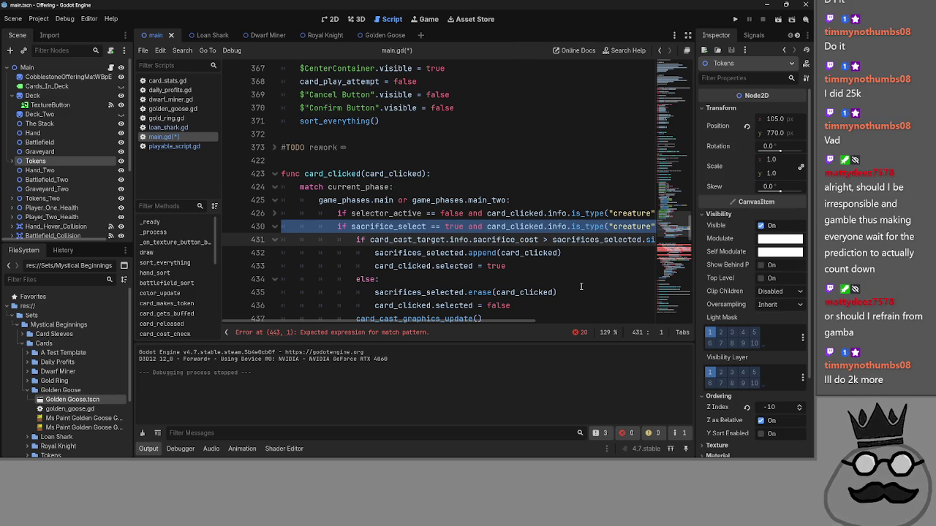
left_click(566, 252)
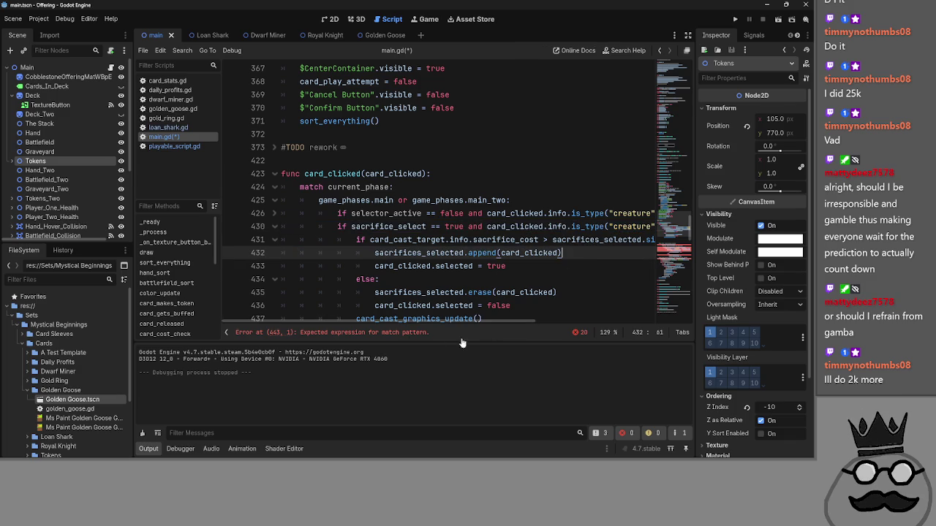
- Check the sacrifice branch's else and erase lines, then fold the sacrifice branch
scroll(393, 283, "down", 2)
left_click(420, 252)
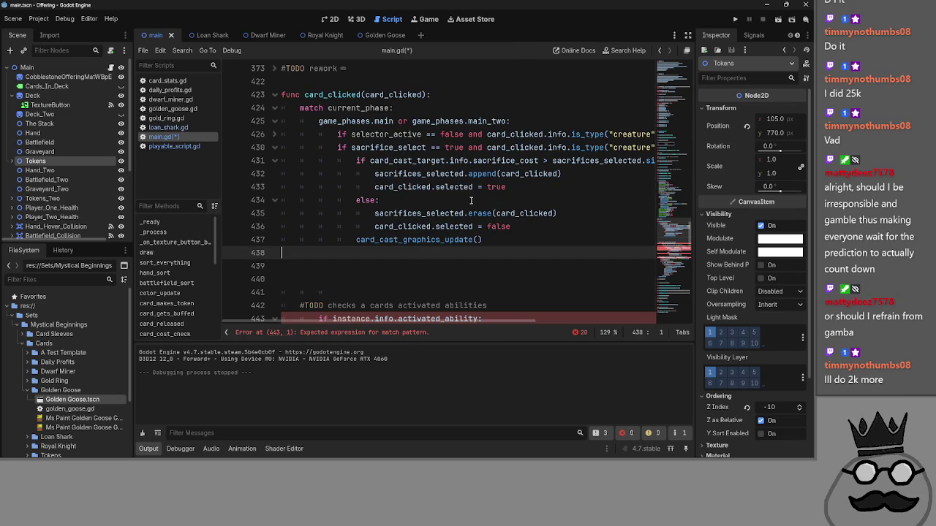
left_click(472, 201)
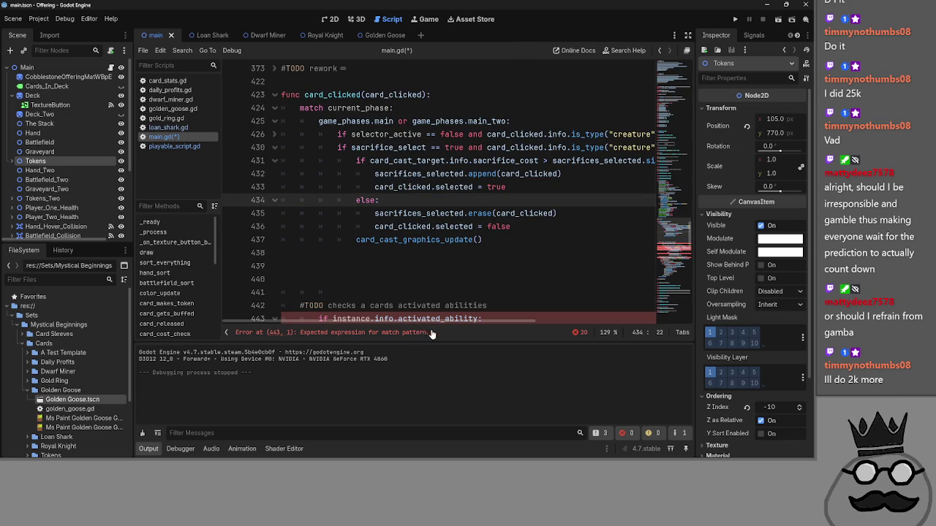
left_click_drag(439, 322, 444, 321)
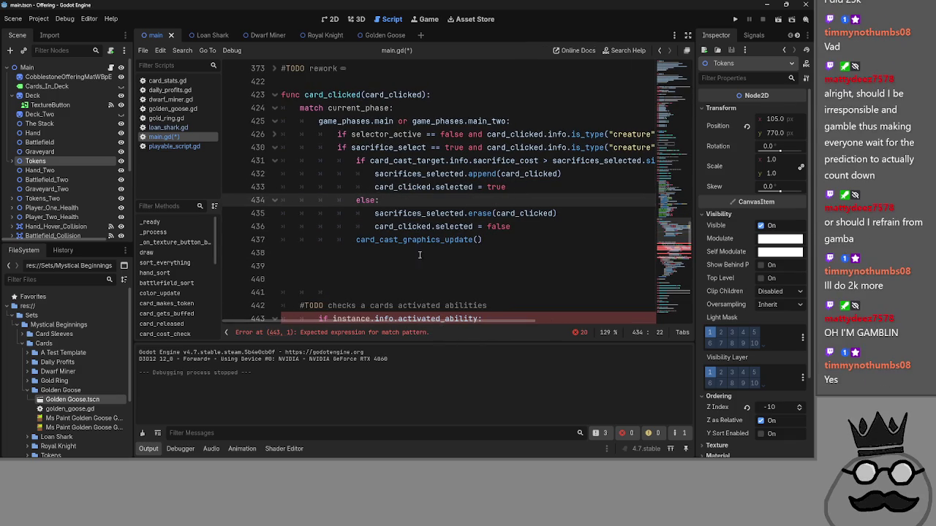
left_click(610, 211)
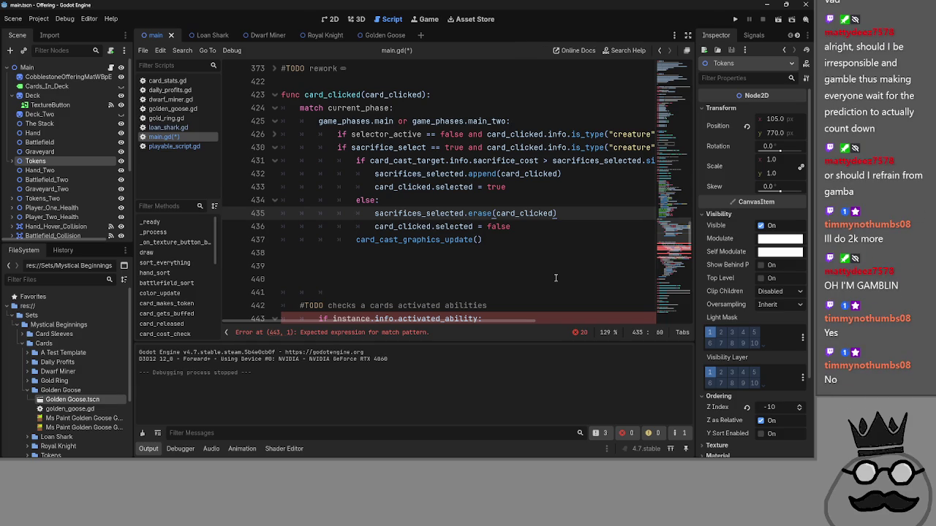
left_click(275, 149)
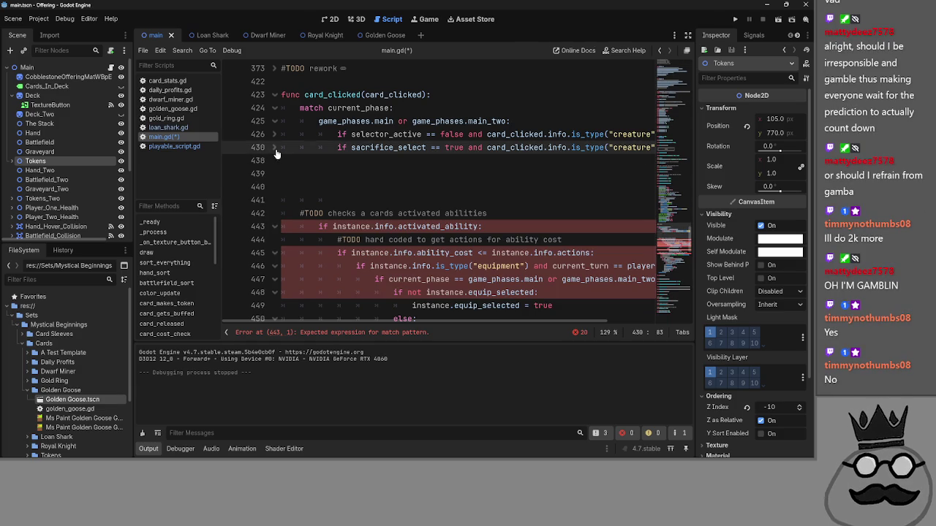
- Delete the activated-abilities comment and spare blank lines, then add a blank line after equip(card,card_clicked)
left_click(308, 172)
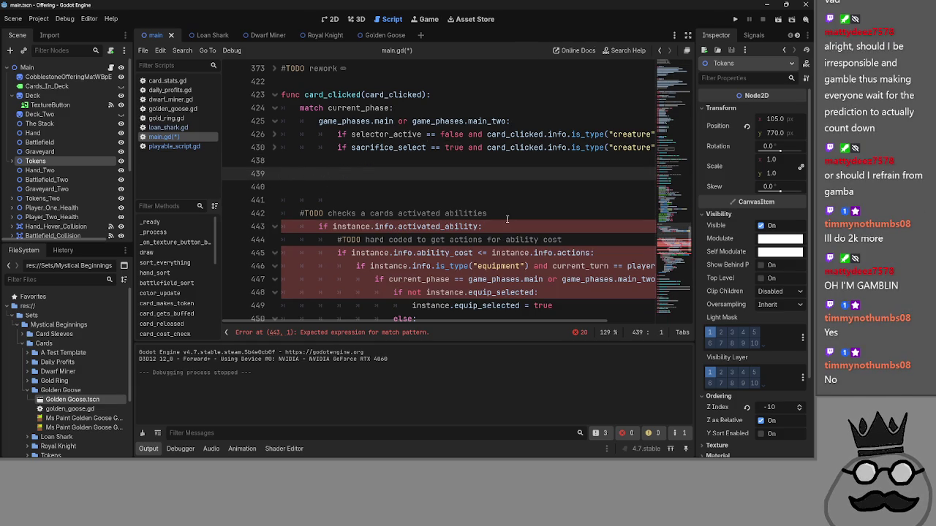
left_click_drag(507, 219, 401, 196)
key("BackSpace")
key("BackSpace")
key("BackSpace")
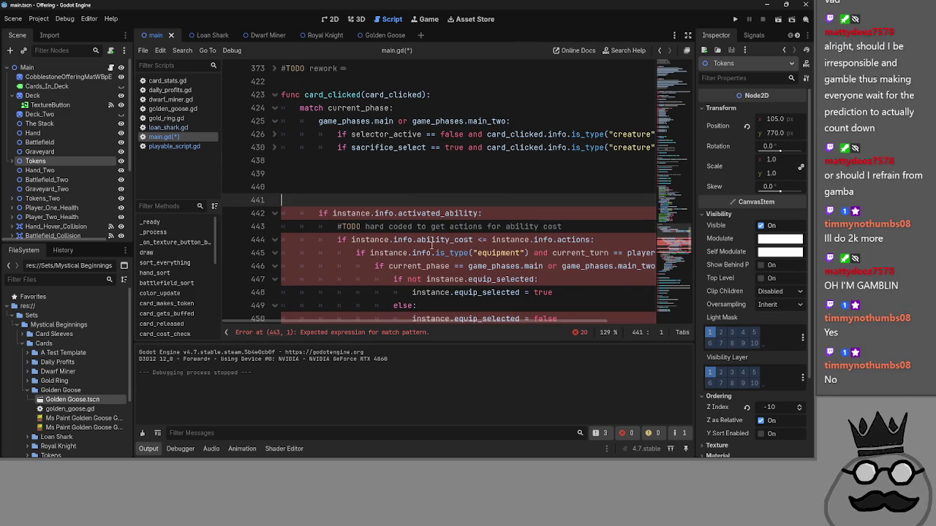
key("Return")
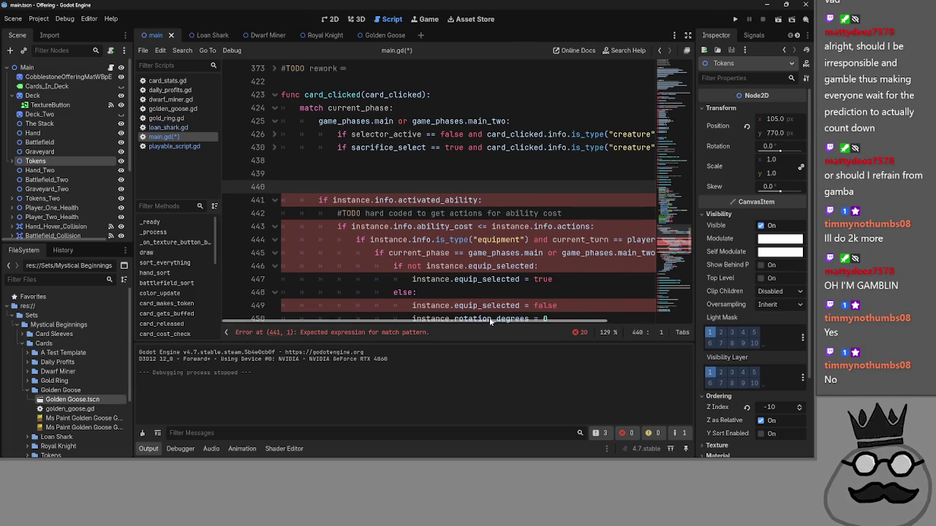
mouse_move(482, 325)
left_mouse_down()
mouse_move(541, 322)
mouse_move(486, 321)
mouse_move(582, 331)
mouse_move(485, 322)
mouse_move(557, 324)
left_mouse_up()
left_click(276, 144)
key("Return")
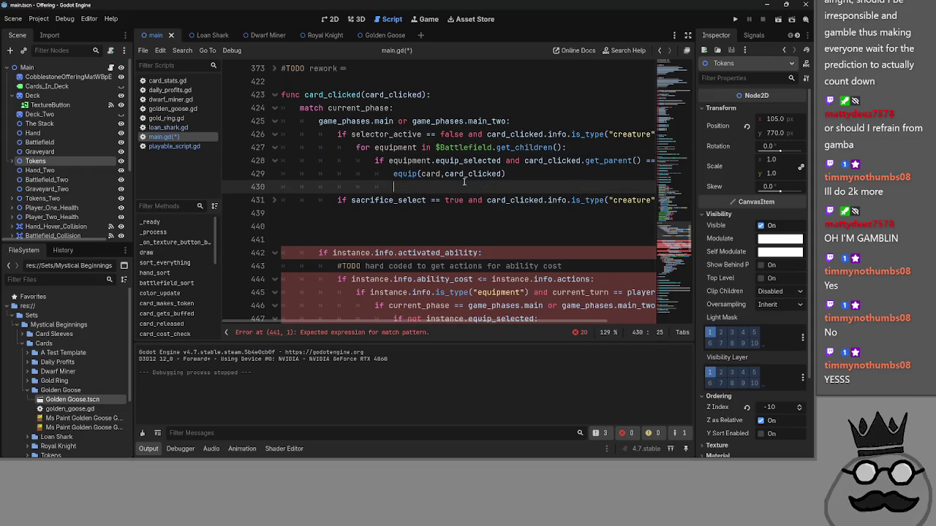
- Write the equipment branch condition: selector_active == false and card_clicked's equipment is_type check
left_click(276, 138)
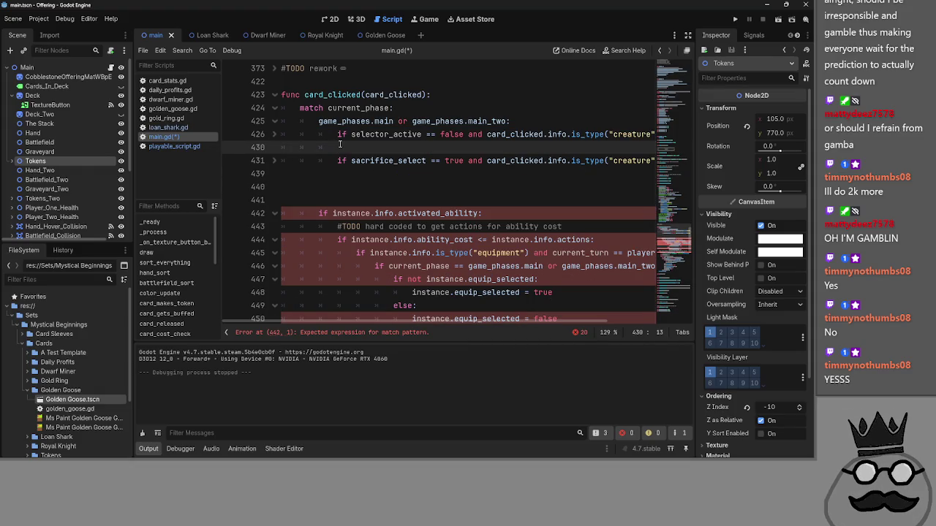
type("if selectr")
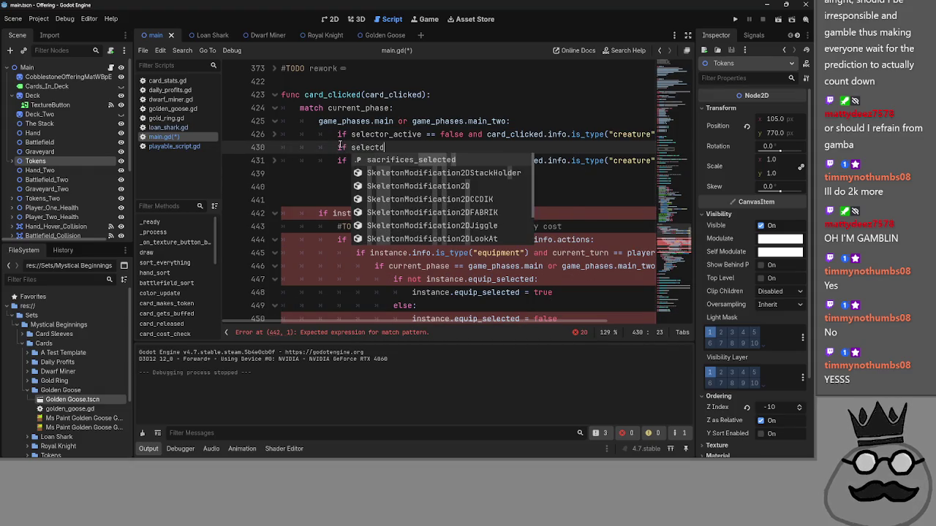
key("Return")
type("== ")
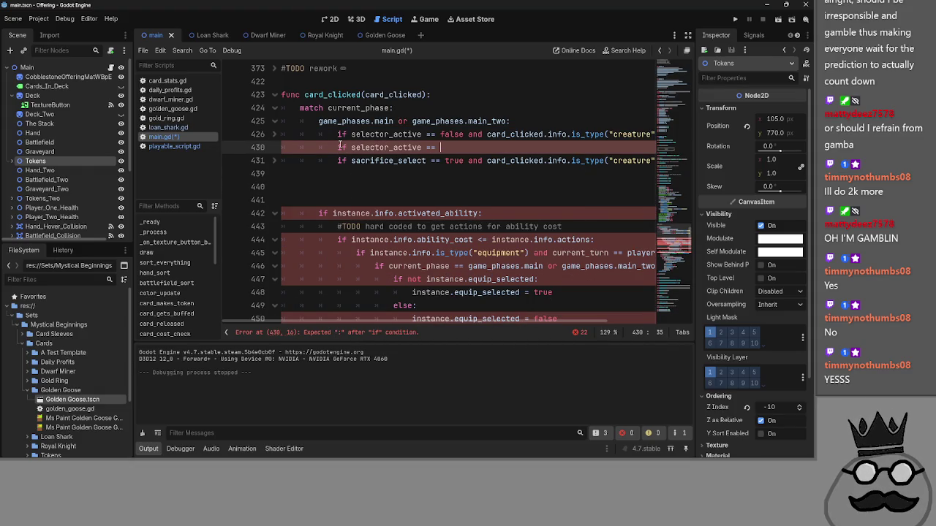
type("flase and")
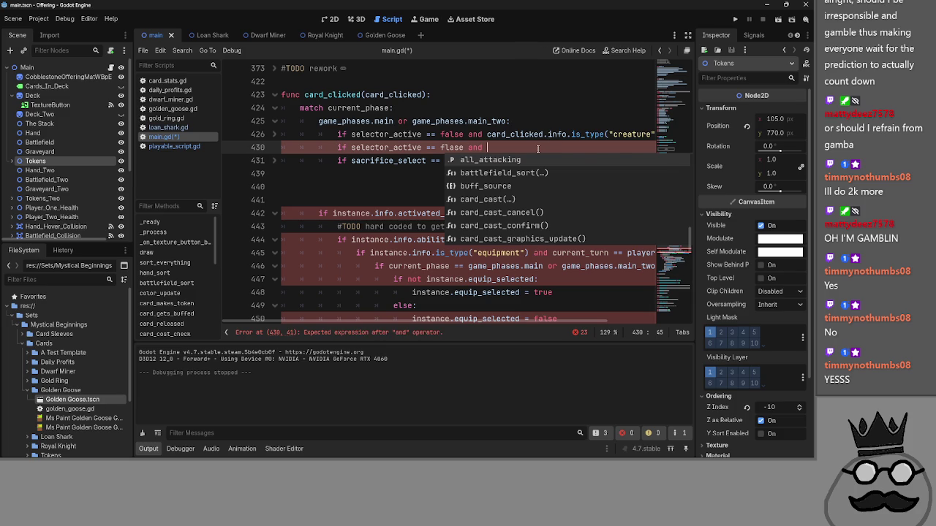
key("Escape")
scroll(516, 296, "right", 3)
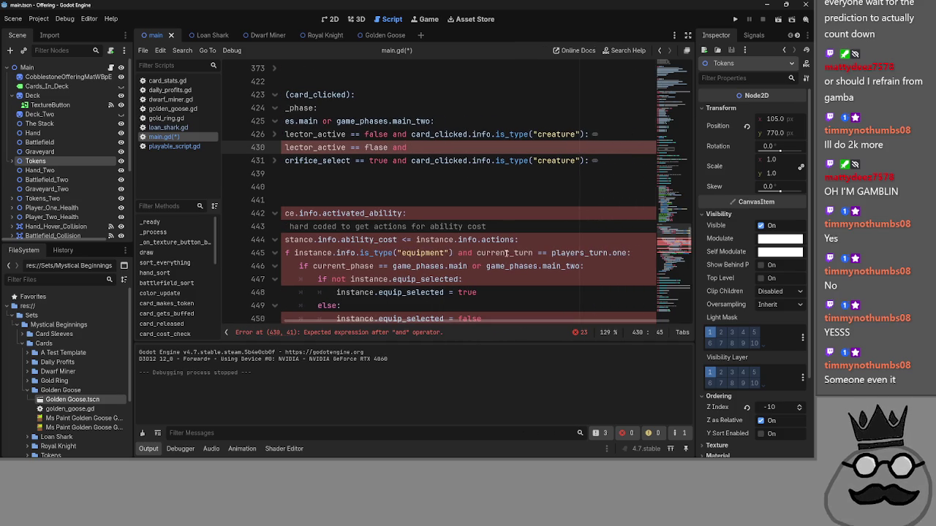
left_click_drag(410, 133, 583, 135)
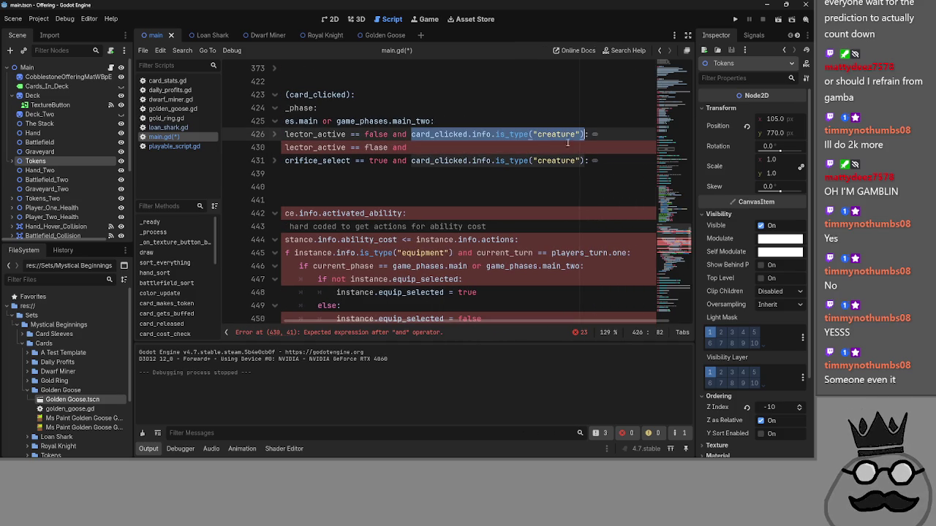
left_click_drag(453, 253, 336, 253)
key("ctrl+c")
left_click(463, 147)
key("ctrl+v")
left_click(411, 147)
type("car")
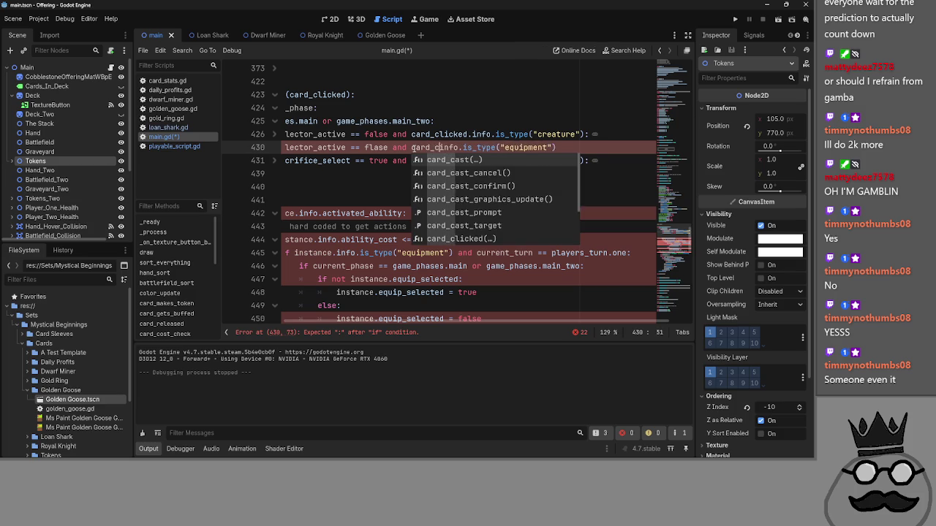
type("d_clicked.")
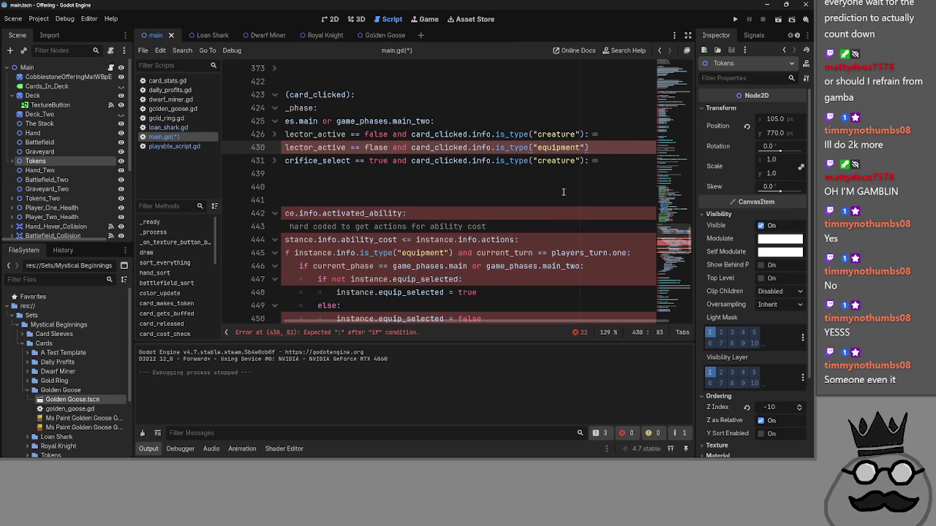
type(":")
key("Return")
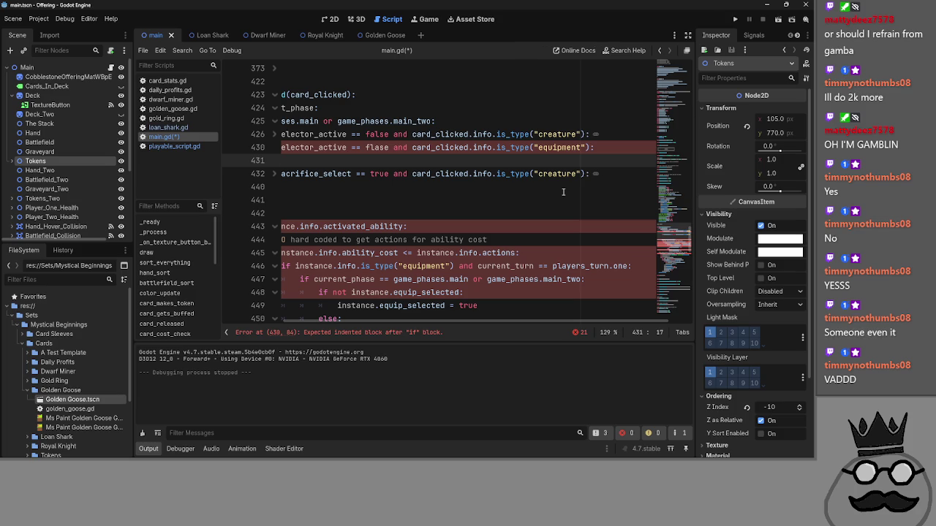
- Paste the ability_cost <= actions check into the equipment branch on line 431
mouse_move(424, 322)
left_mouse_down()
mouse_move(360, 326)
mouse_move(441, 326)
mouse_move(388, 321)
left_mouse_up()
left_click_drag(305, 253, 575, 250)
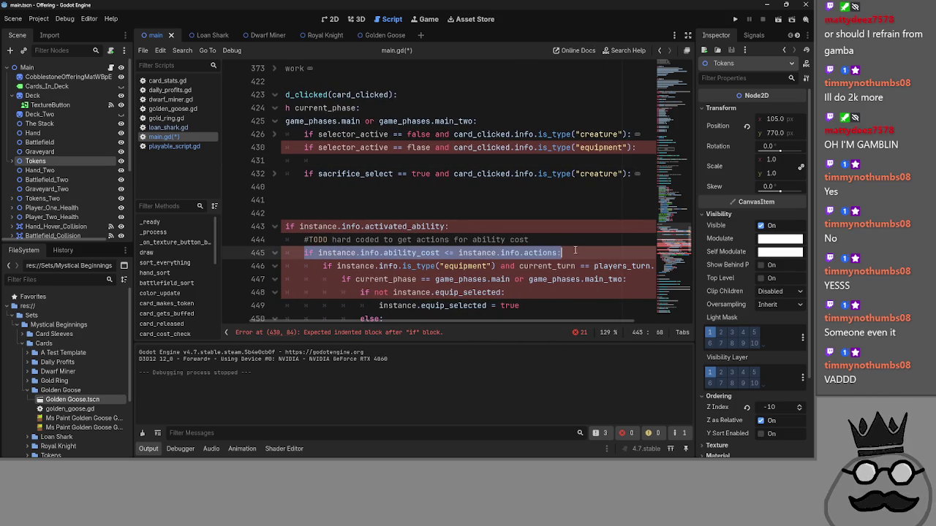
left_click(431, 167)
key("ctrl+v")
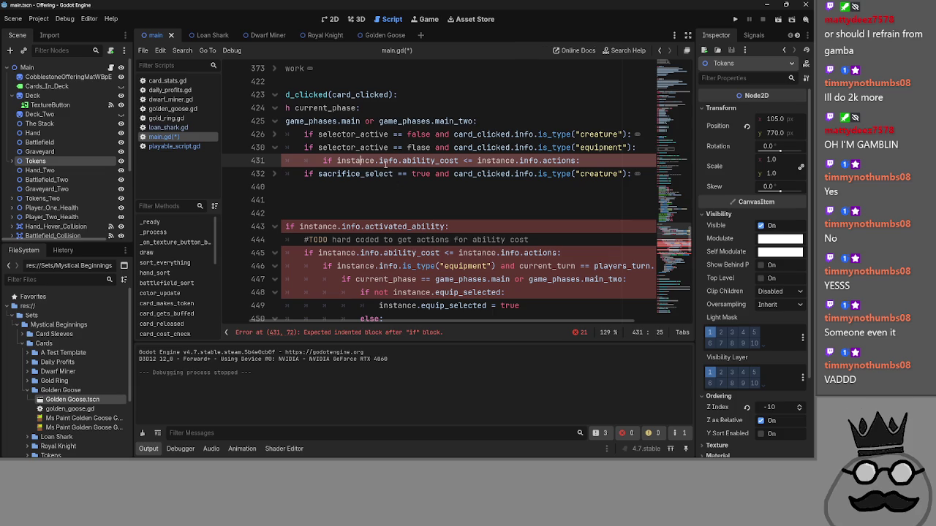
double_click(430, 160)
left_click(509, 160)
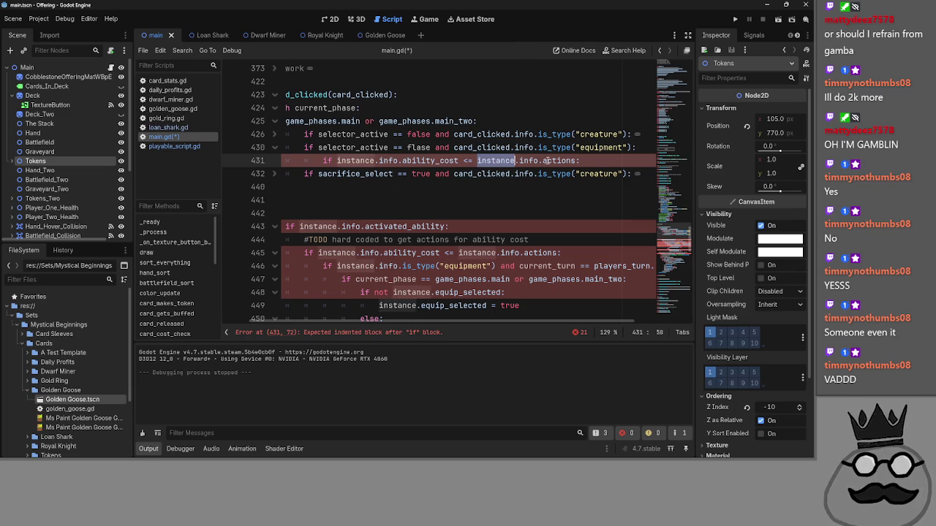
left_click(627, 161)
- Copy the hard-coded actions #TODO comment beneath the equipment condition line
left_click_drag(529, 240, 304, 240)
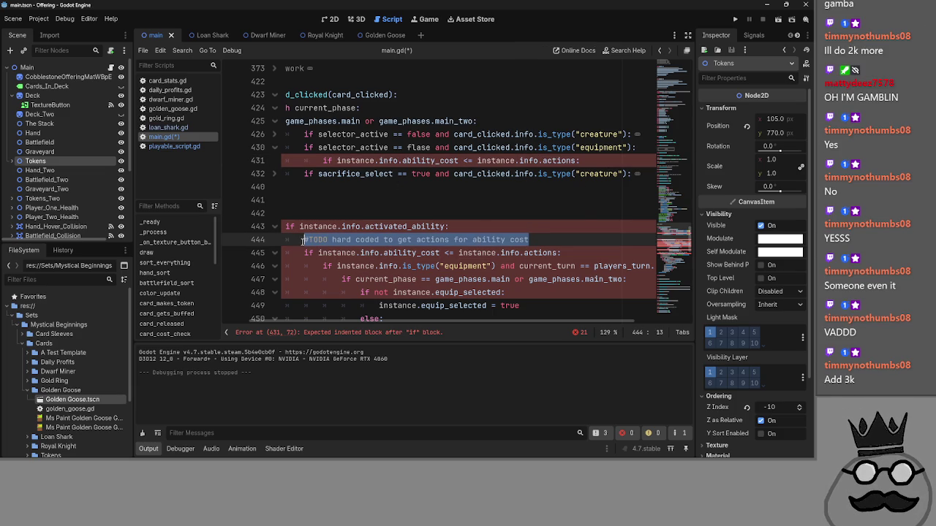
key("ctrl+c")
left_click(639, 148)
key("Return")
key("ctrl+v")
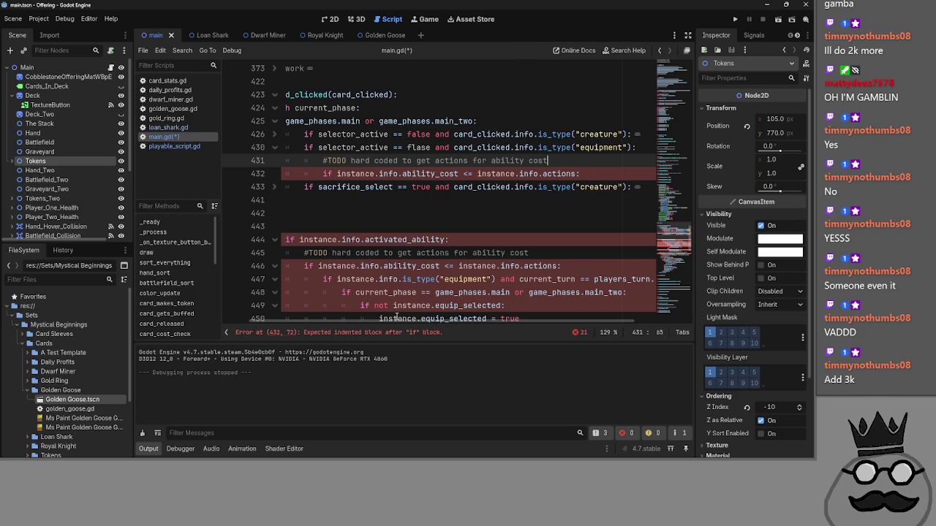
left_click_drag(389, 321, 358, 322)
left_click(275, 139)
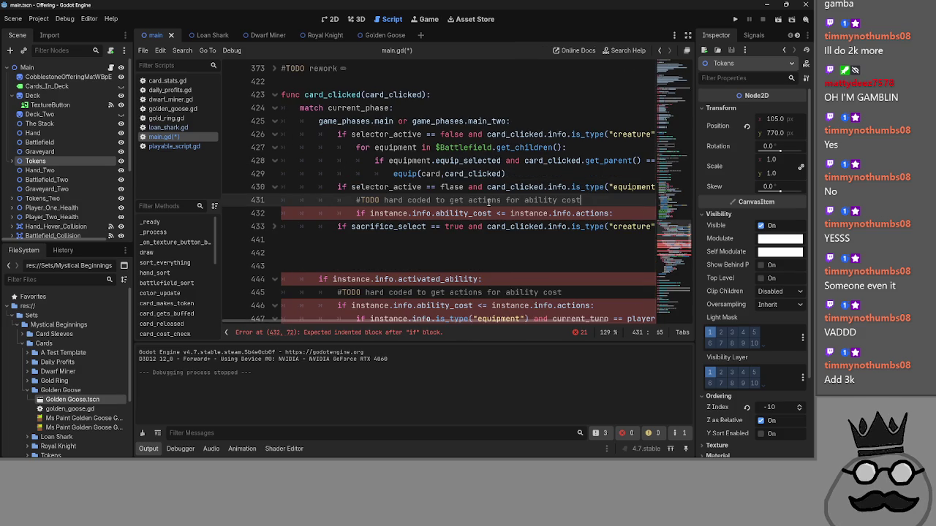
key("Up")
key("Up")
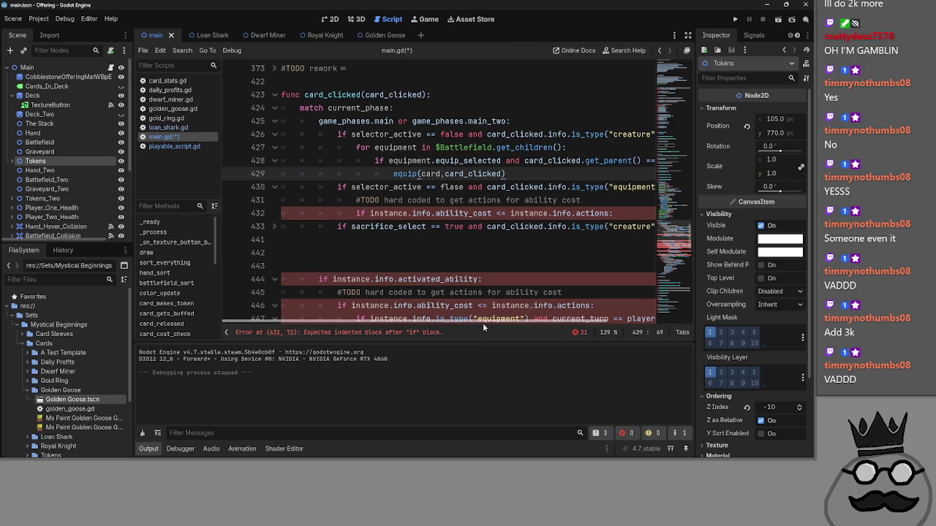
key("alt+f")
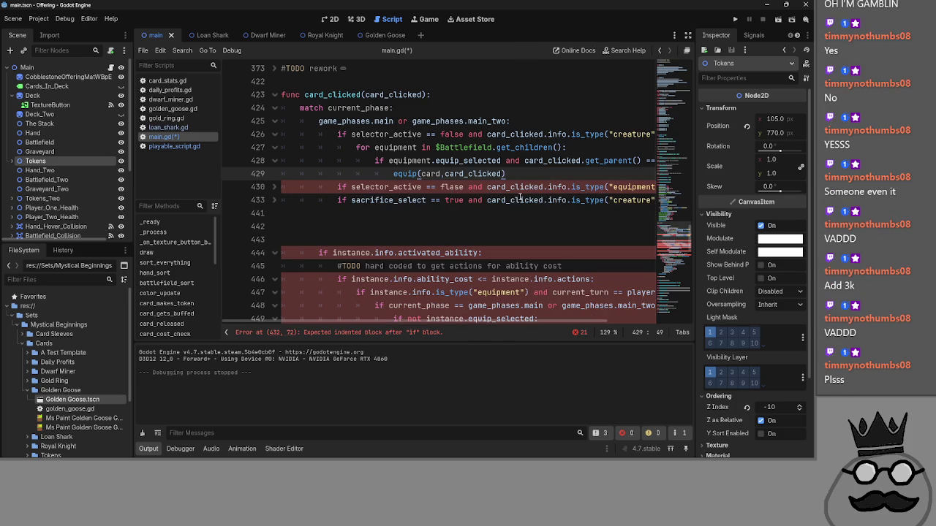
left_click_drag(490, 323, 512, 320)
left_click(565, 147)
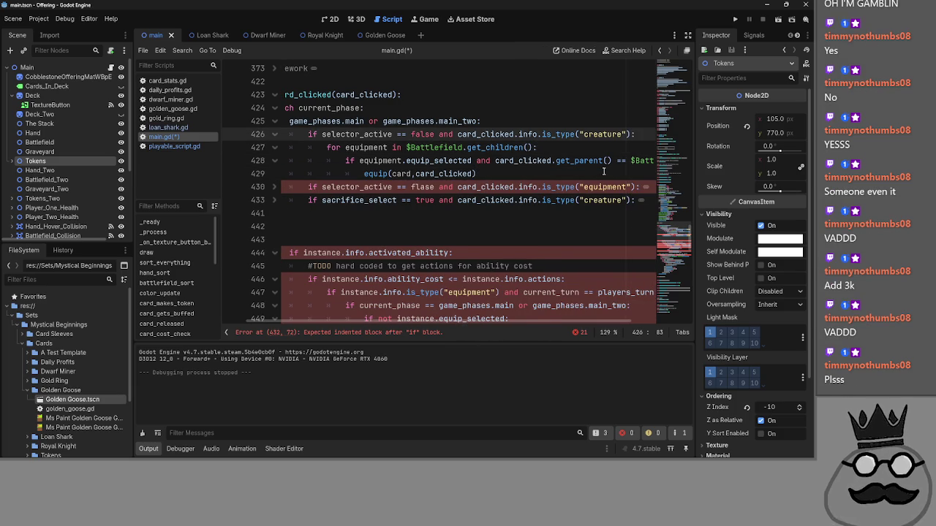
- Add '#TODO make a selector for equipment equippin' in the creature branch, then fold it and unfold equipment
key("ctrl+shift+Return")
type("#TODO")
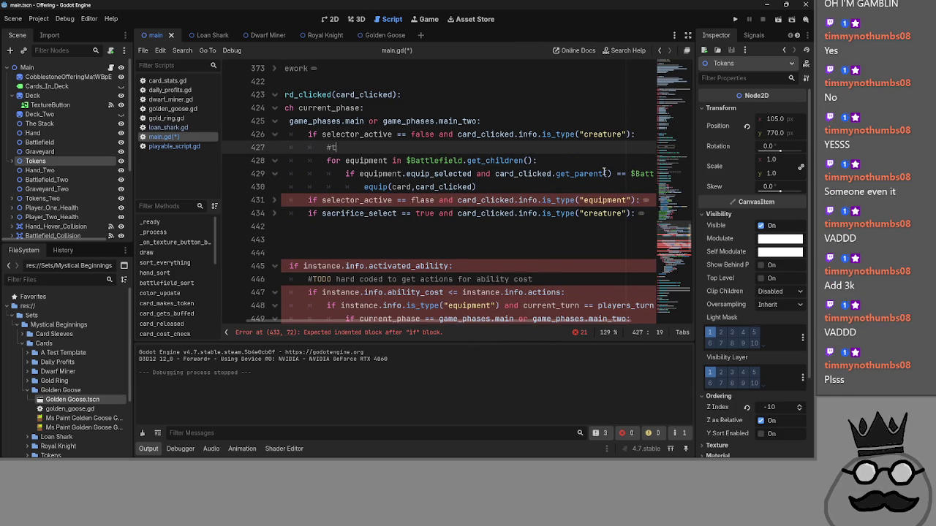
type(" make a ")
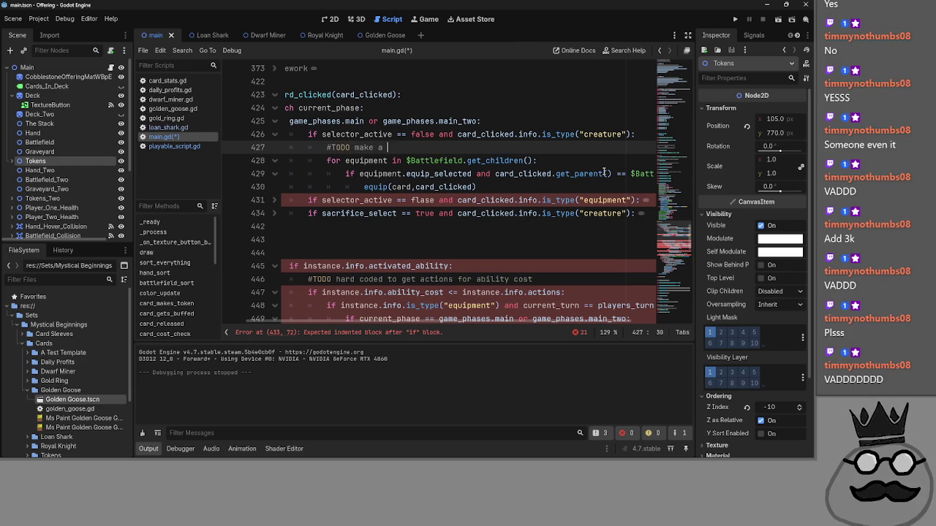
type("selector for ")
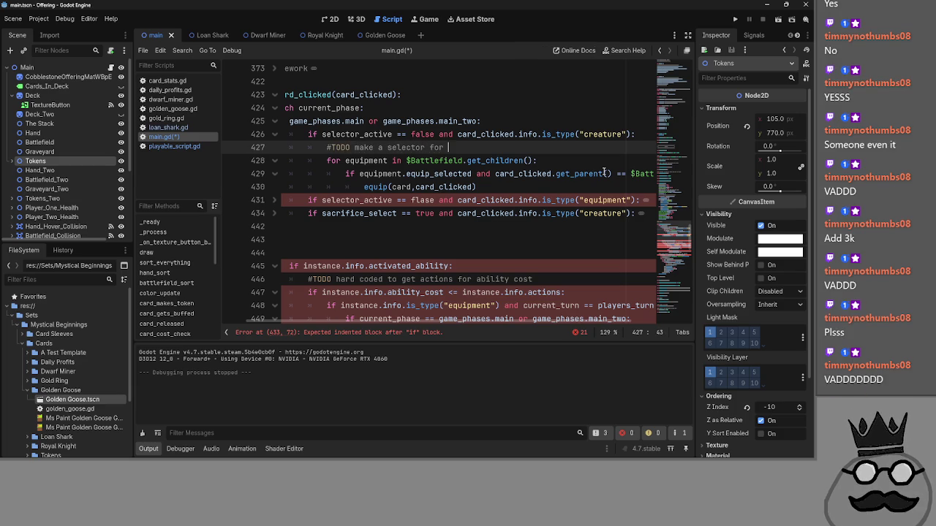
type("equipment equi")
type("pping")
left_click(563, 160)
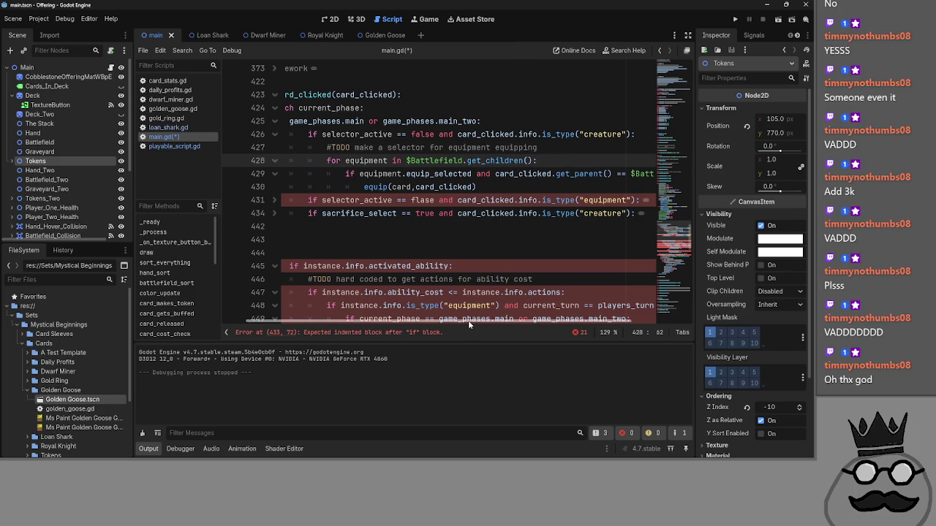
scroll(468, 320, "left", 2)
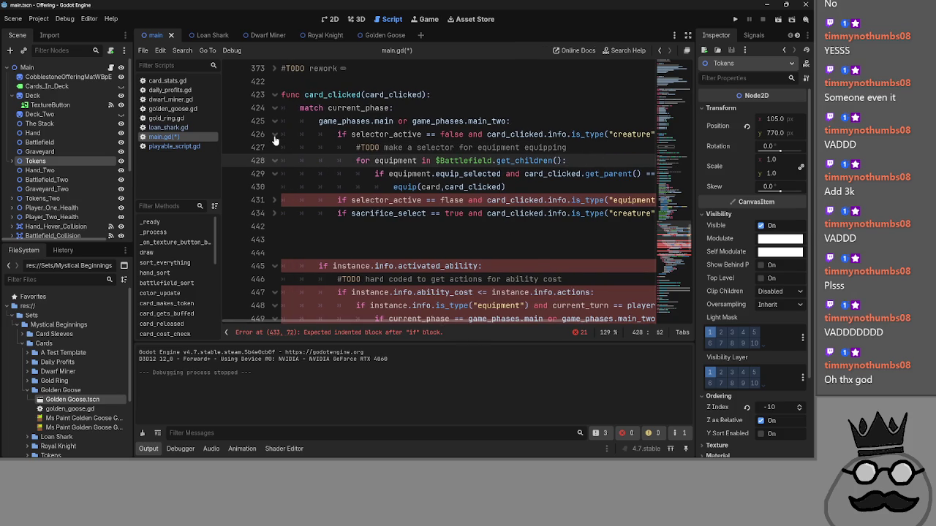
left_click(275, 136)
left_click(274, 147)
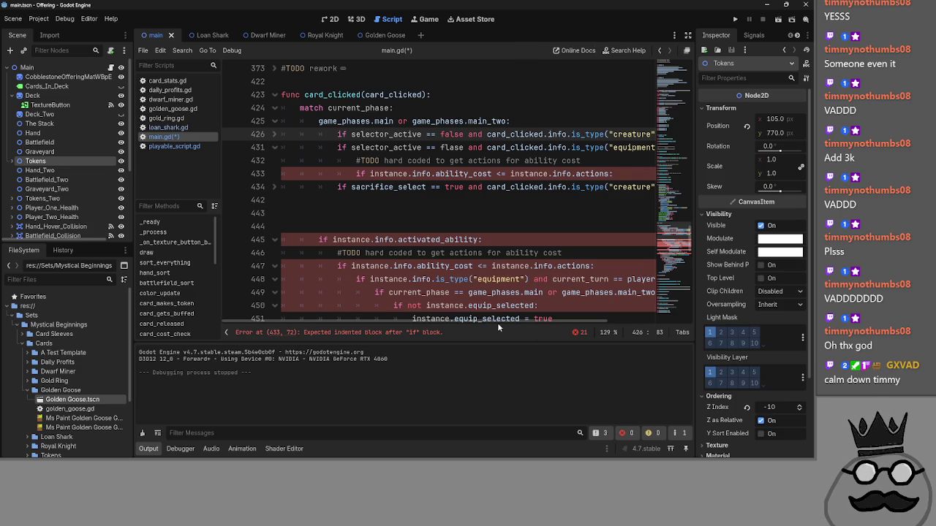
left_click(509, 239)
left_click_drag(510, 239, 593, 226)
key("BackSpace")
key("BackSpace")
scroll(487, 322, "right", 3)
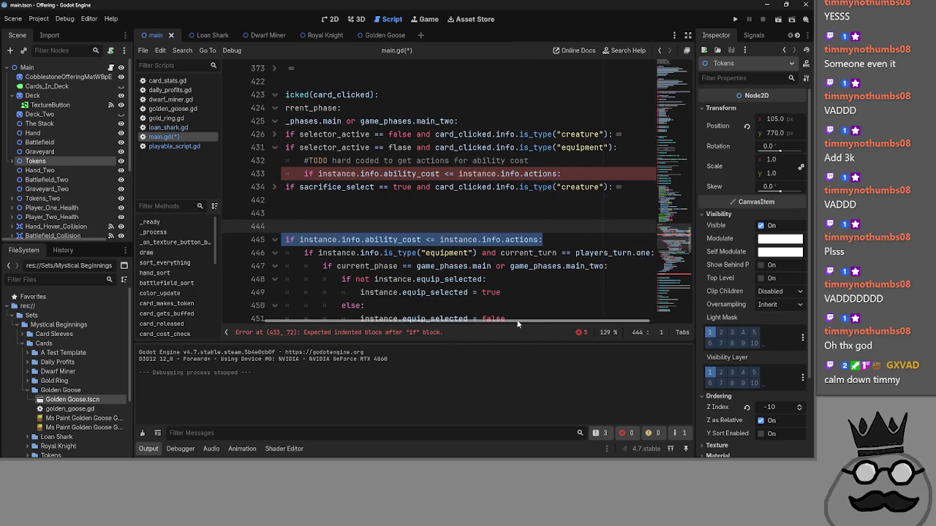
key("BackSpace")
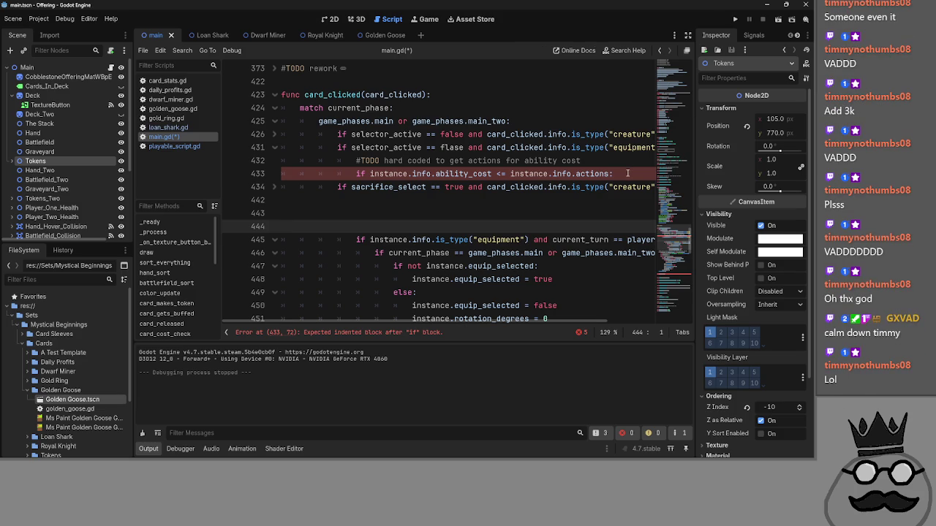
left_click(627, 174)
key("Return")
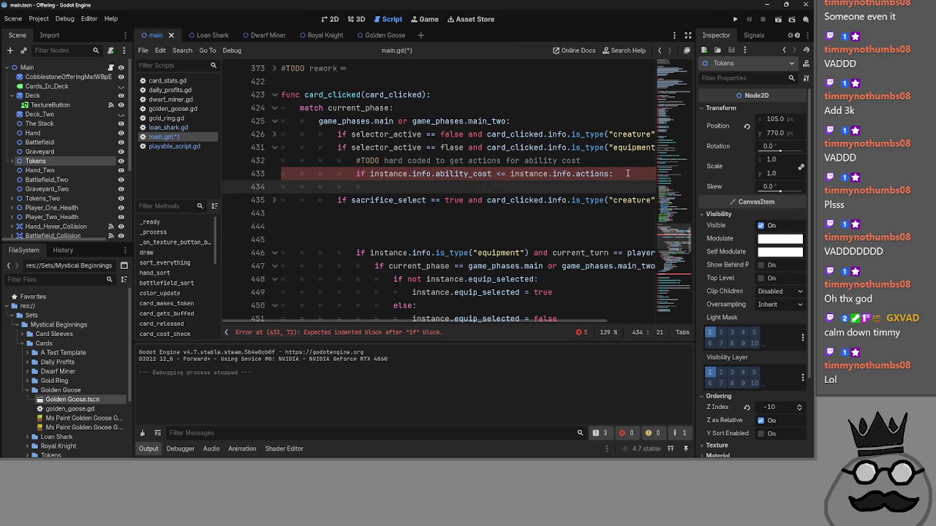
left_click_drag(454, 323, 510, 324)
left_click_drag(503, 322, 327, 304)
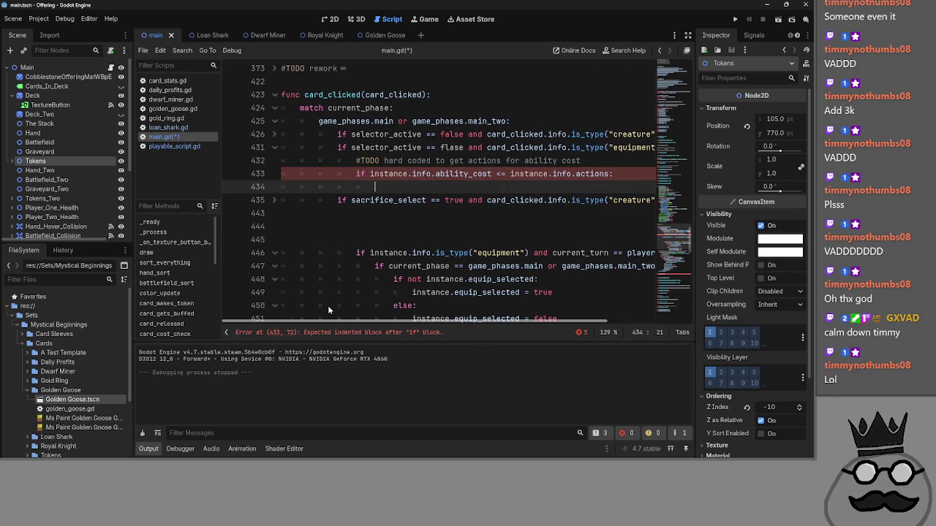
left_click(274, 134)
left_click(567, 147)
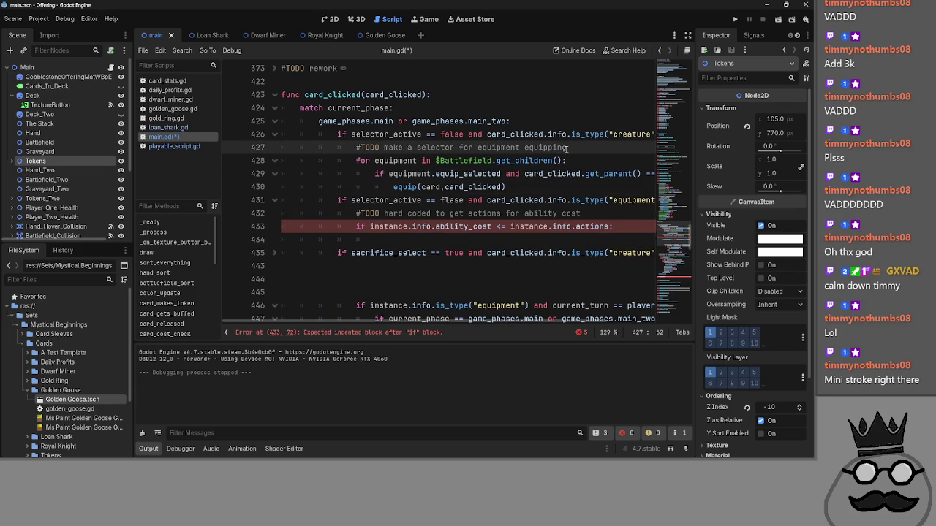
left_click(275, 135)
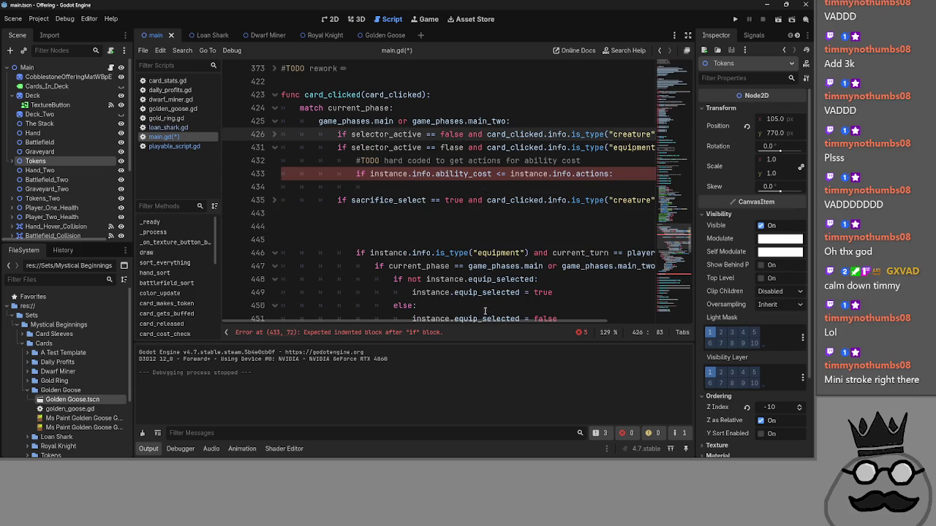
mouse_move(472, 322)
left_mouse_down()
mouse_move(536, 325)
mouse_move(469, 324)
left_mouse_up()
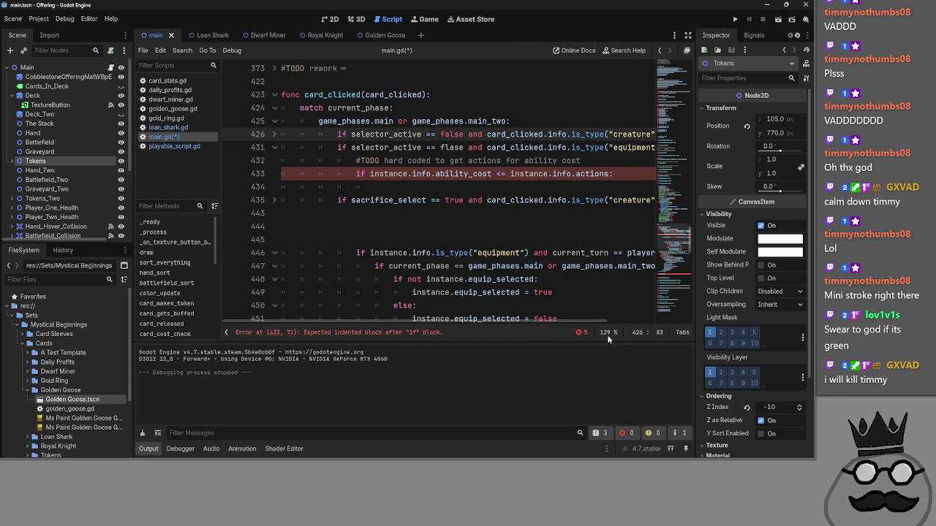
left_click_drag(572, 327, 589, 324)
scroll(566, 323, "down", 1)
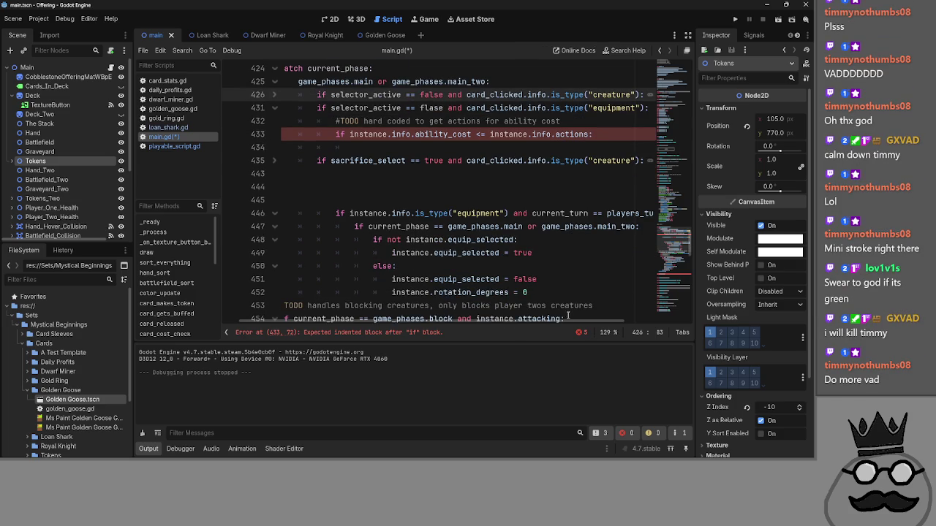
left_click_drag(562, 326, 625, 324)
left_click_drag(633, 212, 270, 196)
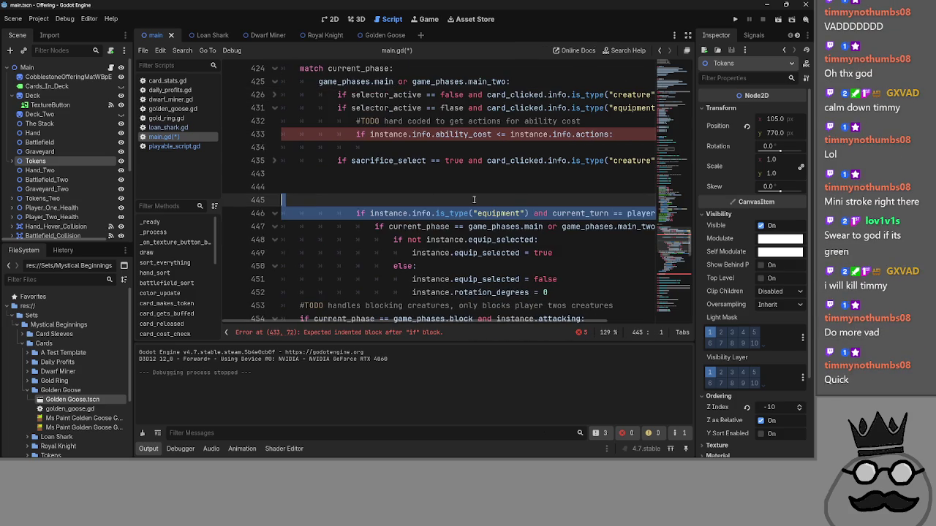
key("BackSpace")
key("BackSpace")
key("BackSpace")
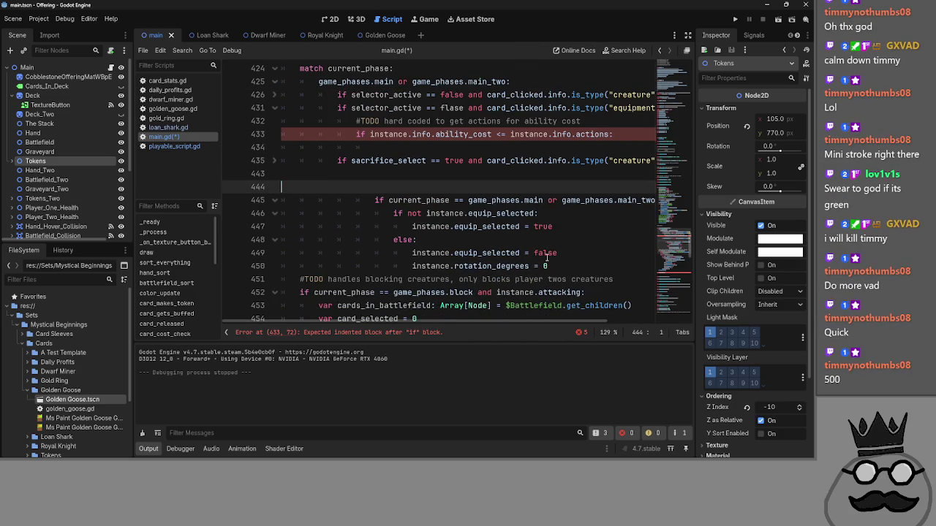
scroll(507, 238, "up", 1)
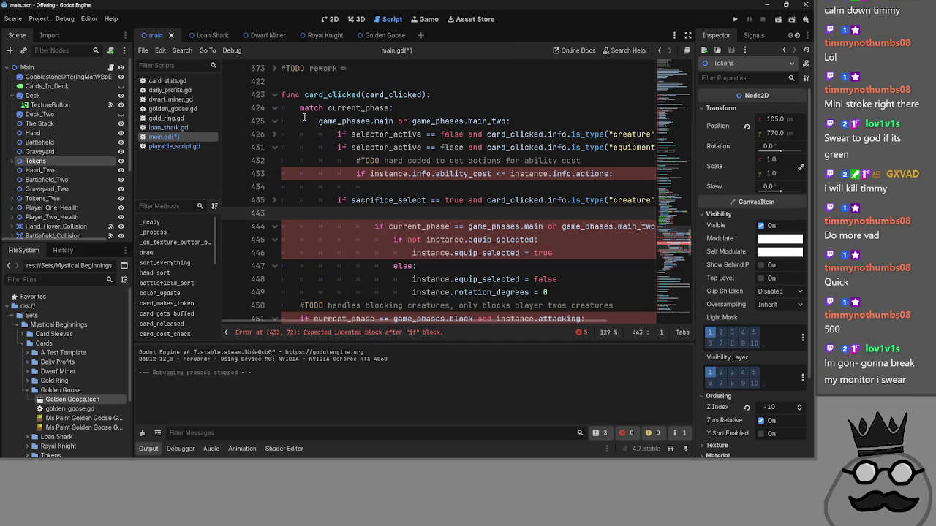
left_click(276, 122)
left_click(277, 123)
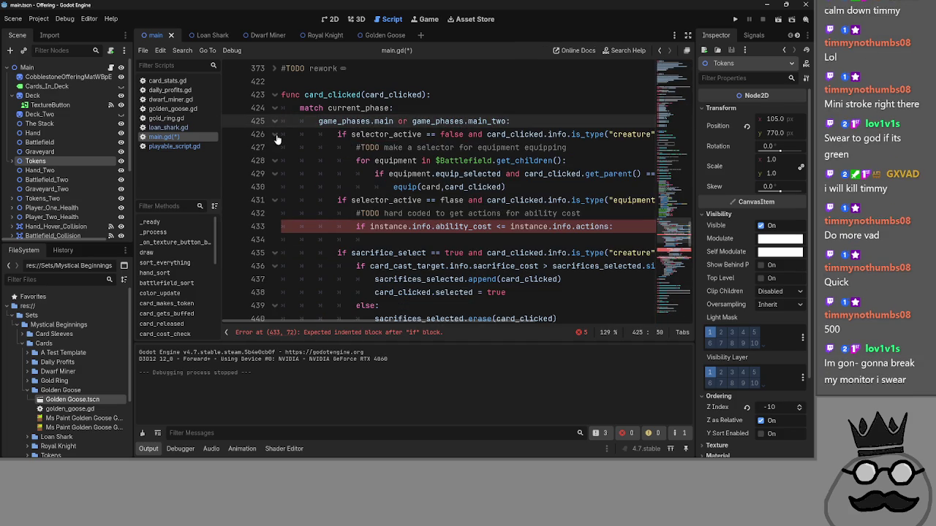
left_click(276, 134)
left_click(275, 133)
scroll(296, 159, "down", 2)
scroll(285, 143, "up", 2)
left_click(273, 122)
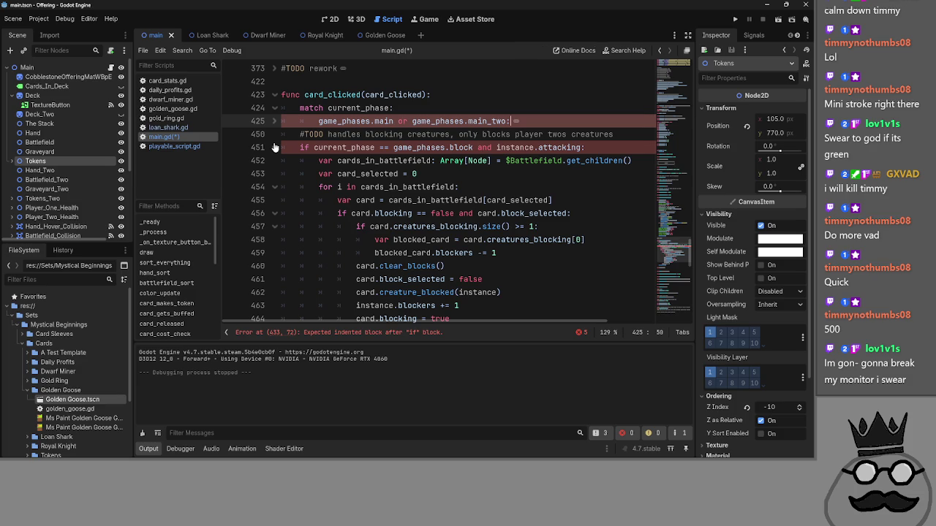
key("ctrl+z")
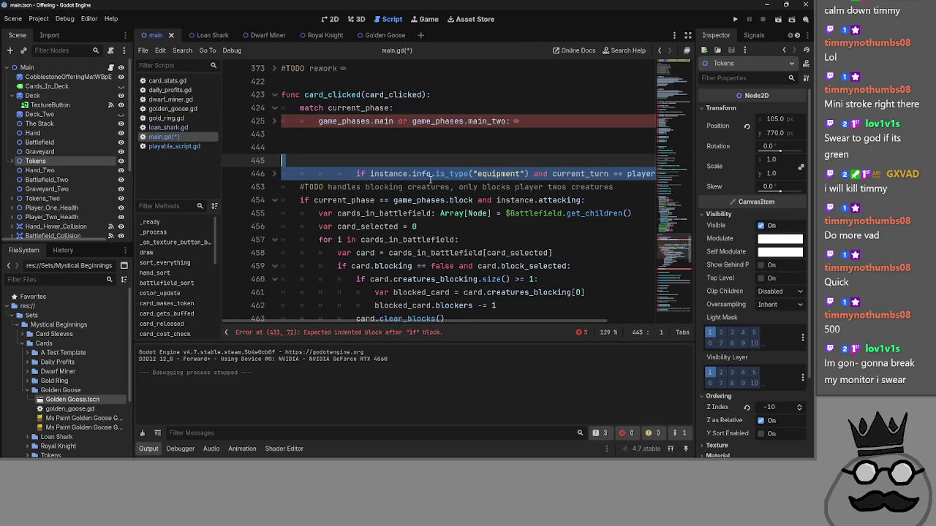
left_click(290, 146)
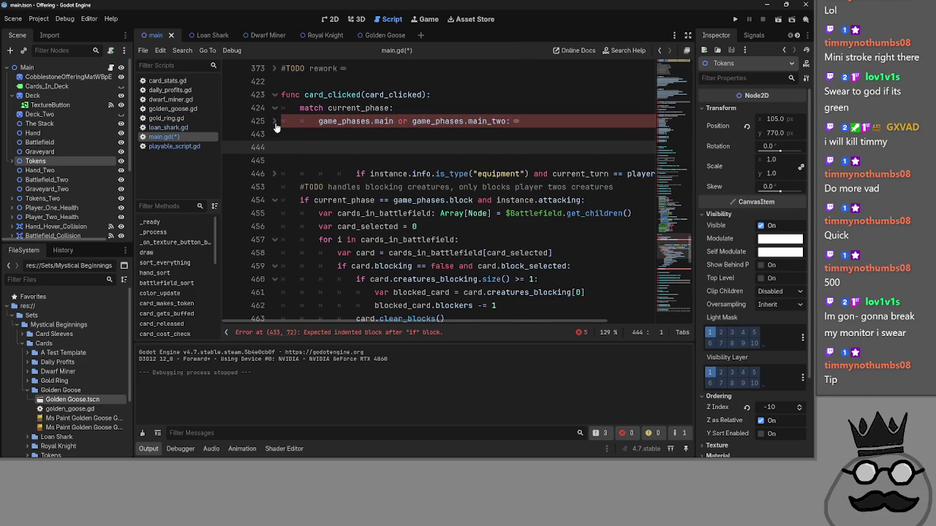
left_click(275, 122)
scroll(301, 182, "down", 2)
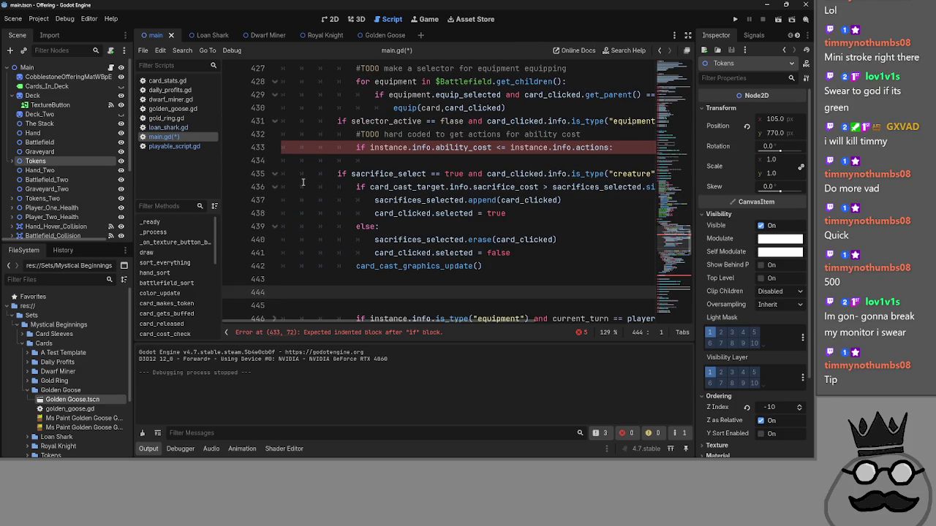
left_click(413, 160)
scroll(395, 193, "down", 3)
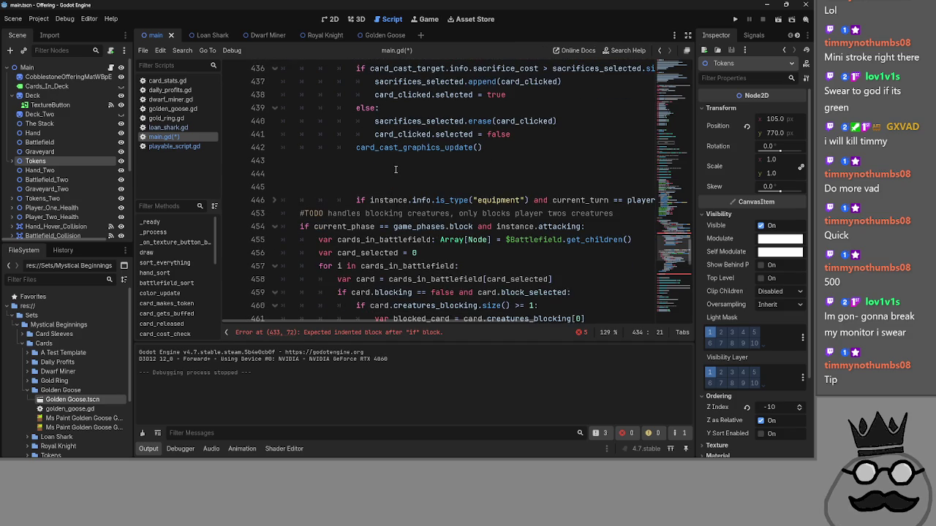
key("alt+Tab")
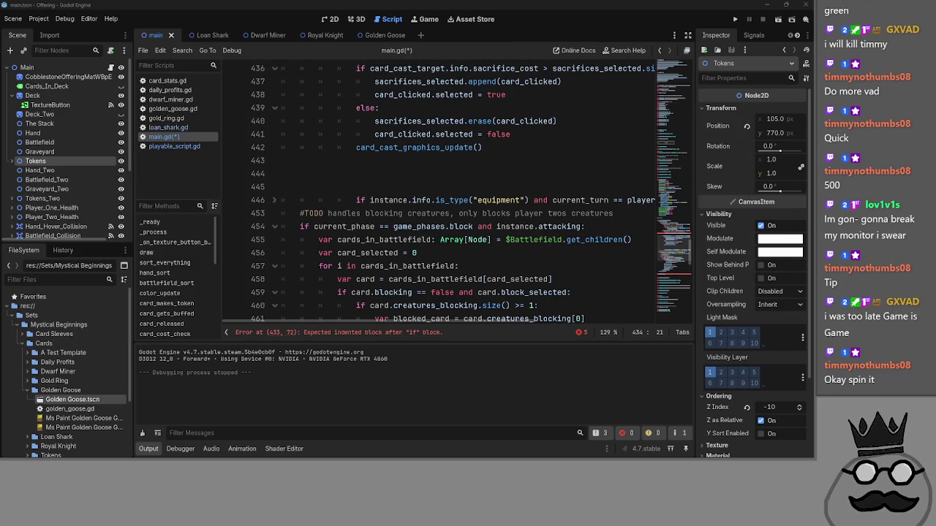
key("alt+Tab")
- Maximize the Roulette window, return briefly to Godot, then switch to the Twitch predictions window
key("super+Up")
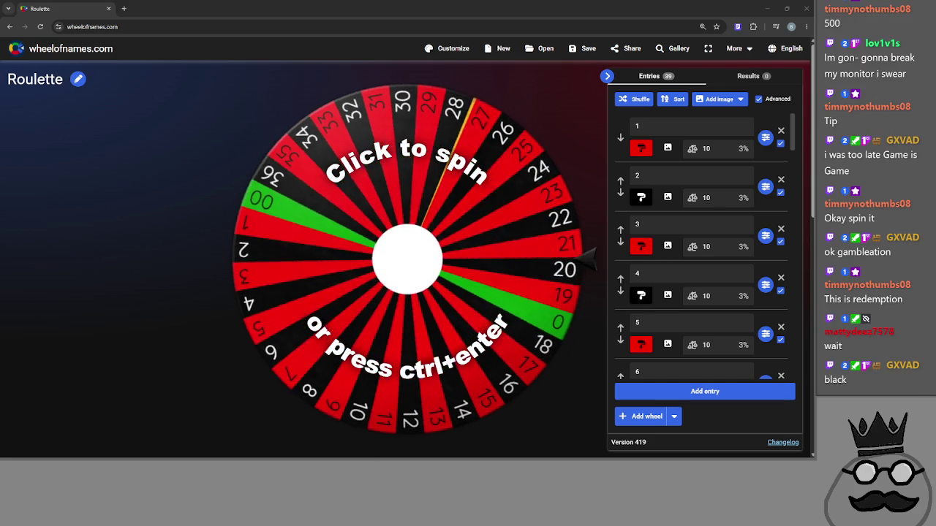
key("alt+Tab")
key("alt+Tab")
key("alt+Tab")
key("alt+Tab")
key("alt+Tab")
key("Escape")
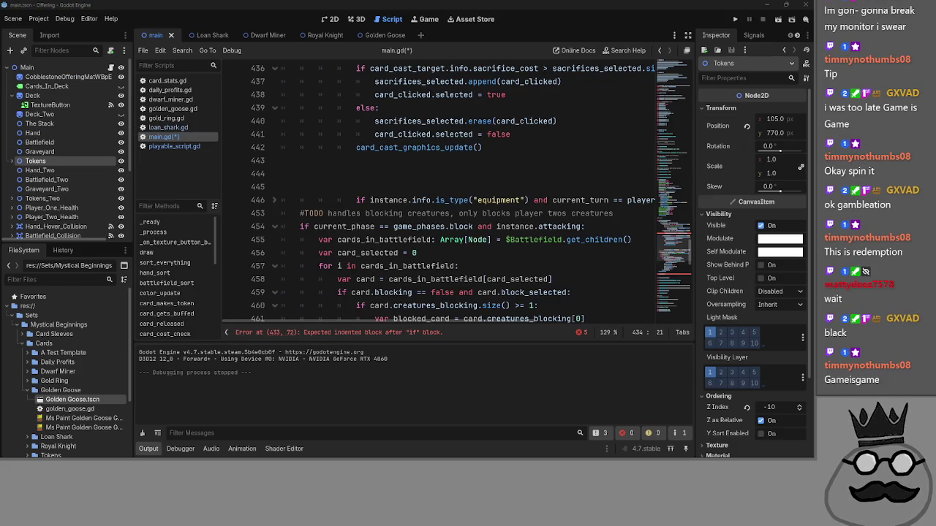
key("alt+Tab")
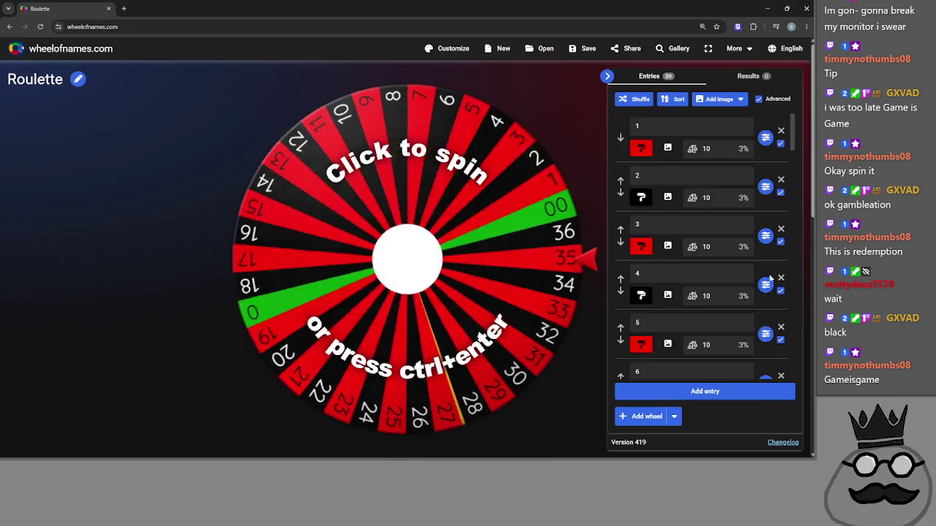
key("alt+Tab")
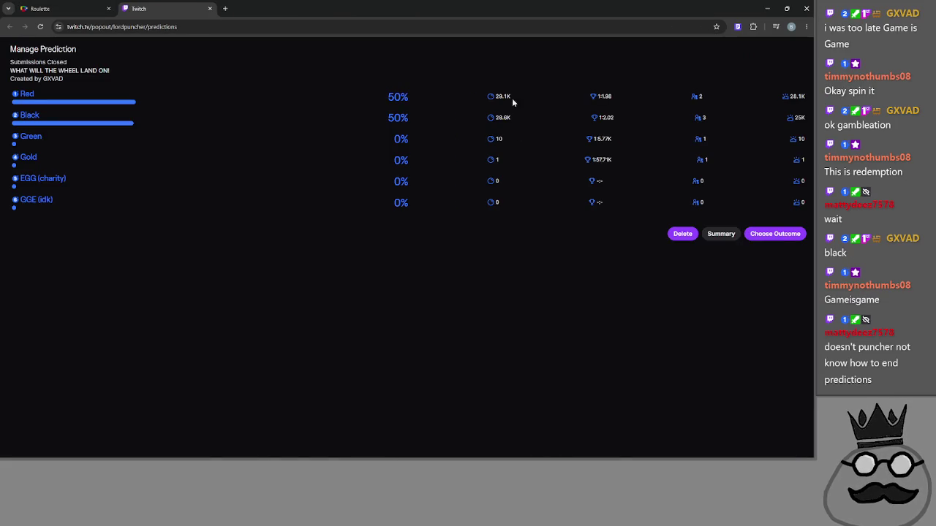
- Review the closed prediction's Red and Black point totals, then go back to the Roulette tab
left_click_drag(511, 94, 481, 90)
left_click(481, 90)
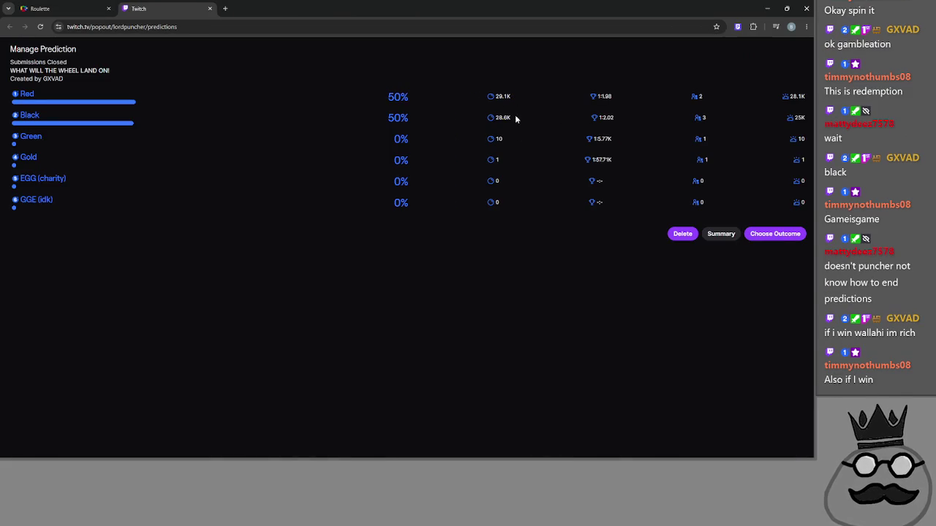
left_click(446, 121)
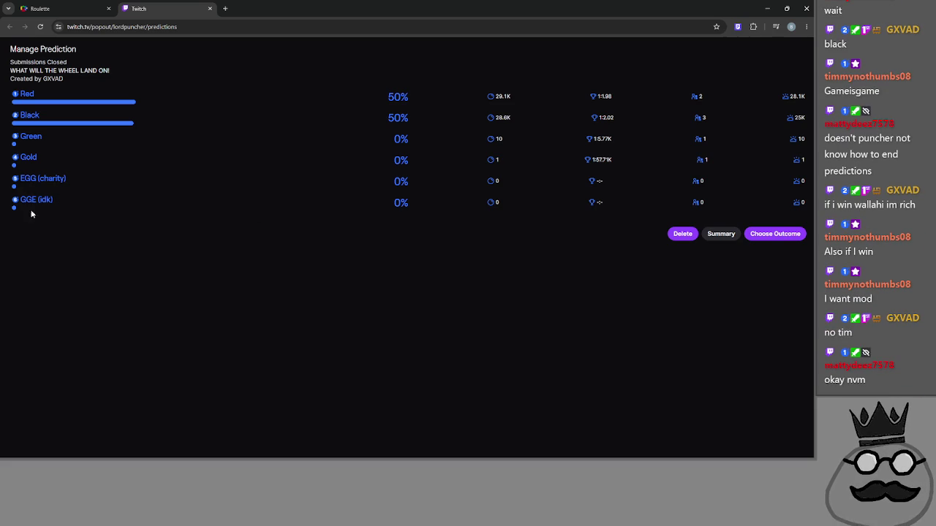
left_click_drag(34, 204, 53, 203)
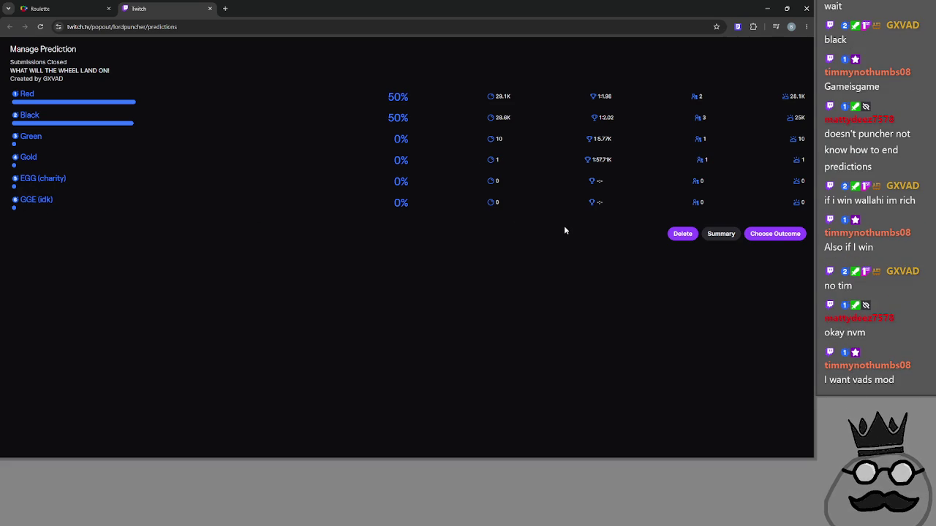
double_click(713, 183)
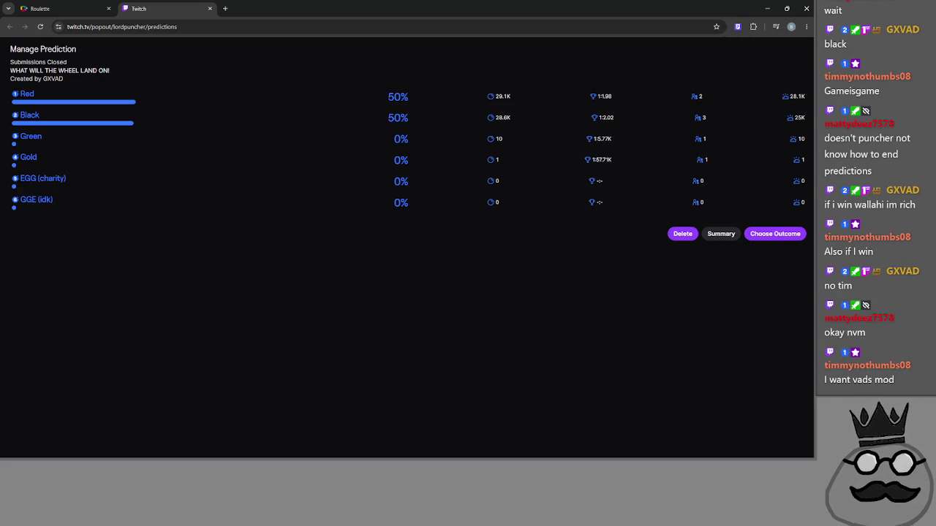
left_click(20, 6)
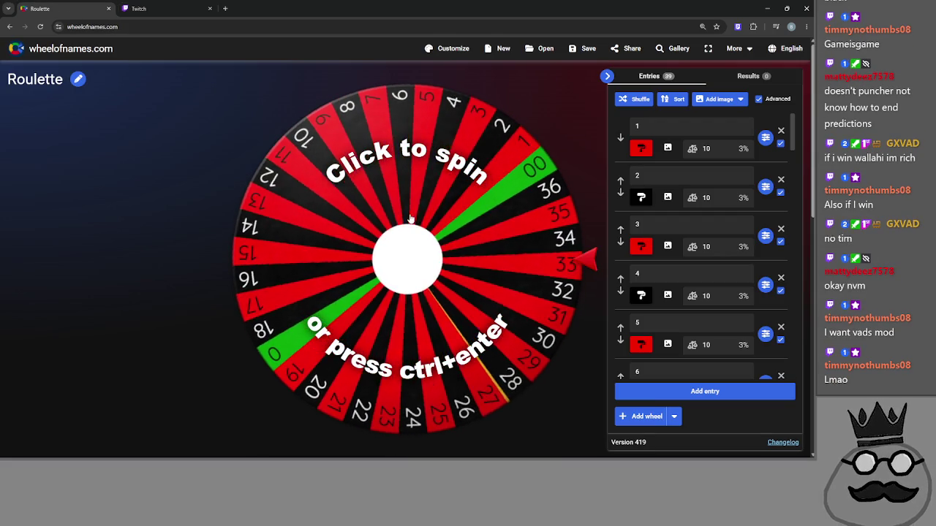
- Spin the roulette wheel, peek at the Twitch tab, and return to see winner 19
left_click(386, 217)
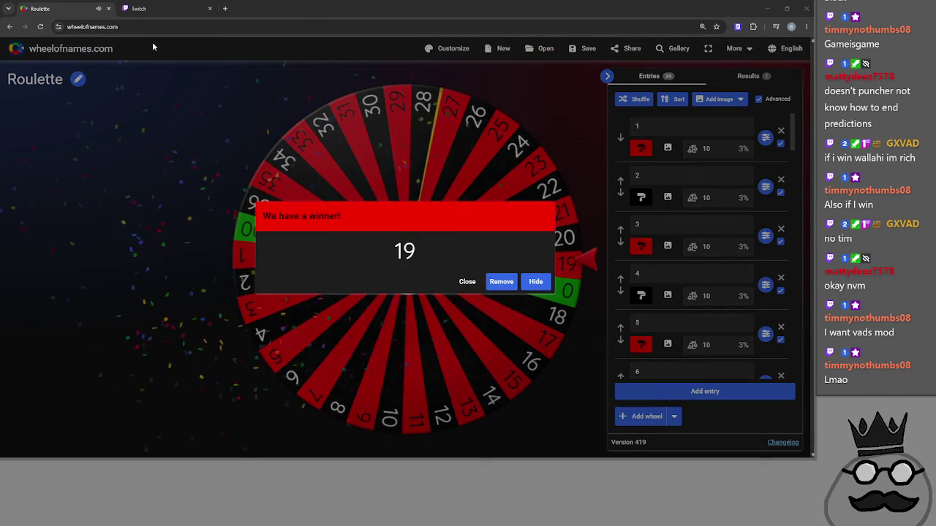
left_click(160, 5)
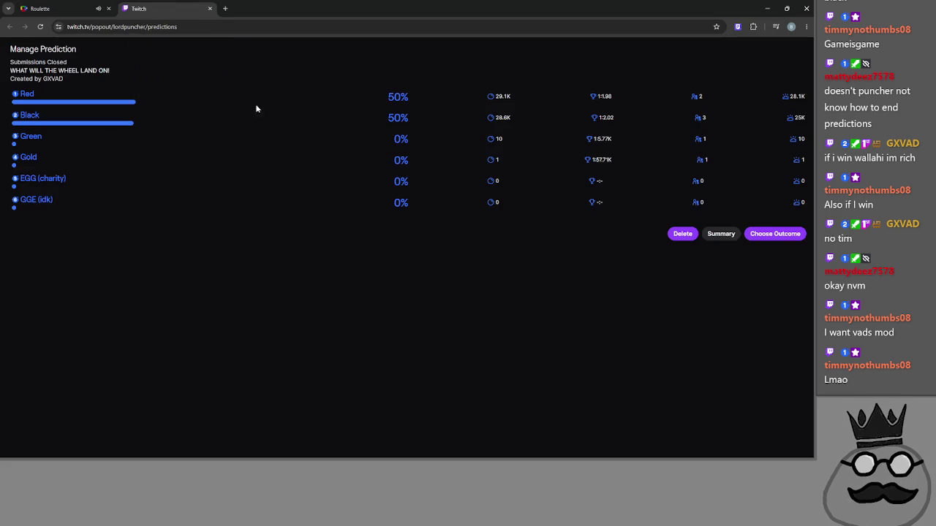
mouse_move(799, 96)
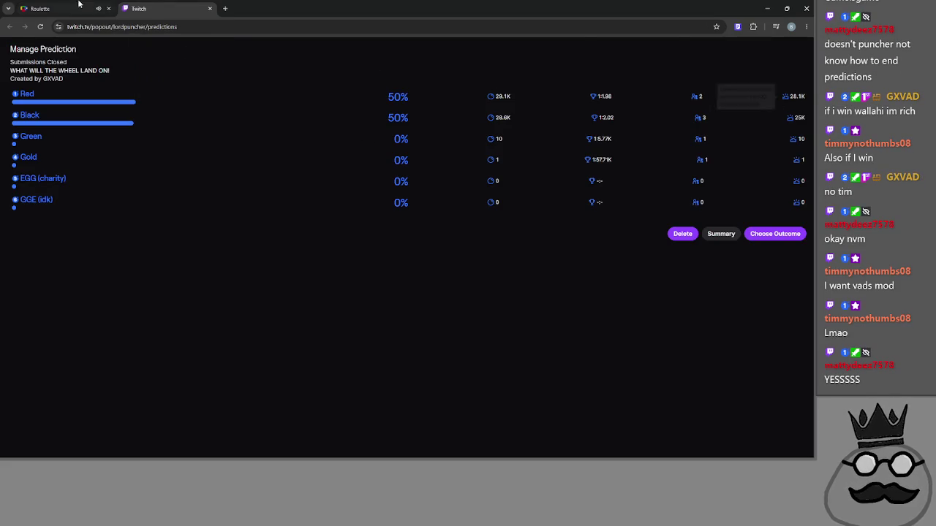
left_click(101, 4)
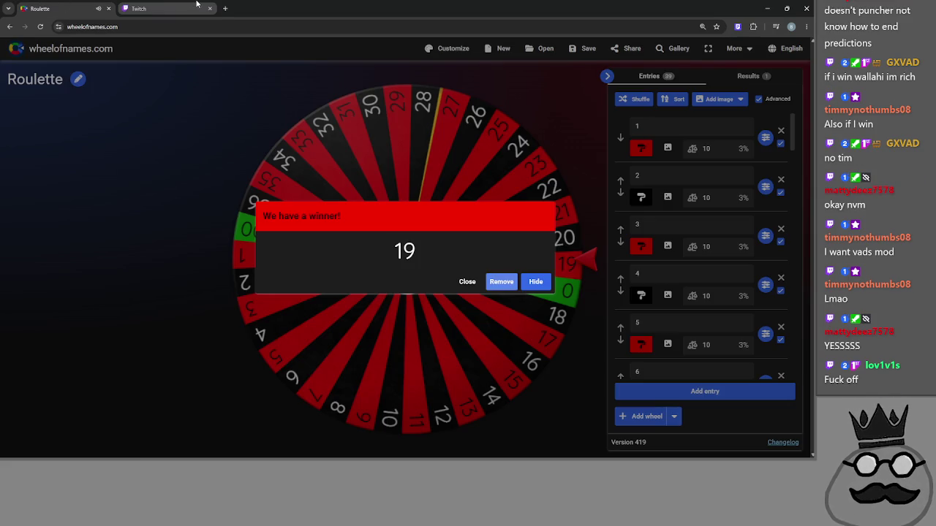
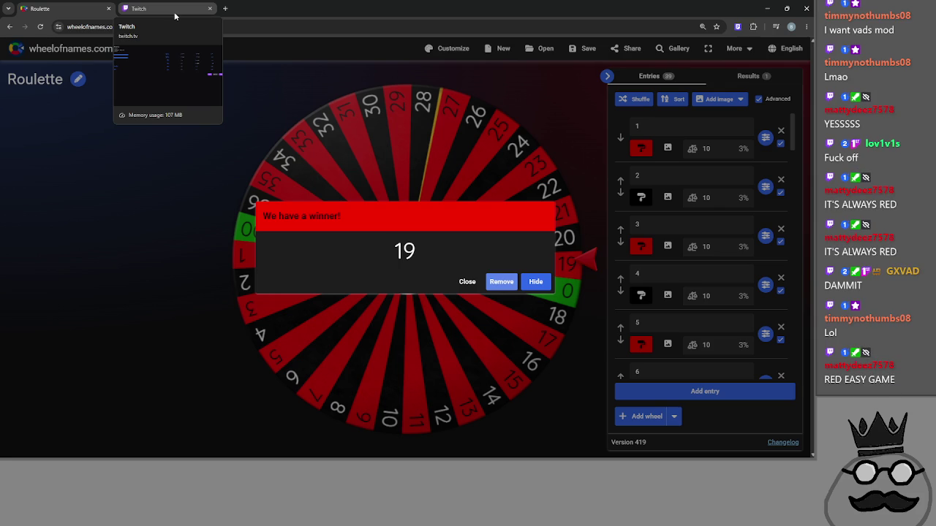
- Complete the Twitch wheel prediction with Red as the confirmed winning outcome
left_click(174, 12)
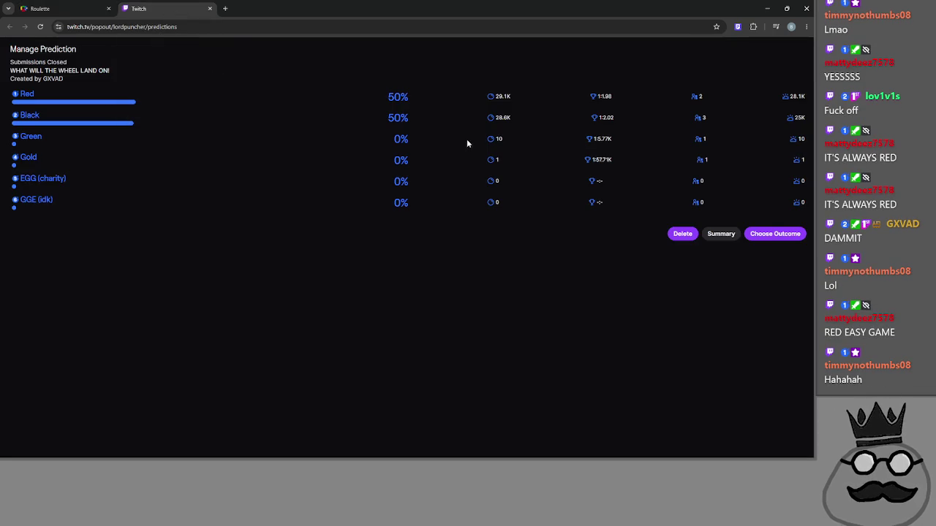
left_click(25, 5)
left_click(198, 7)
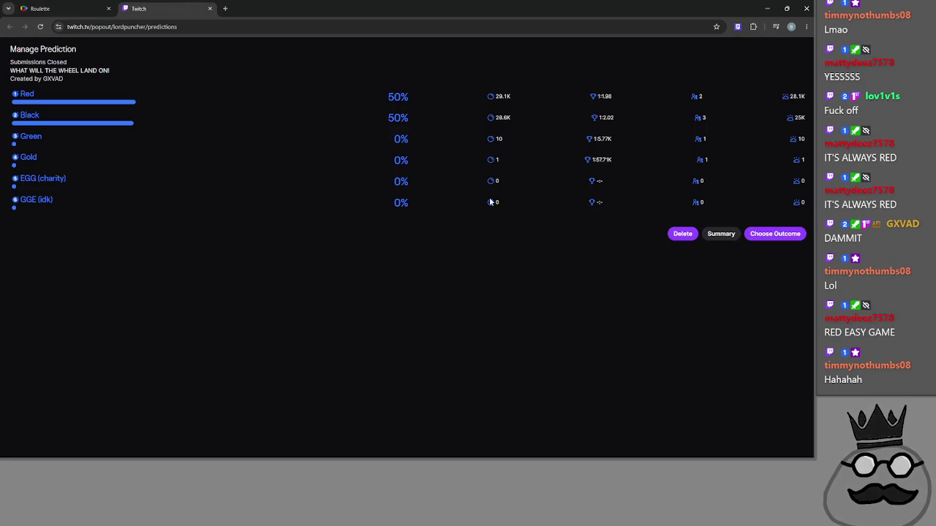
left_click(772, 234)
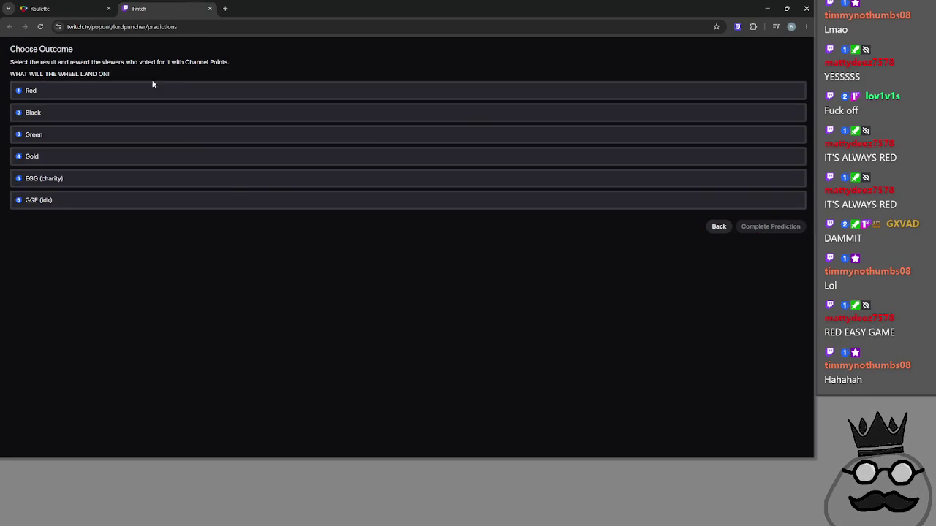
left_click(161, 86)
left_click(68, 6)
left_click(164, 6)
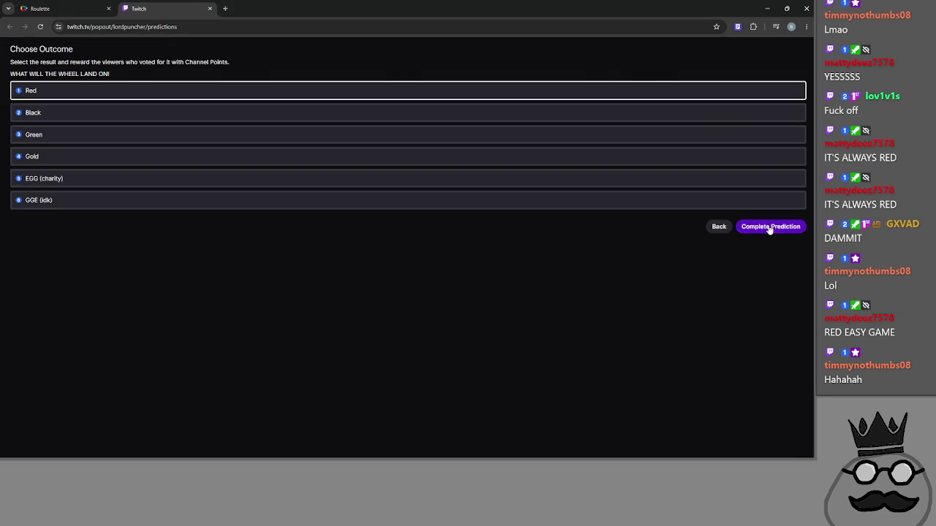
left_click(769, 227)
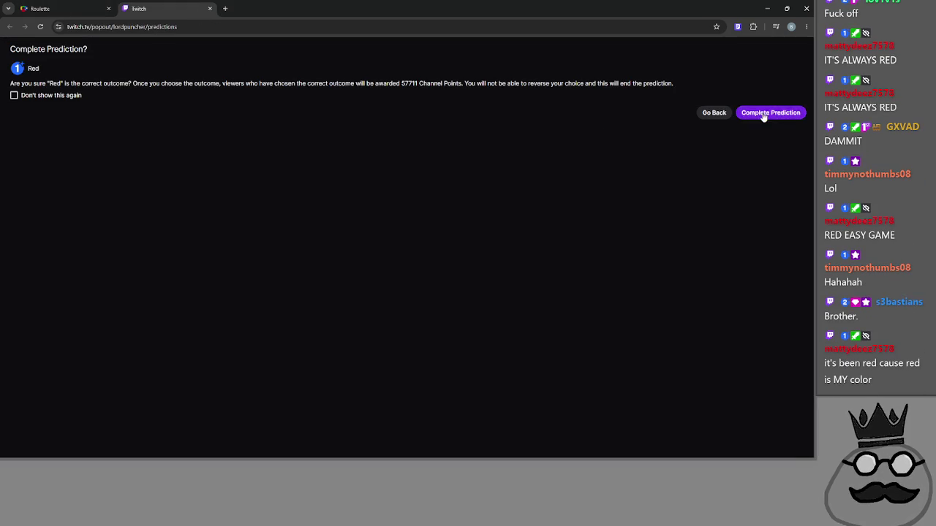
left_click(763, 117)
left_click(45, 8)
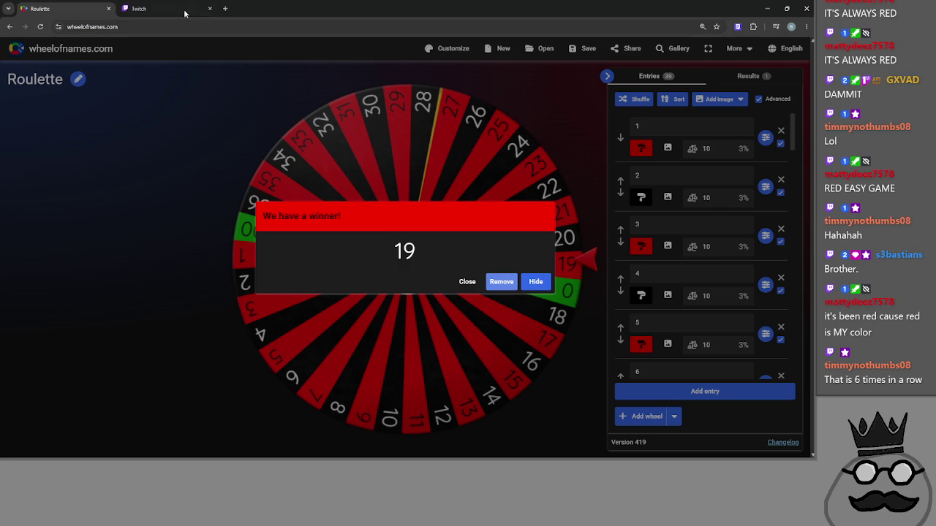
- Close the Twitch prediction tab and the browser to get back to the script
mouse_move(152, 4)
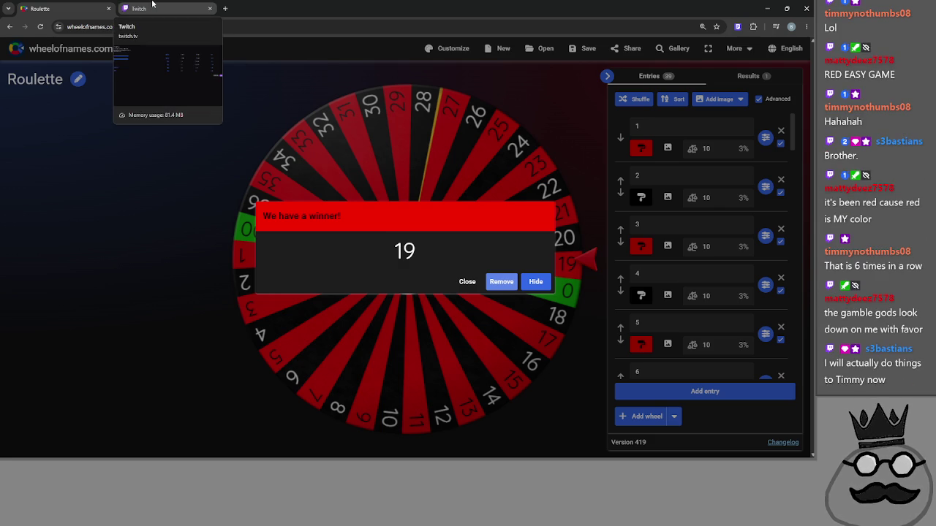
left_click(152, 6)
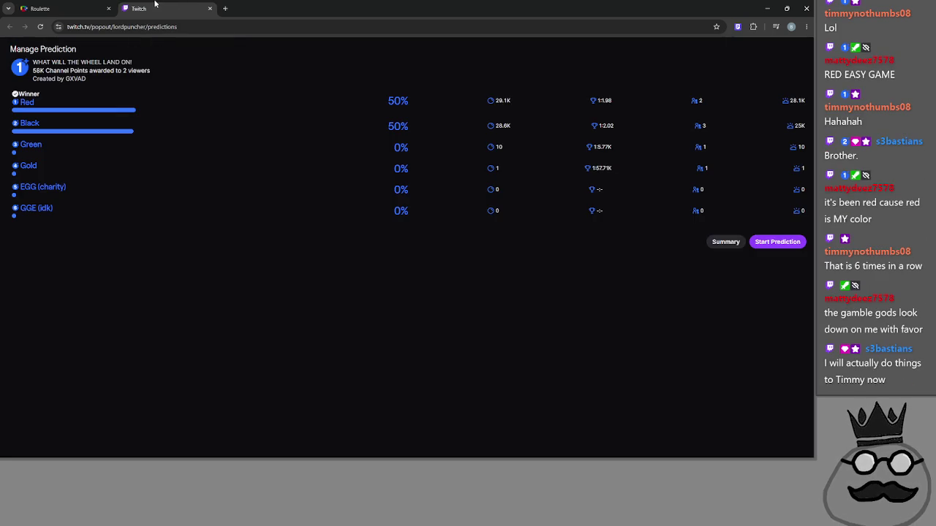
left_click(210, 9)
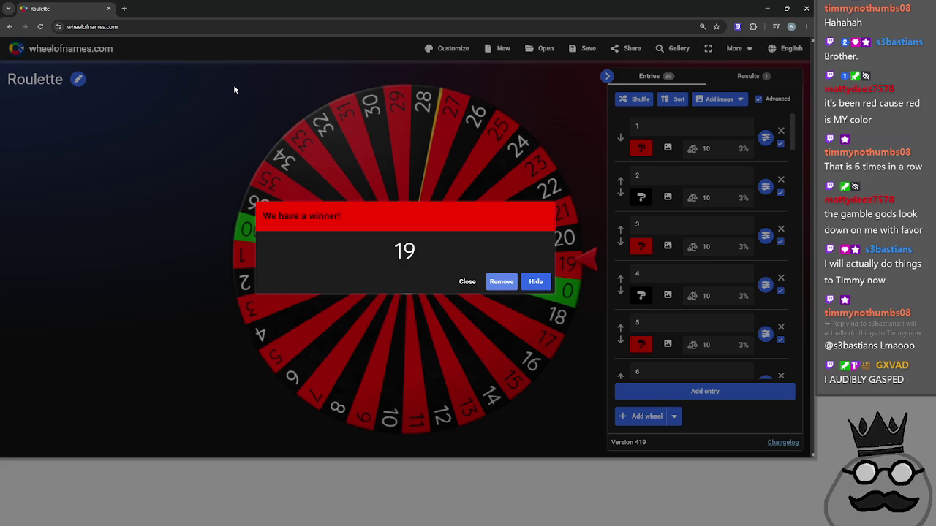
left_click(805, 5)
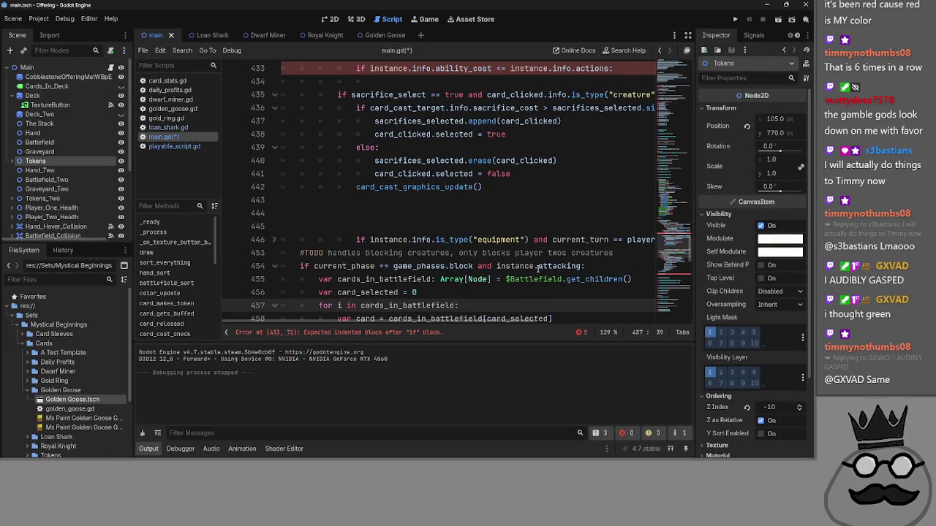
- Unfold line 446 and delete the equipment type-check line in card_clicked
left_click(439, 213)
scroll(515, 319, "right", 5)
scroll(516, 322, "left", 5)
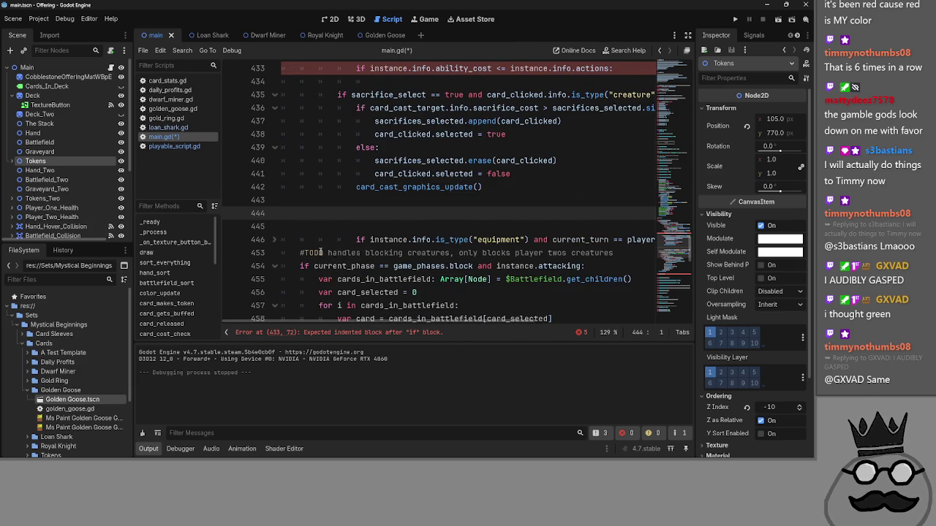
left_click(272, 240)
scroll(528, 296, "down", 2)
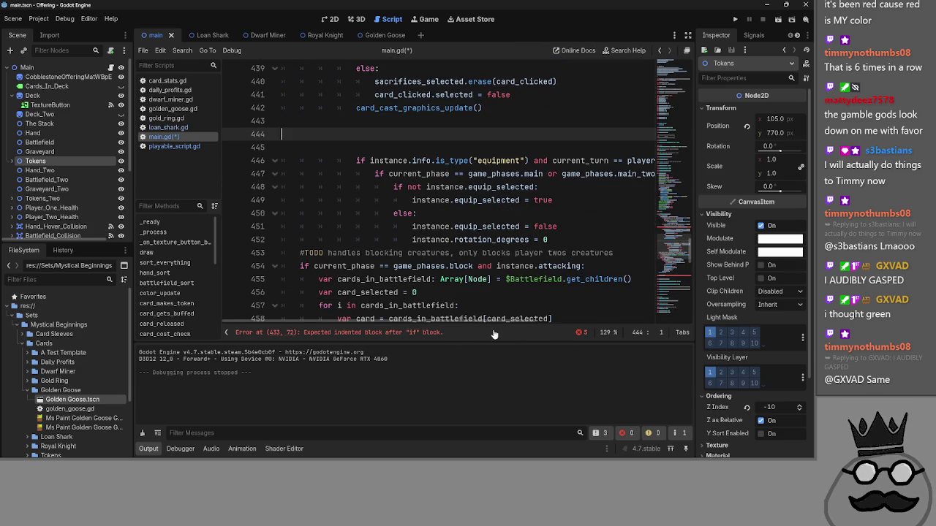
left_click_drag(654, 161, 263, 159)
scroll(438, 240, "up", 1)
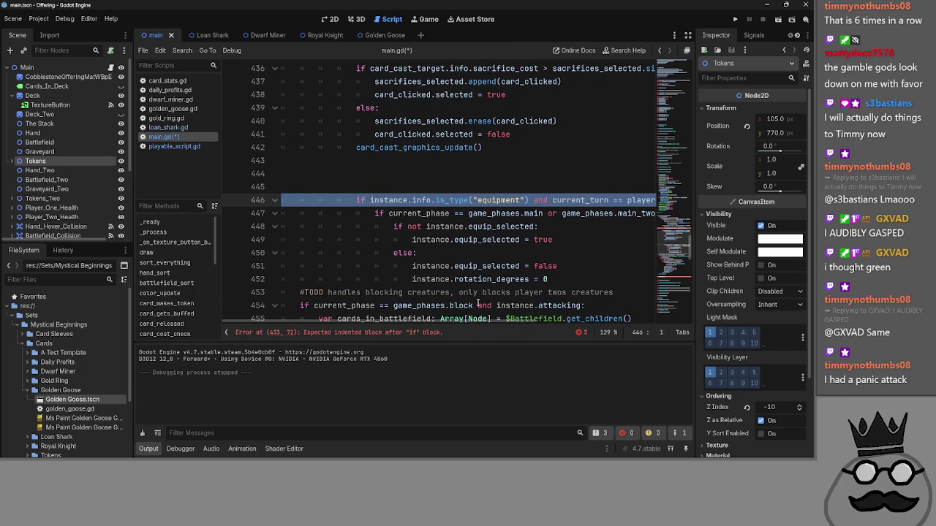
key("BackSpace")
key("BackSpace")
key("BackSpace")
- Review the surrounding code and select the main-phase check on line 445
scroll(475, 292, "up", 5)
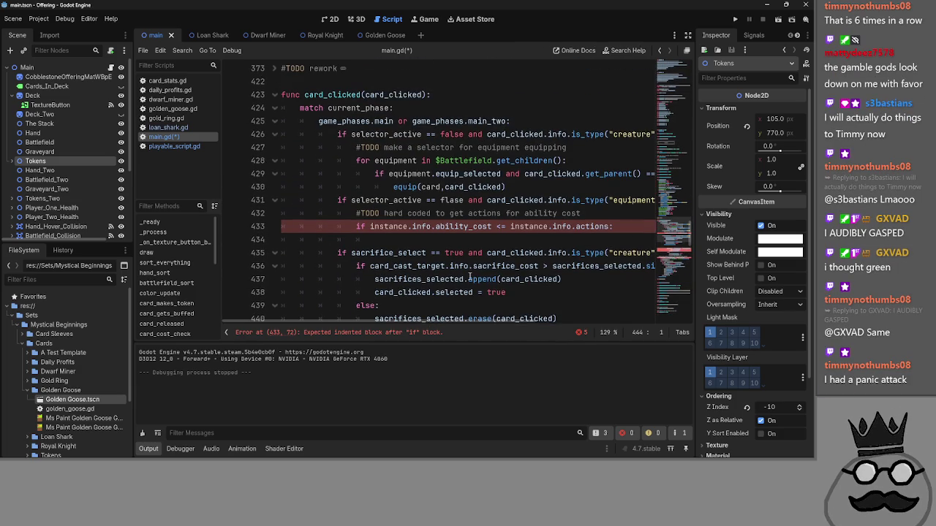
scroll(470, 276, "down", 3)
scroll(470, 276, "up", 3)
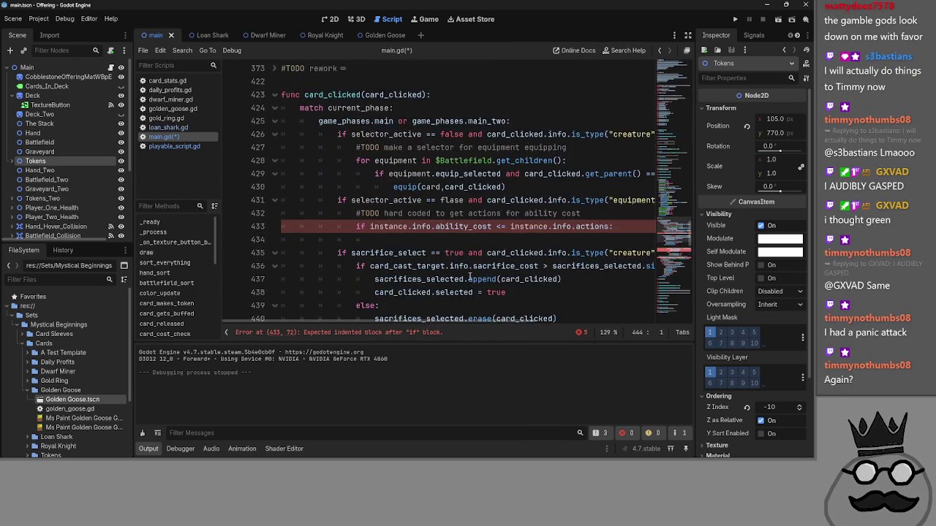
scroll(470, 277, "up", 1)
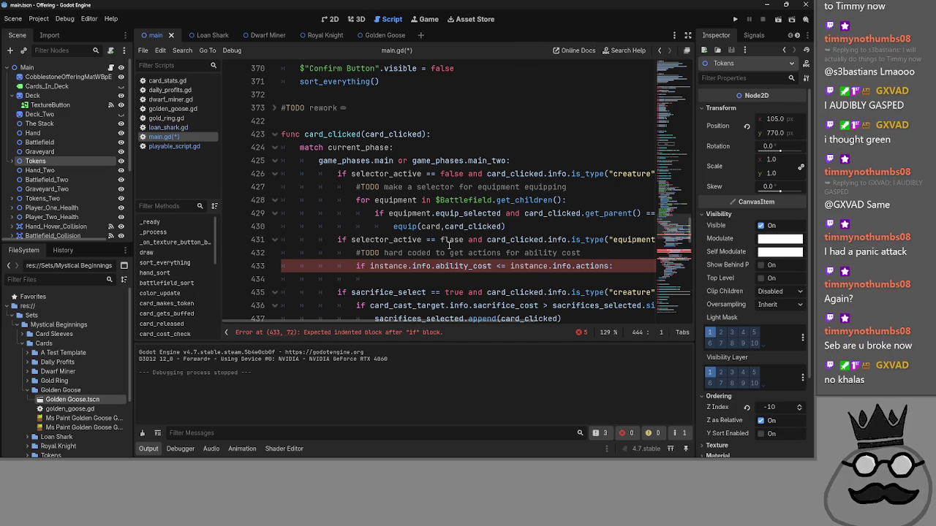
scroll(431, 248, "down", 4)
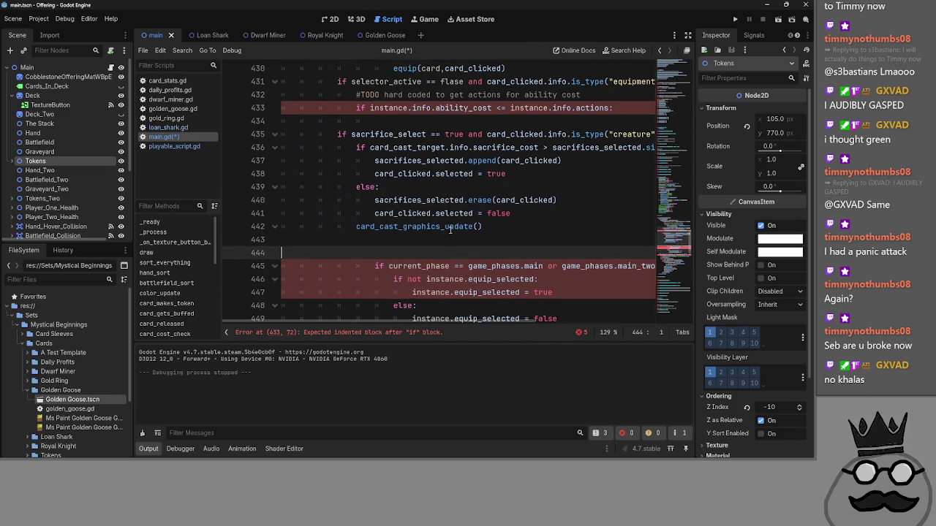
scroll(450, 230, "down", 1)
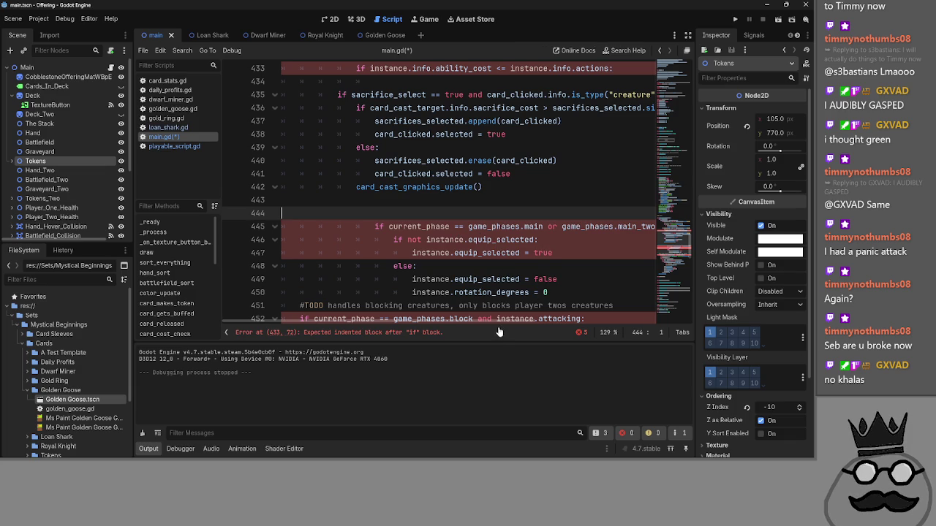
left_click_drag(502, 321, 583, 319)
- Delete the main-phase check and paste a copy of the equip_selected if-not/else block below line 433
left_click(243, 222)
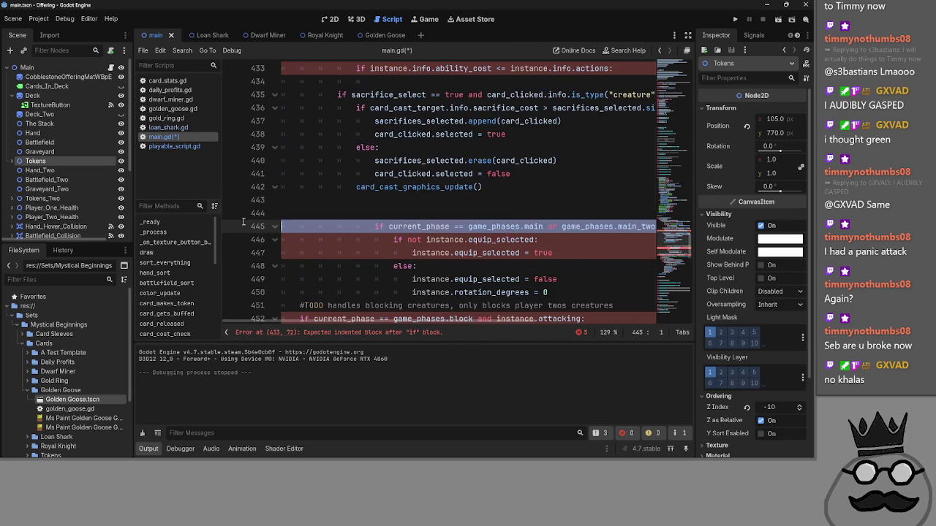
key("BackSpace")
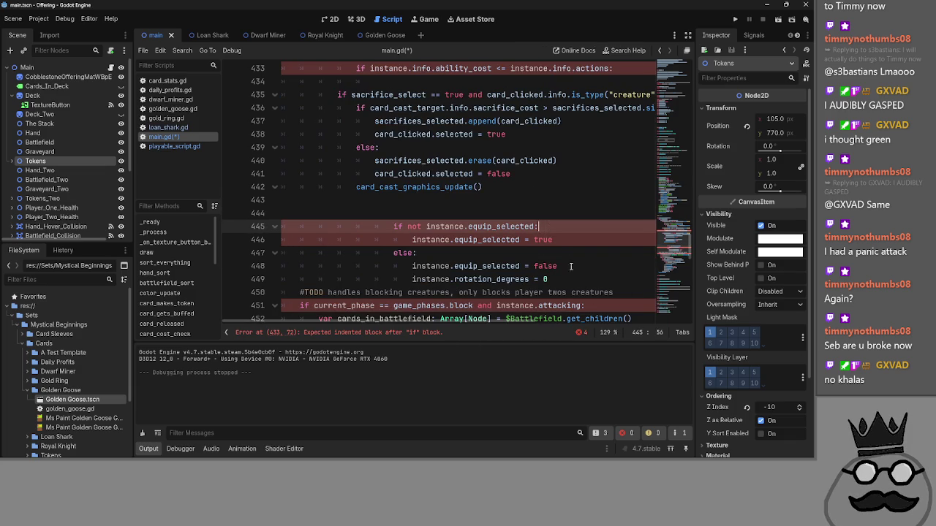
left_click(572, 276)
mouse_move(573, 275)
left_mouse_down()
mouse_move(413, 240)
mouse_move(394, 226)
left_mouse_up()
key("ctrl+c")
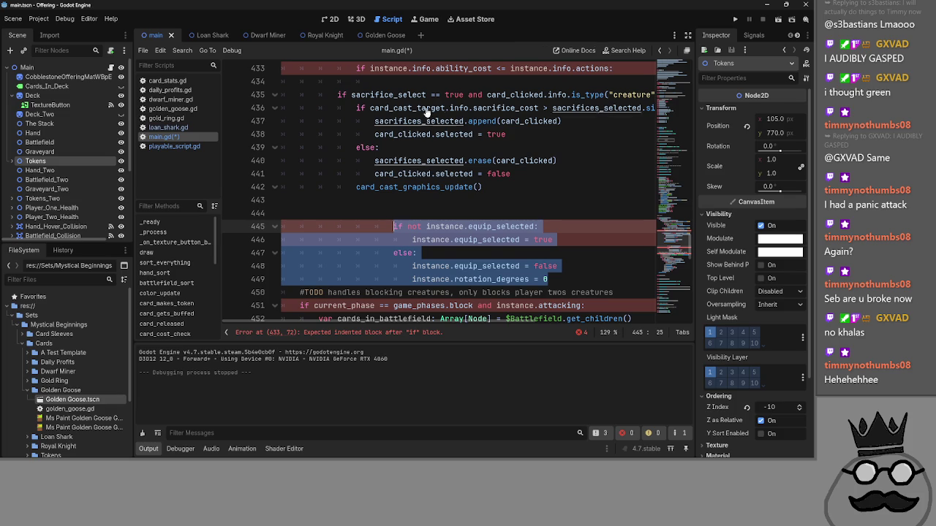
left_click(418, 82)
key("ctrl+v")
- Fix the indentation of the pasted block's body lines with Shift+Tab and Tab
left_click_drag(411, 97, 580, 135)
key("shift+Tab")
key("shift+Tab")
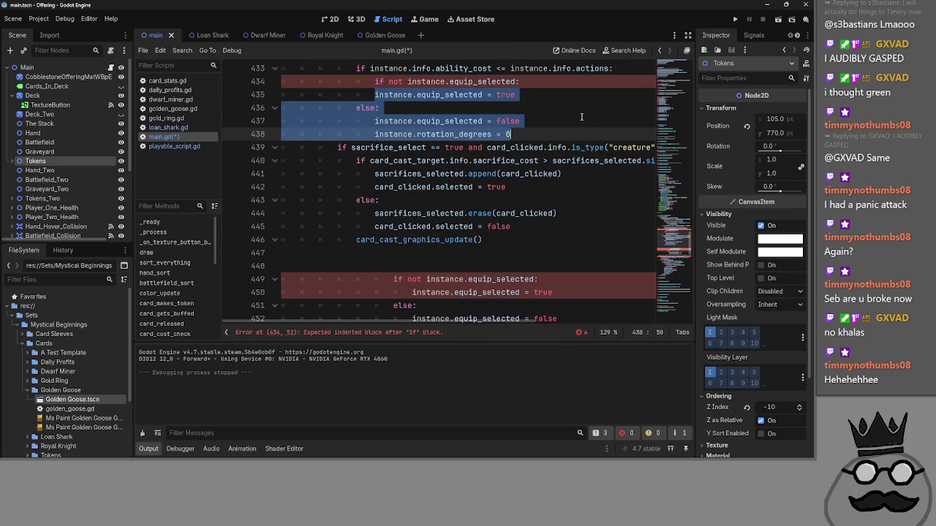
key("Tab")
scroll(562, 128, "up", 1)
scroll(549, 139, "down", 3)
scroll(549, 139, "up", 4)
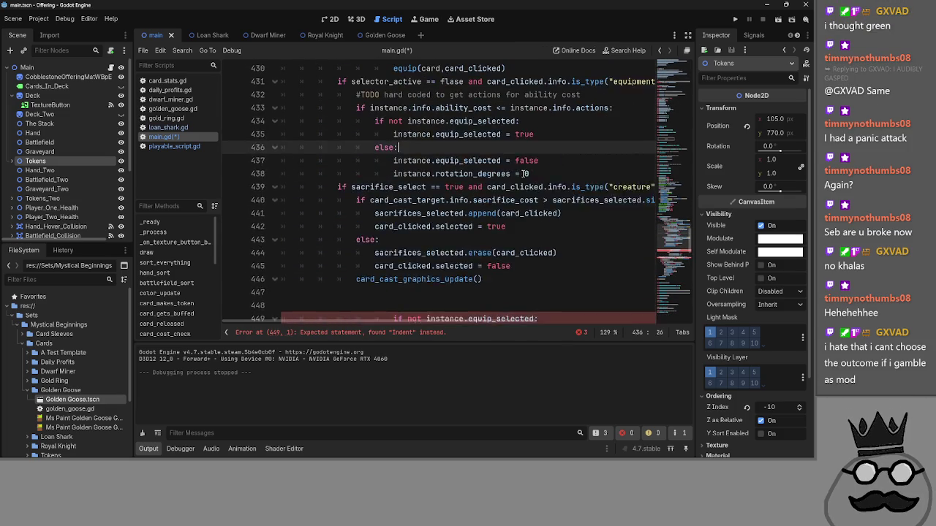
- Check equip_selected and instance, fold lines 431 and 439, then unfold line 439
double_click(461, 174)
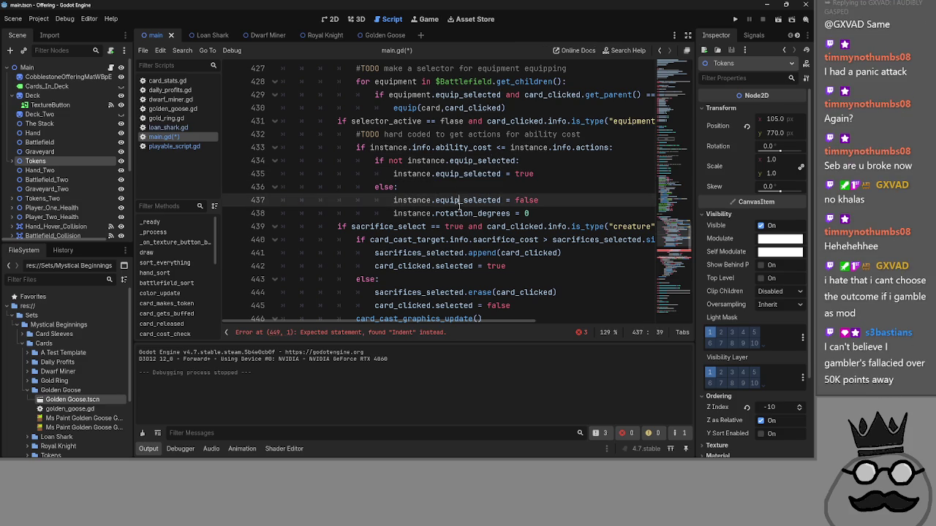
double_click(412, 213)
left_click(274, 122)
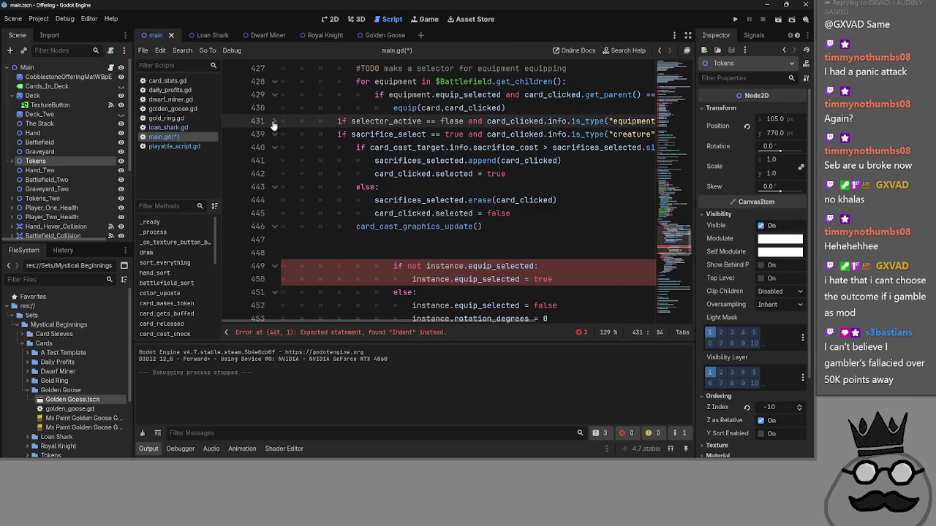
left_click(275, 134)
scroll(473, 199, "up", 1)
scroll(473, 198, "up", 1)
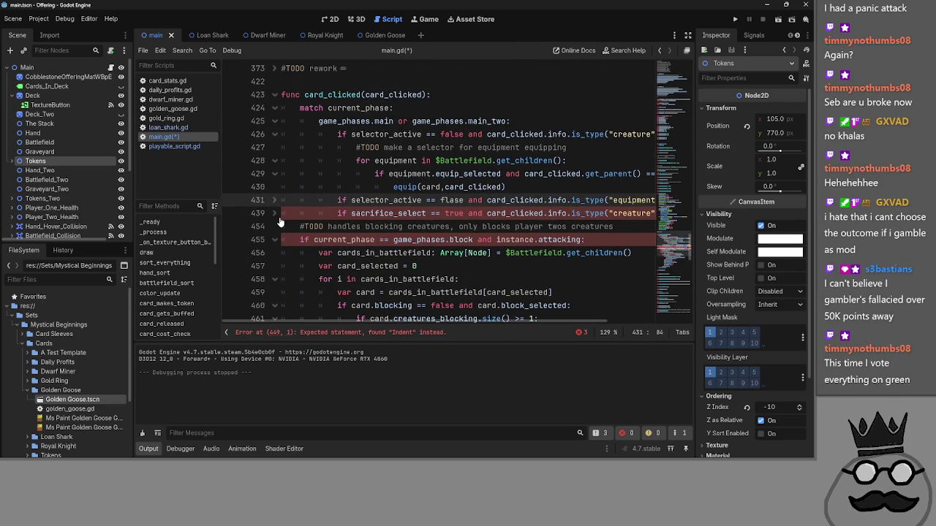
left_click(274, 213)
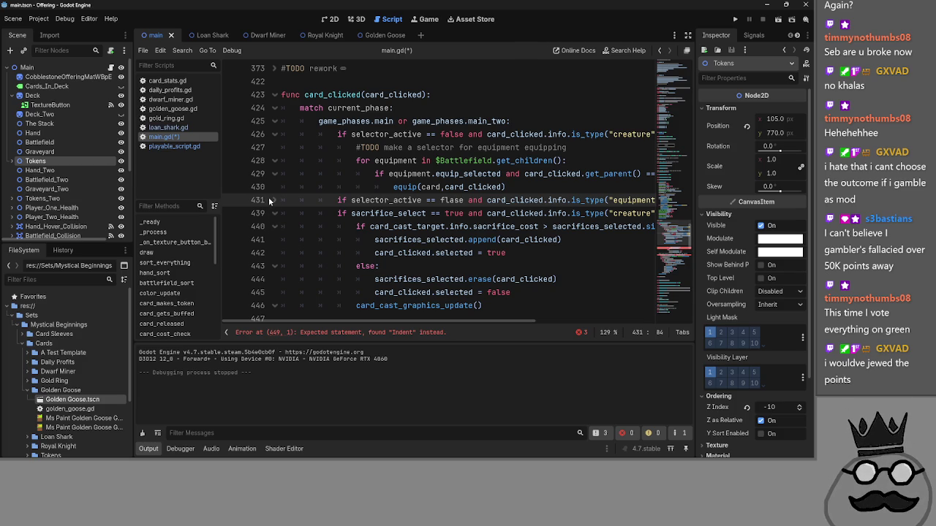
- Toggle the equipment block fold at line 431 and unfold the sacrifice block at line 439
left_click(275, 213)
left_click(275, 200)
left_click(275, 201)
left_click(275, 200)
scroll(276, 205, "down", 3)
scroll(276, 211, "up", 1)
scroll(272, 168, "down", 2)
left_click(275, 147)
scroll(272, 153, "down", 1)
- Insert a blank line after the sacrifice block, before the error line
left_click(342, 231)
key("Return")
scroll(342, 247, "up", 2)
scroll(341, 246, "up", 5)
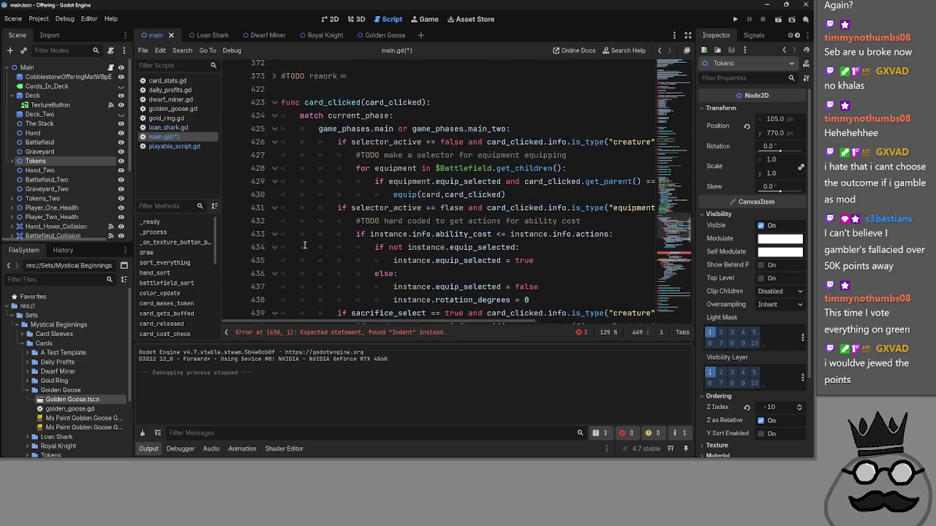
scroll(292, 263, "down", 3)
- Collapse the equipment and creature selector branches and expand the sacrifice selection branch
left_click(274, 266)
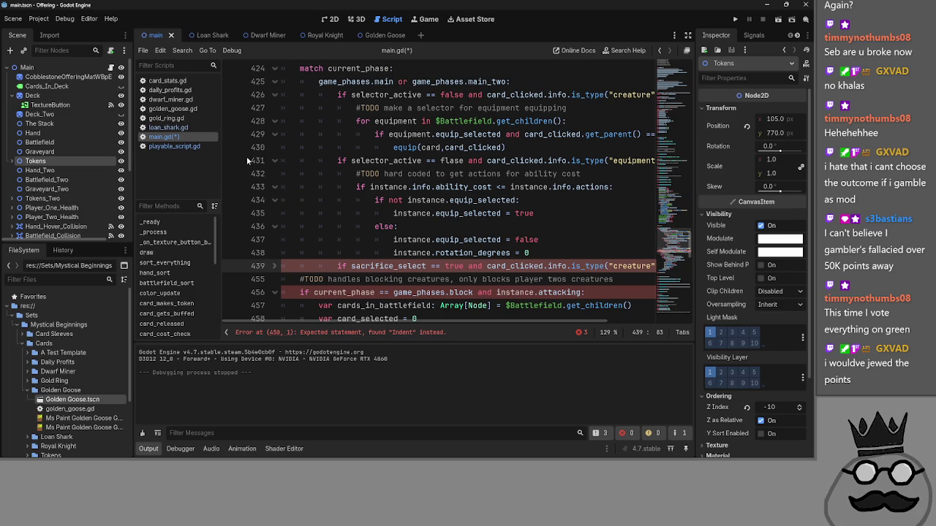
left_click(275, 160)
left_click(275, 95)
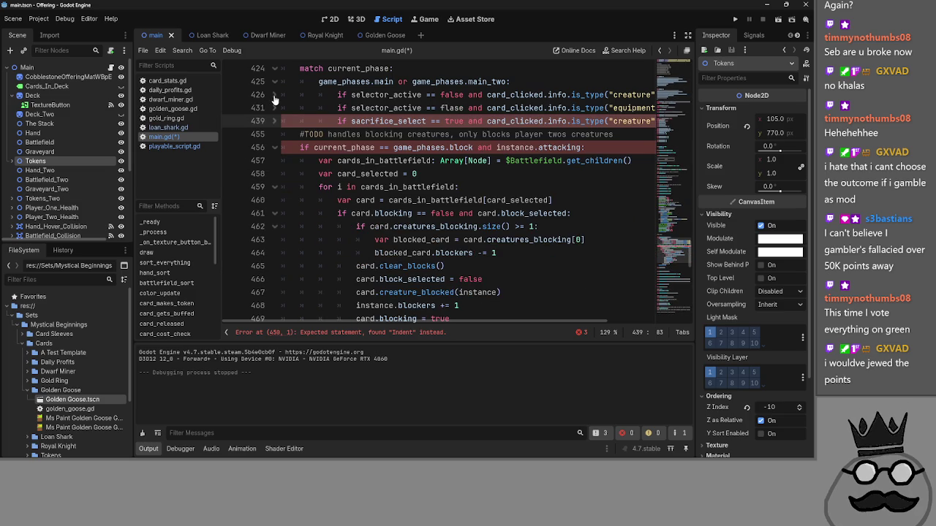
left_click(275, 121)
scroll(319, 235, "down", 1)
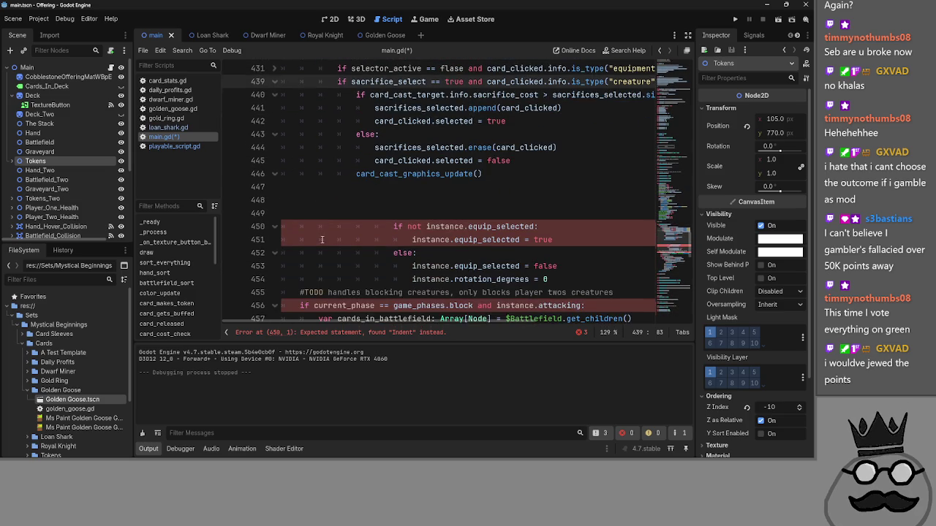
scroll(327, 235, "up", 2)
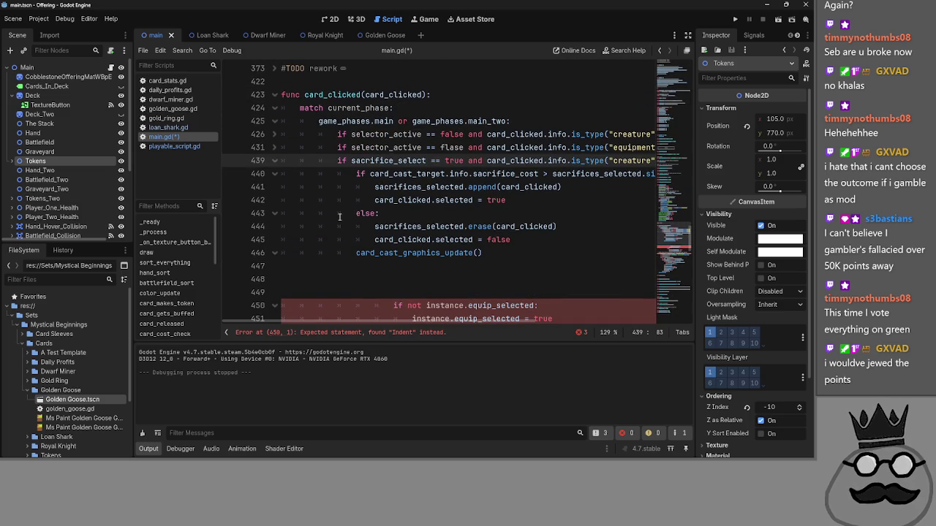
- Correct 'flase' to 'false' in the equipment check on line 431
left_click_drag(462, 146, 446, 147)
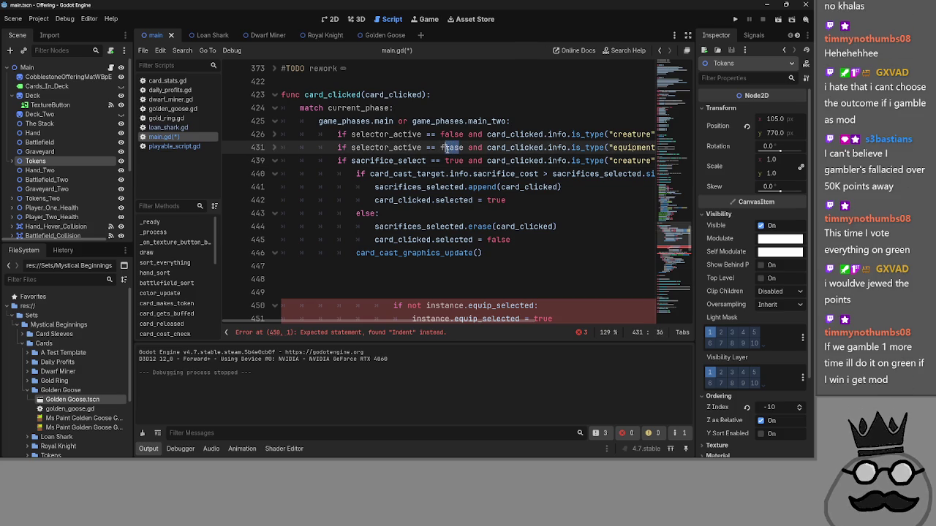
type("als")
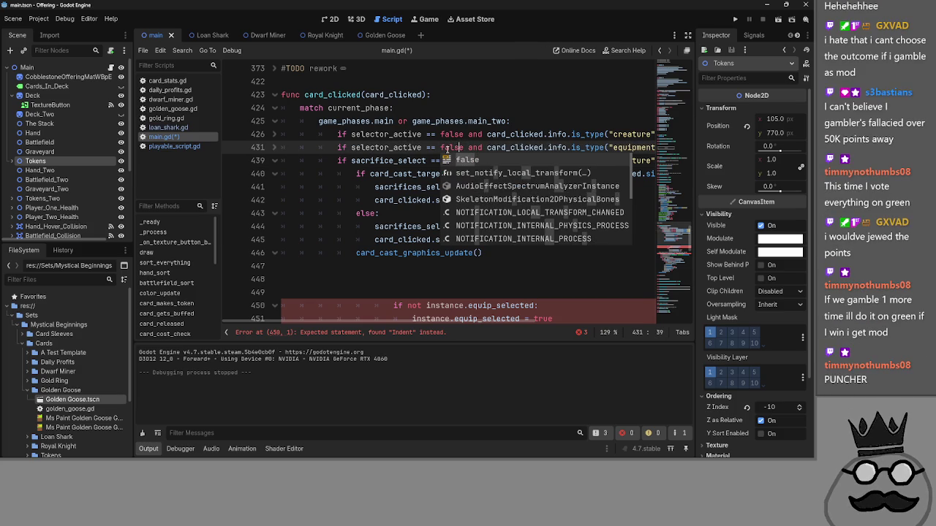
key("Escape")
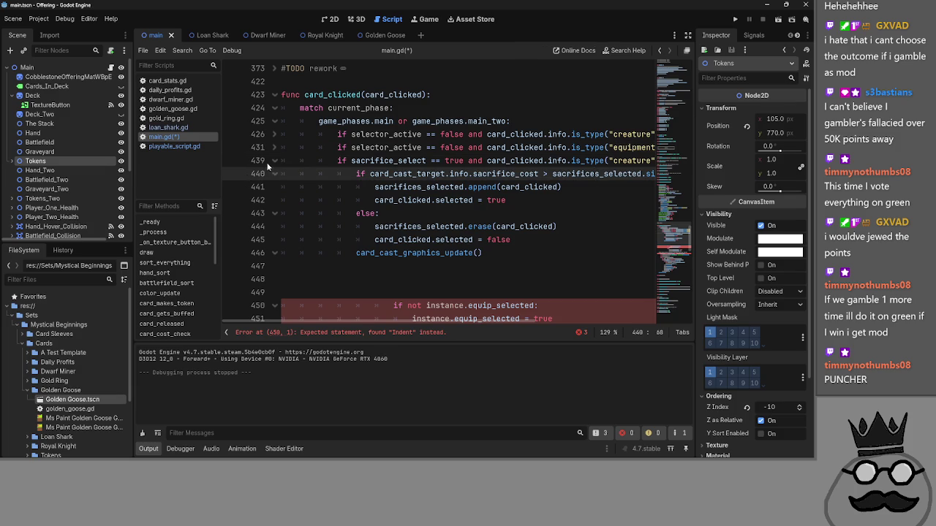
- Delete the leftover equip_selected lines above the blocking TODO
left_click(274, 160)
left_click(274, 160)
scroll(532, 192, "down", 4)
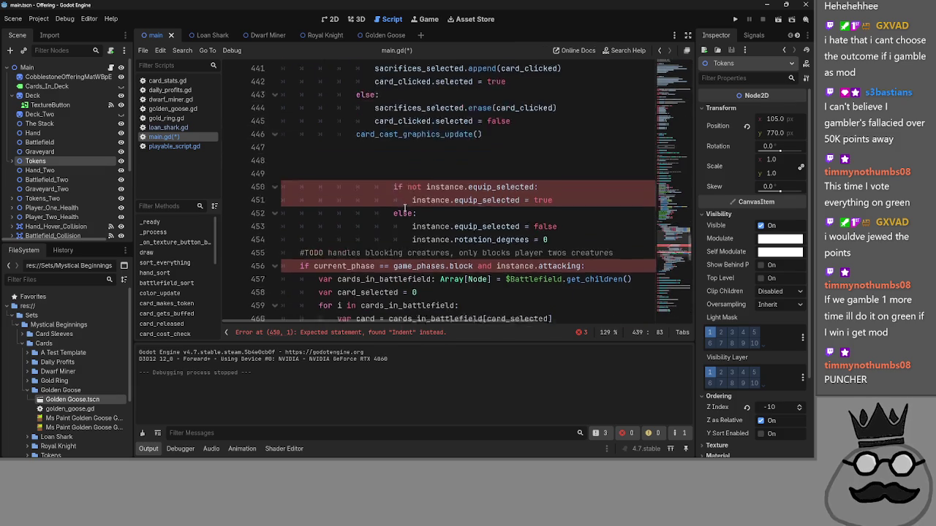
scroll(532, 191, "up", 1)
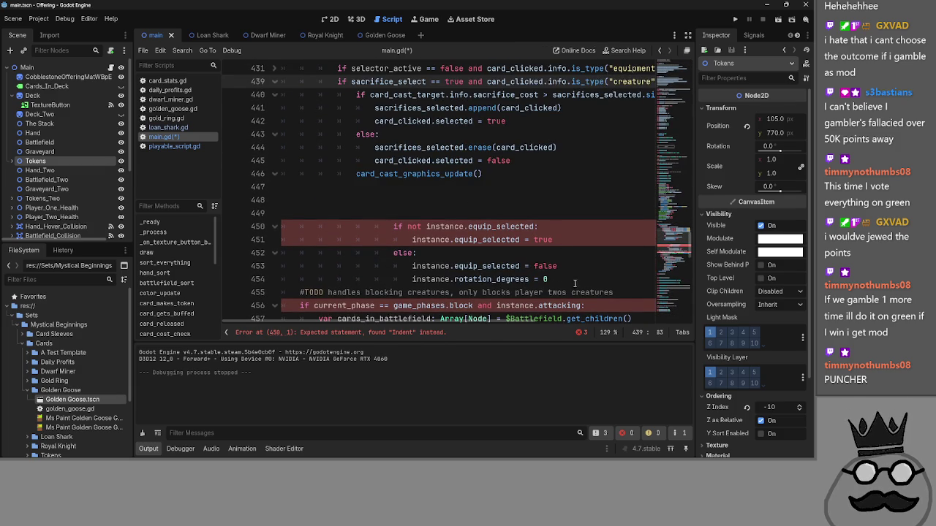
mouse_move(574, 285)
left_mouse_down()
mouse_move(358, 252)
mouse_move(293, 199)
left_mouse_up()
key("BackSpace")
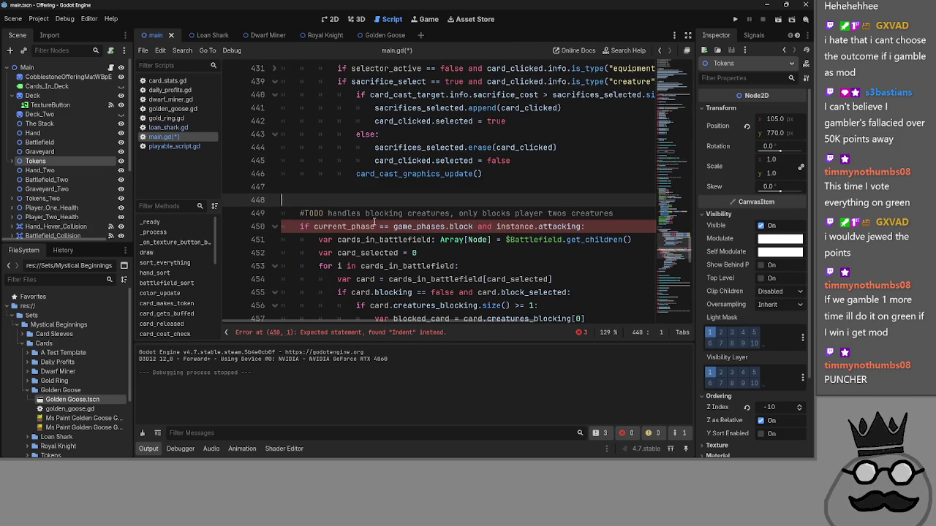
- Fold the main-phase branch and add an indented game_phases.block line via autocomplete
scroll(283, 133, "up", 2)
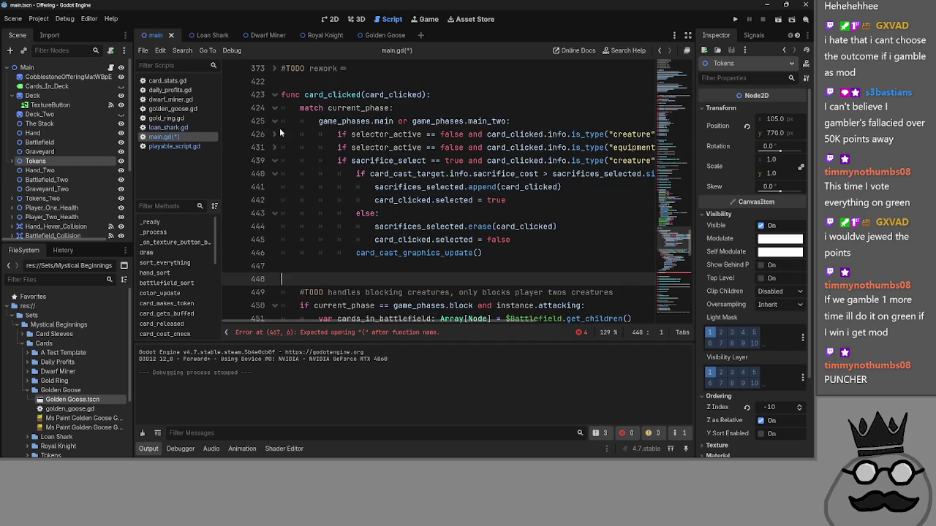
left_click(275, 121)
key("Tab")
key("Tab")
type("game")
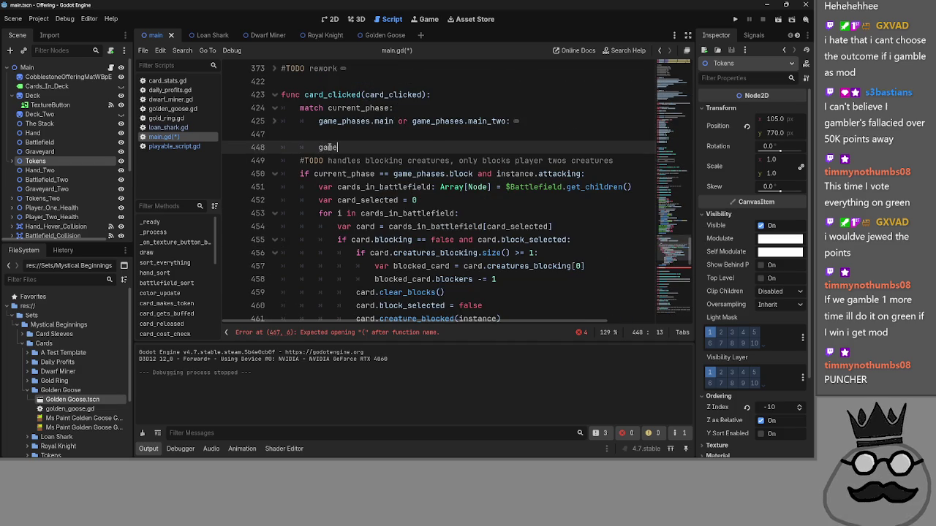
type("_phases.bl")
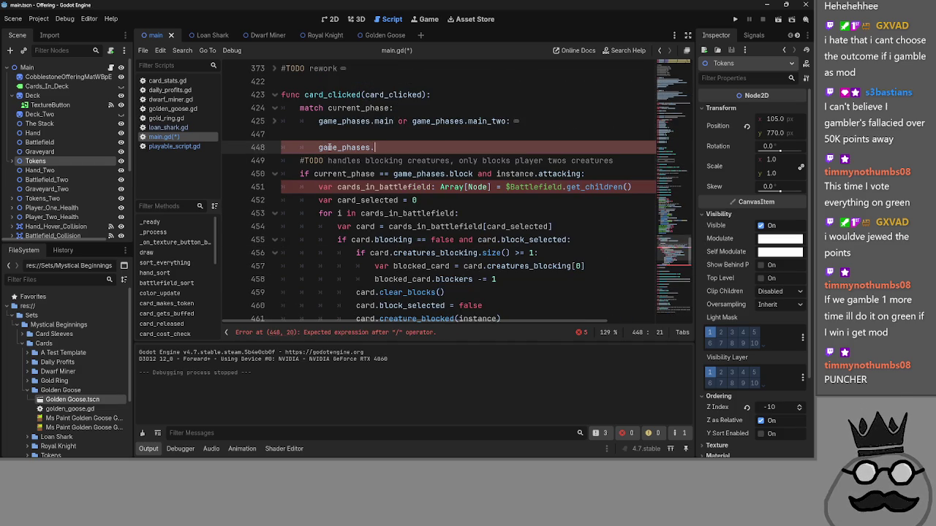
key("Return")
- Remove the empty line above the game_phases.block branch and refold the main-phase branch
left_click(331, 136)
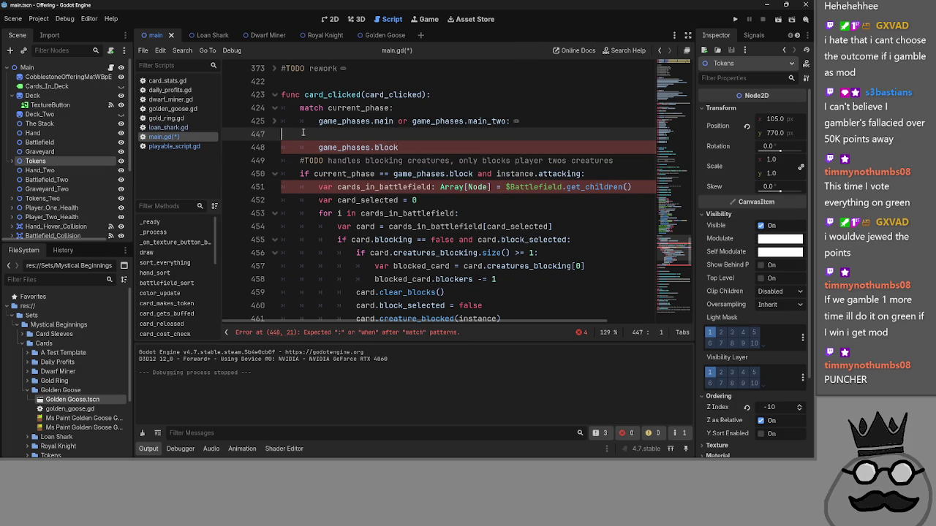
left_click(275, 121)
key("BackSpace")
scroll(383, 176, "up", 8)
left_click(282, 161)
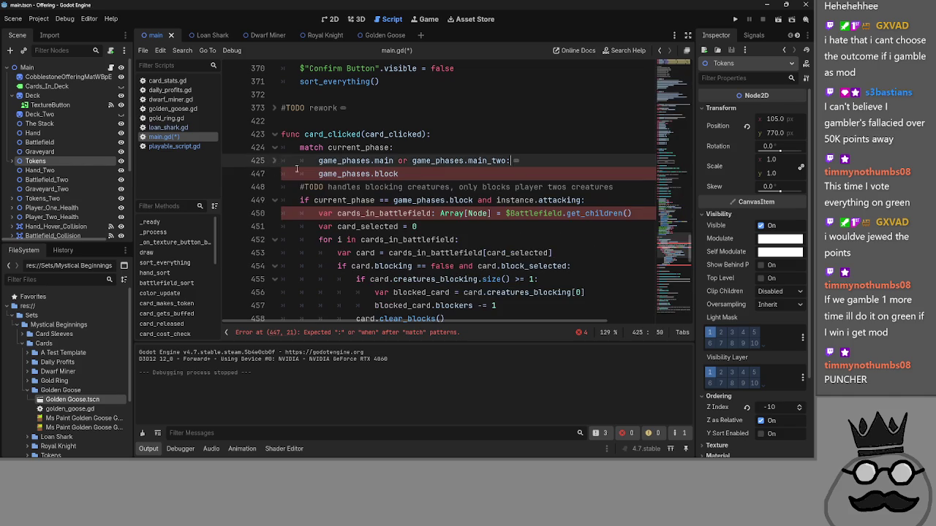
key("alt+Tab")
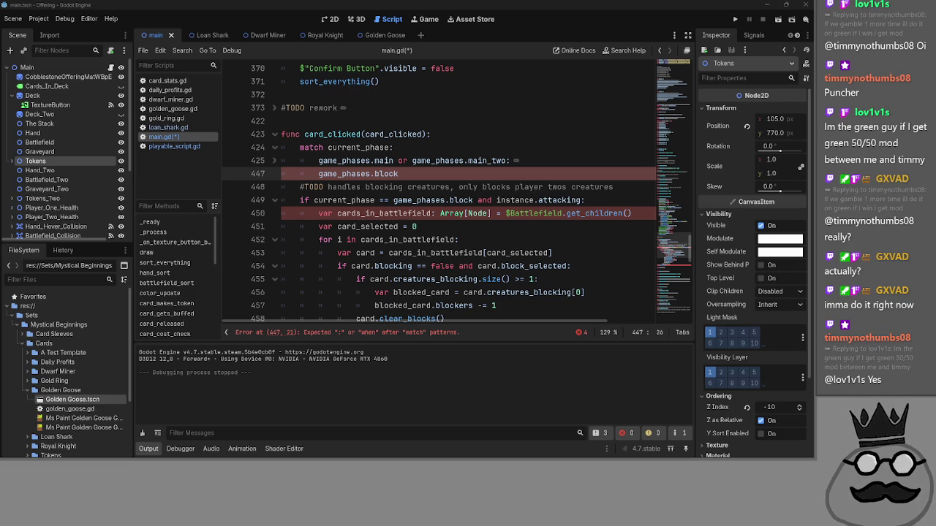
scroll(507, 256, "down", 3)
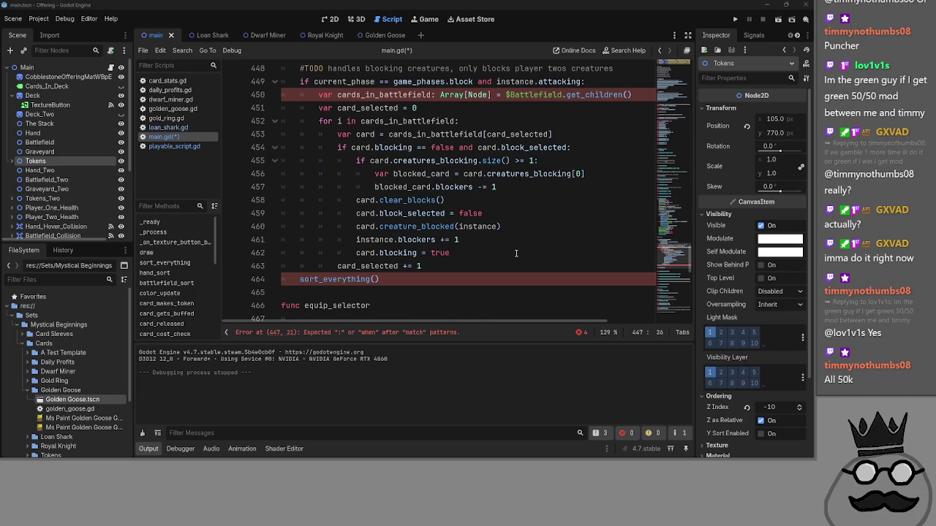
scroll(516, 253, "up", 3)
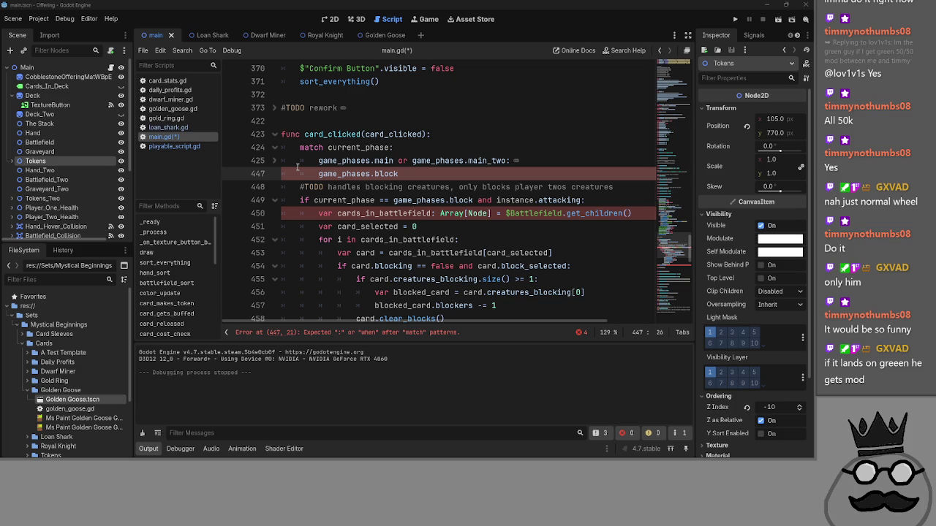
left_click(441, 184)
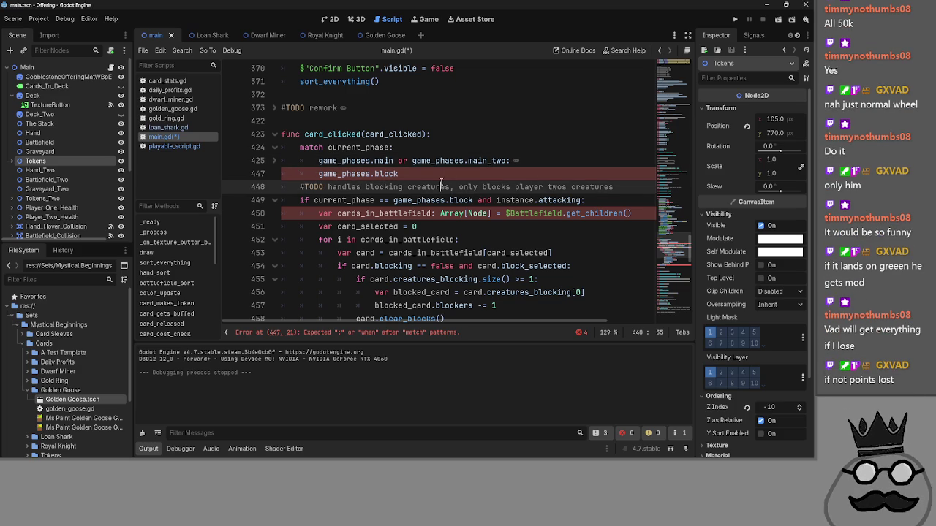
key("alt+Tab")
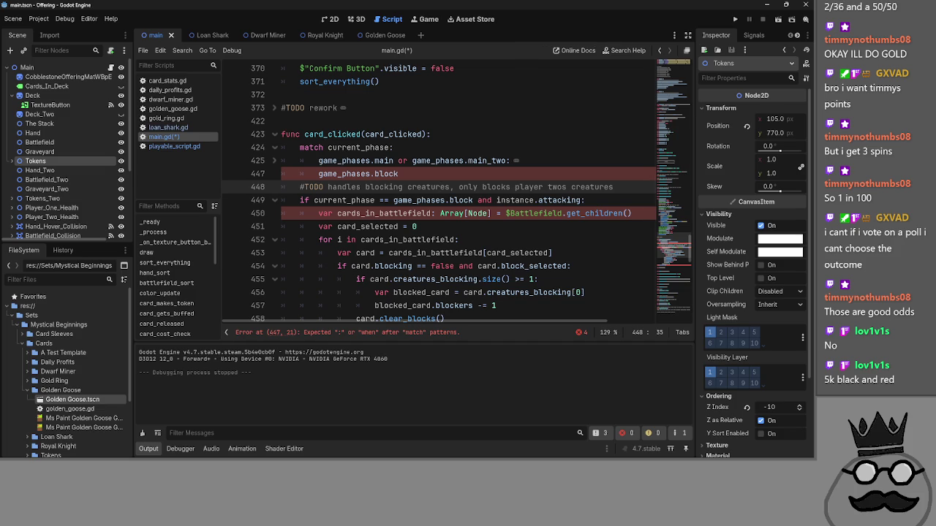
key("alt+Tab")
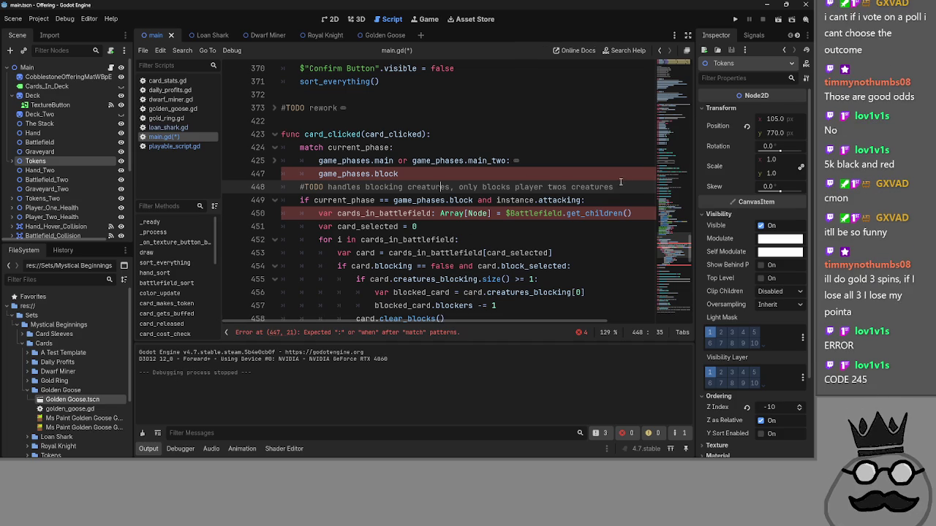
- Add a colon after game_phases.block and open a new line beneath it
mouse_move(625, 186)
left_mouse_down()
mouse_move(284, 187)
mouse_move(289, 181)
mouse_move(289, 199)
mouse_move(291, 186)
left_mouse_up()
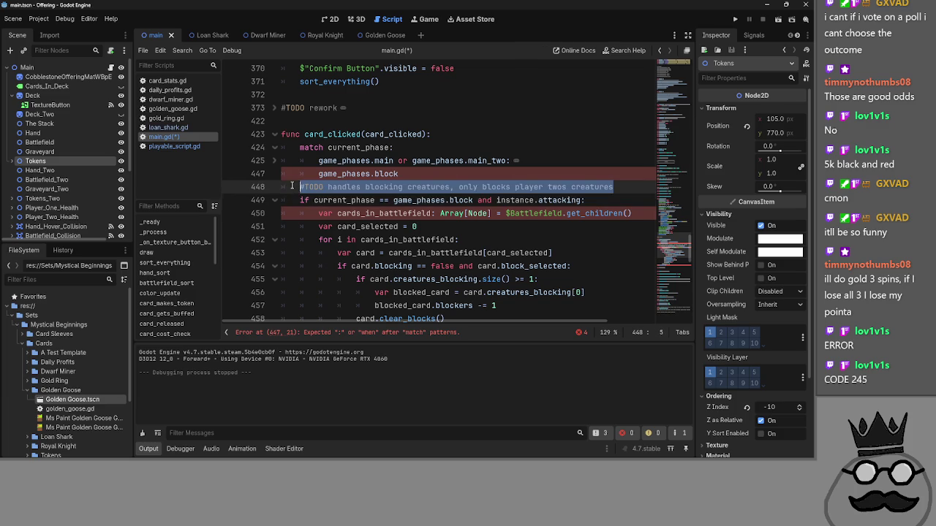
key("Right")
left_click(275, 160)
left_click(274, 161)
left_click(432, 173)
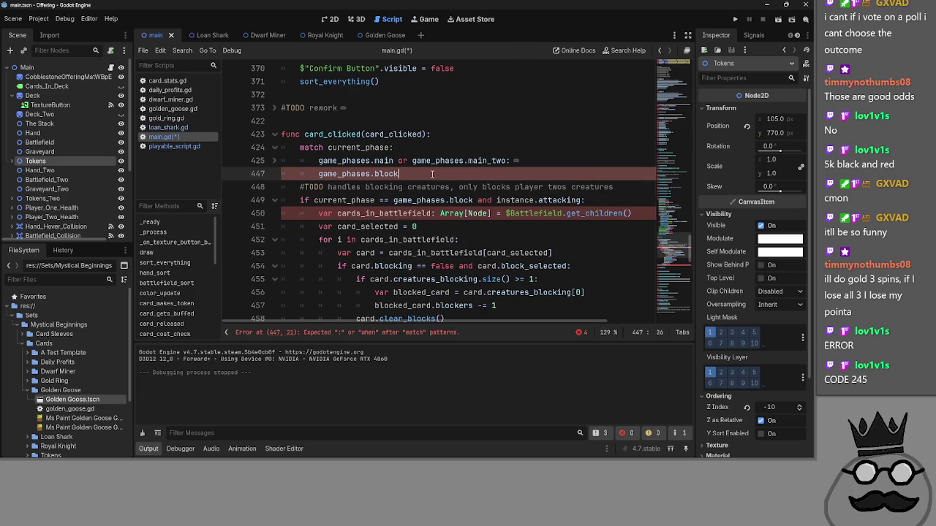
left_click(275, 161)
left_click(275, 161)
key("Return")
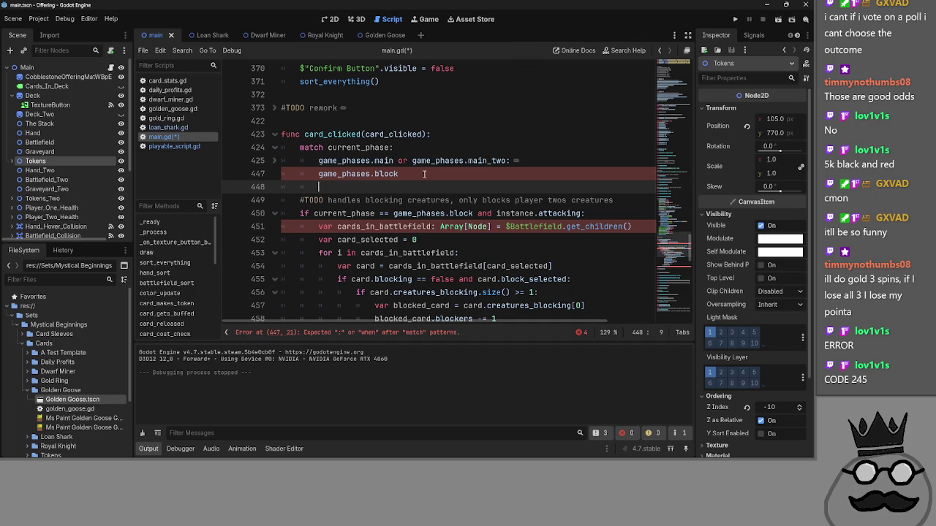
left_click(424, 174)
type(":")
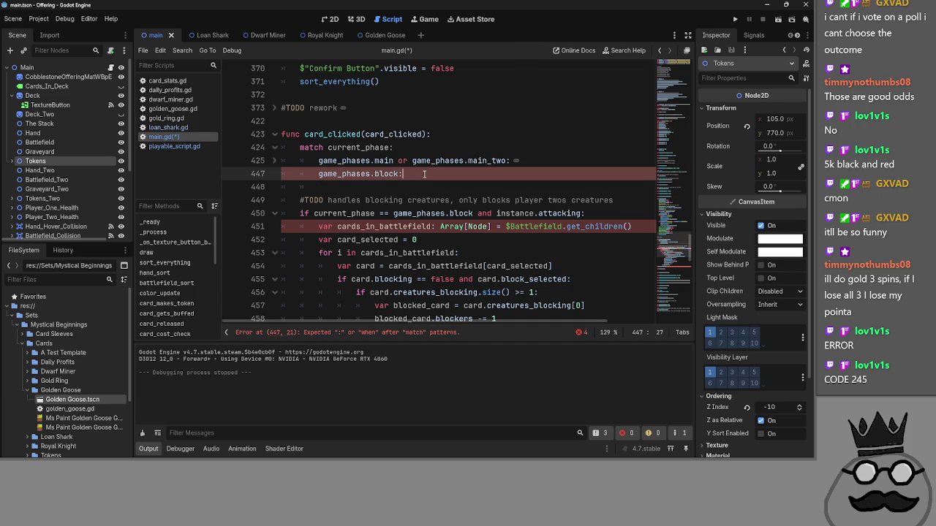
- Indent the new line and delete the old 'if current_phase == game_phases.block and' text
key("Down")
key("Tab")
left_click_drag(298, 213, 498, 214)
key("BackSpace")
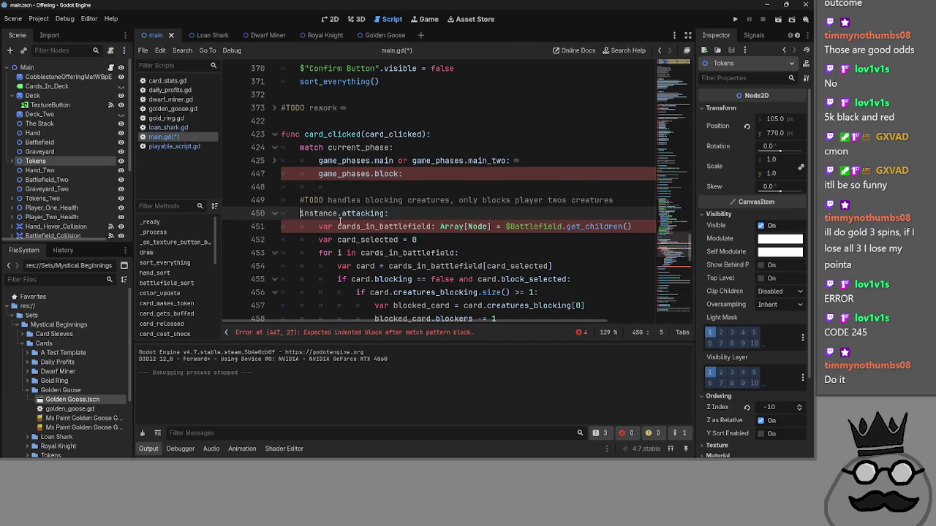
- Write 'if card_clicked.attacking:' in the block branch, reusing the copied .attacking
left_click(389, 188)
type("if card_clicked")
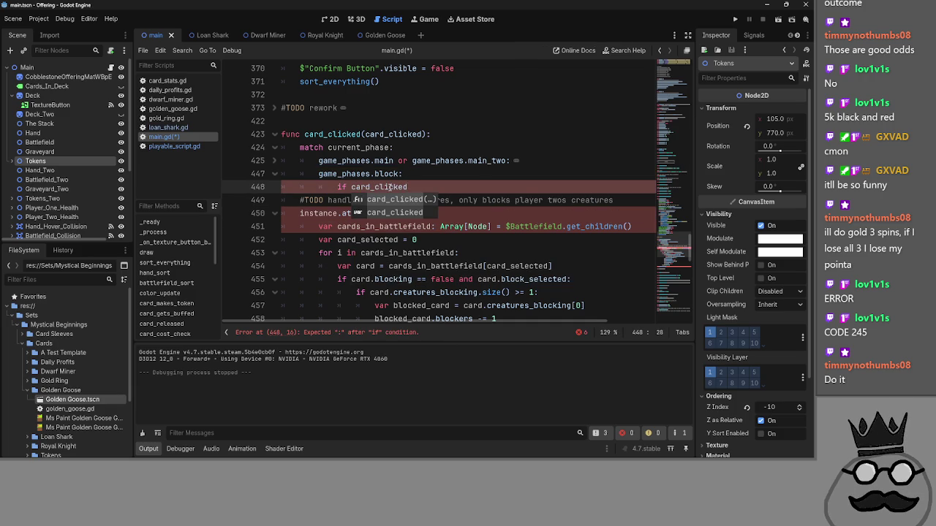
key("Escape")
left_click_drag(384, 213, 337, 214)
key("ctrl+c")
left_click(436, 185)
key("ctrl+v")
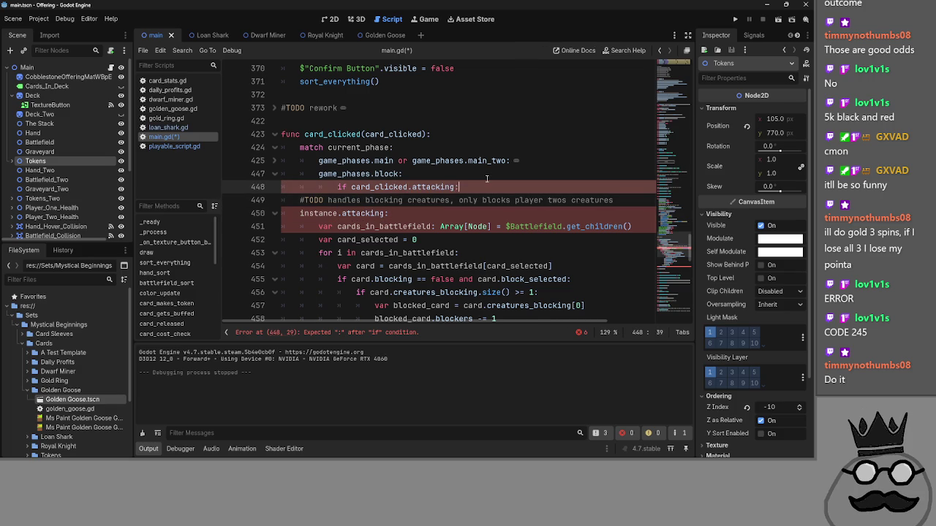
type(":")
- Delete the leftover instance.attacking: line
key("Return")
left_click(270, 232)
key("BackSpace")
key("Left")
scroll(421, 239, "down", 2)
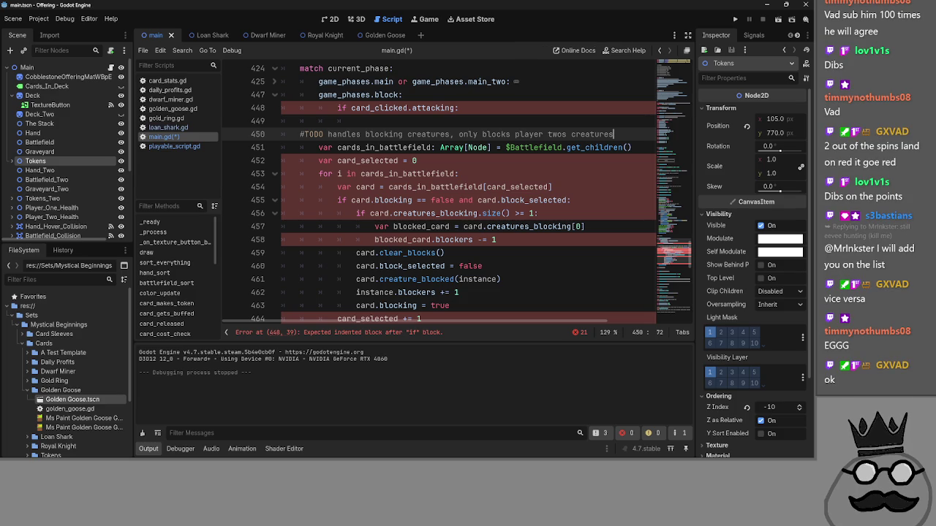
- Bring up the wheelofnames.com Roulette window in Chrome and maximize it
key("alt+Tab")
key("Escape")
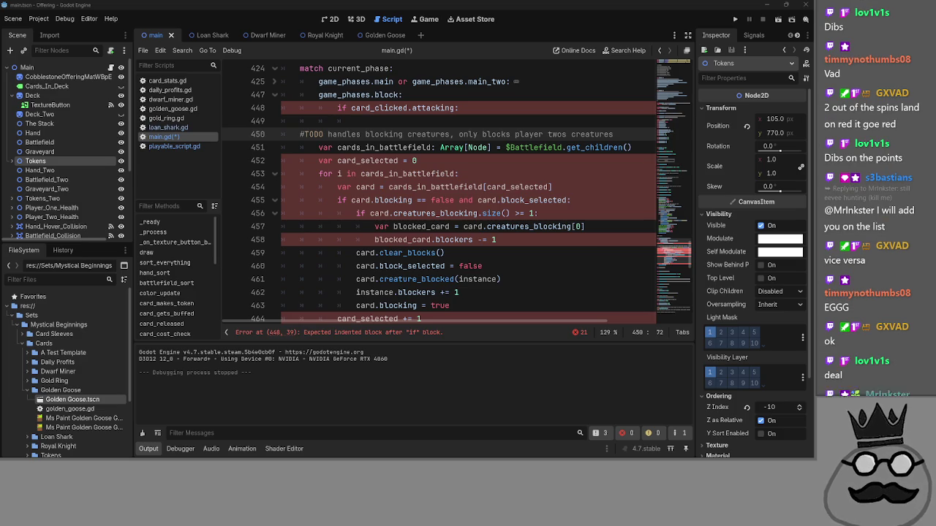
key("alt+Tab")
double_click(584, 140)
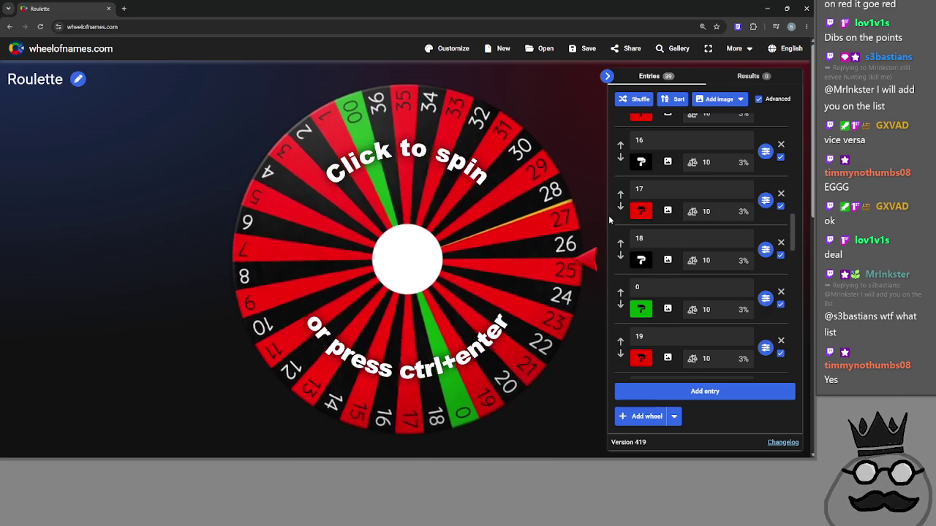
- Minimize Chrome to bring Godot's main.gd back on screen
mouse_move(410, 453)
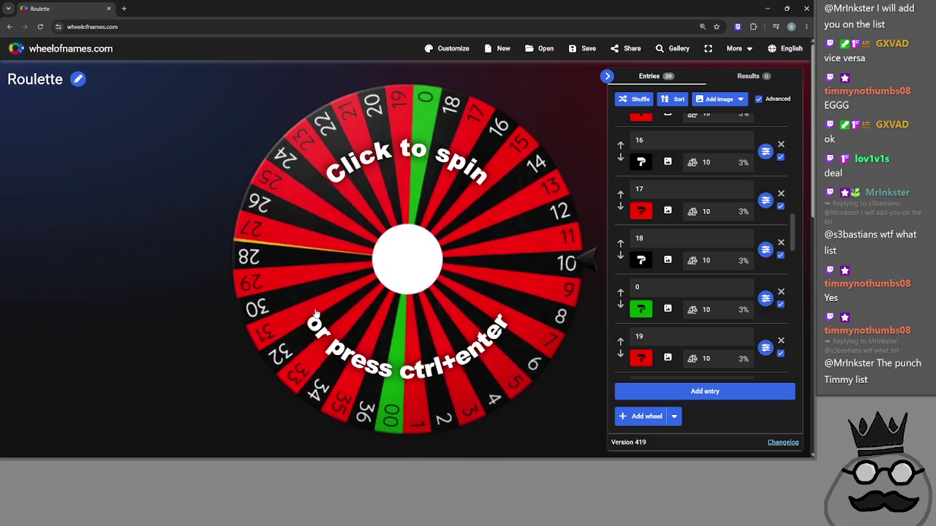
left_click(766, 8)
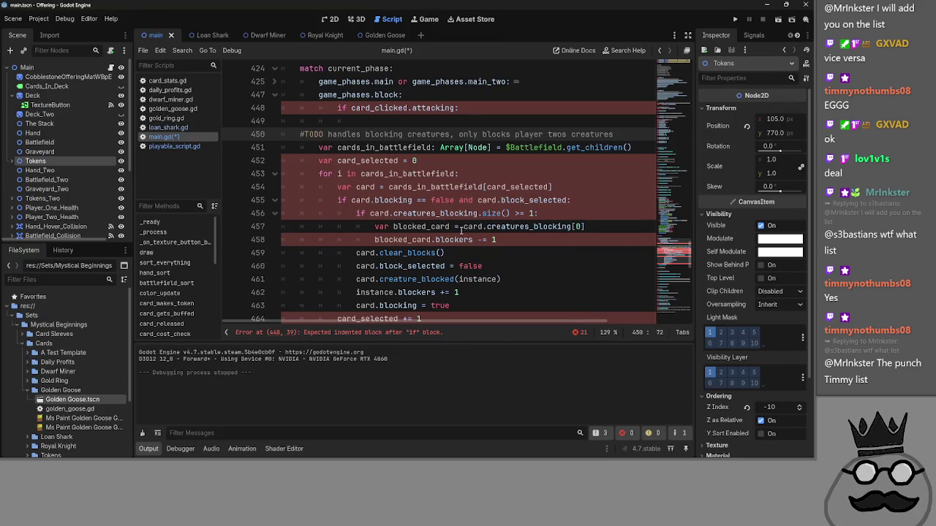
scroll(545, 198, "up", 1)
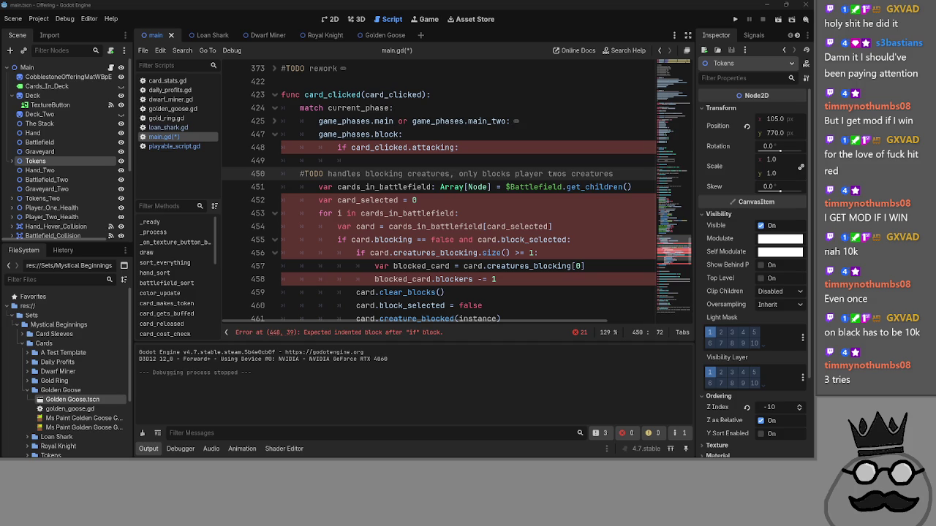
left_click(464, 199)
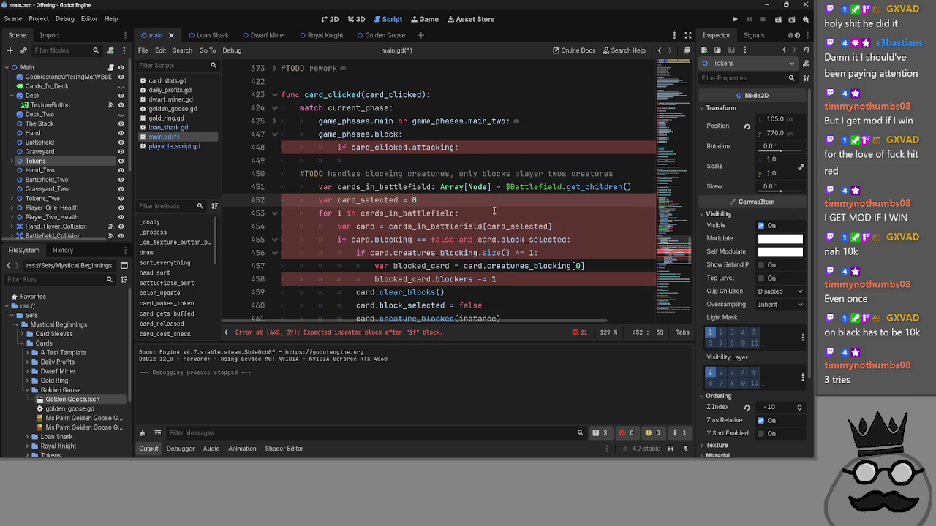
- Rename the line-453 loop variable from i to blockers
left_click(342, 213)
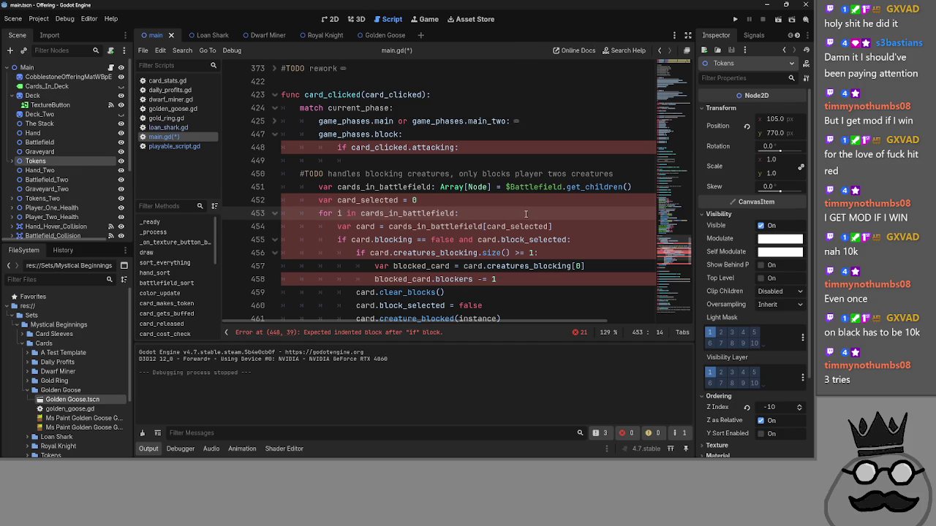
key("BackSpace")
type("bl")
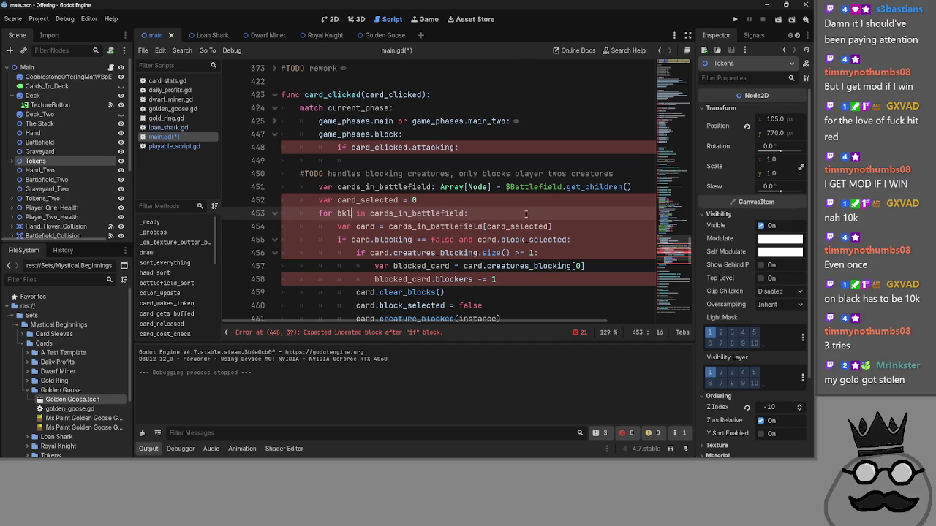
type("ockers")
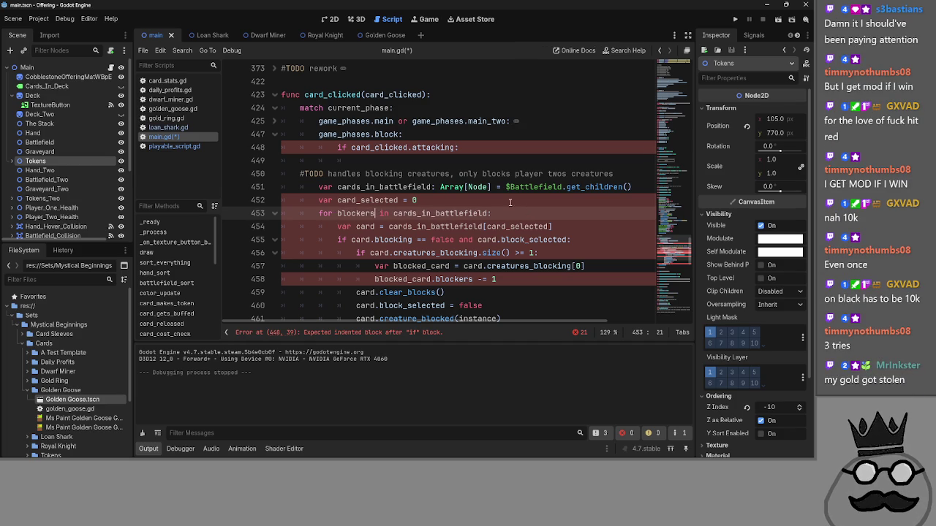
- Replace cards_in_battlefield with $Battlefield.get_children() copied from line 451
left_click_drag(505, 187, 638, 192)
key("ctrl+c")
double_click(438, 213)
key("ctrl+v")
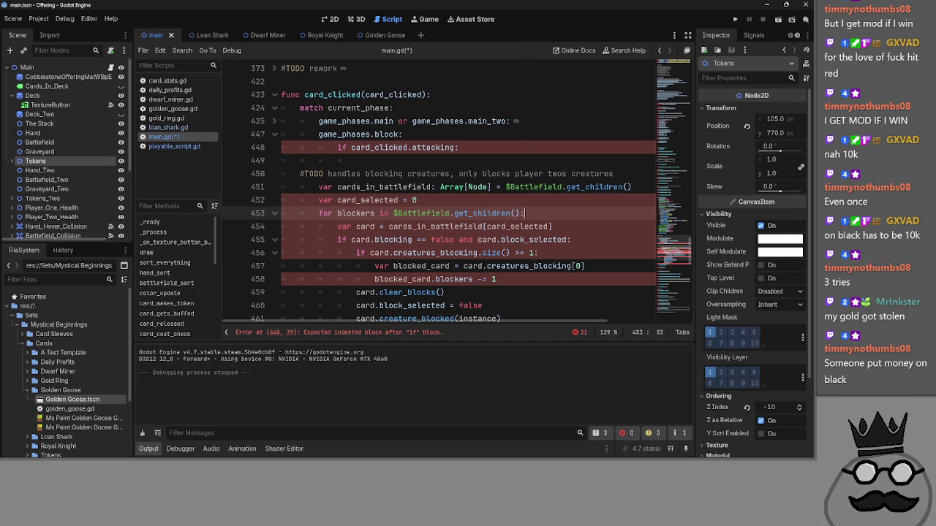
left_click(514, 213)
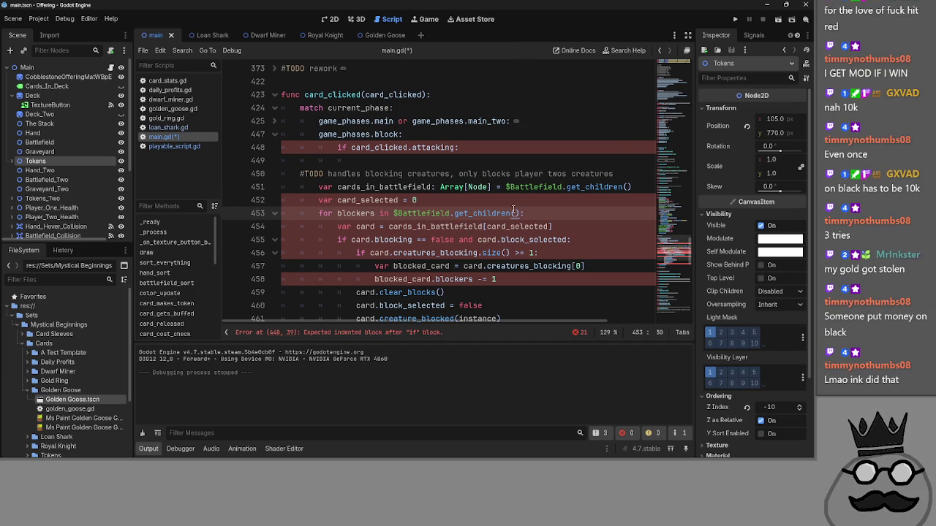
left_click(523, 199)
key("Down")
- Delete the cards_in_battlefield and card_selected lines and clear the blank line 449
left_click(523, 199)
key("shift+Up")
key("shift+Home")
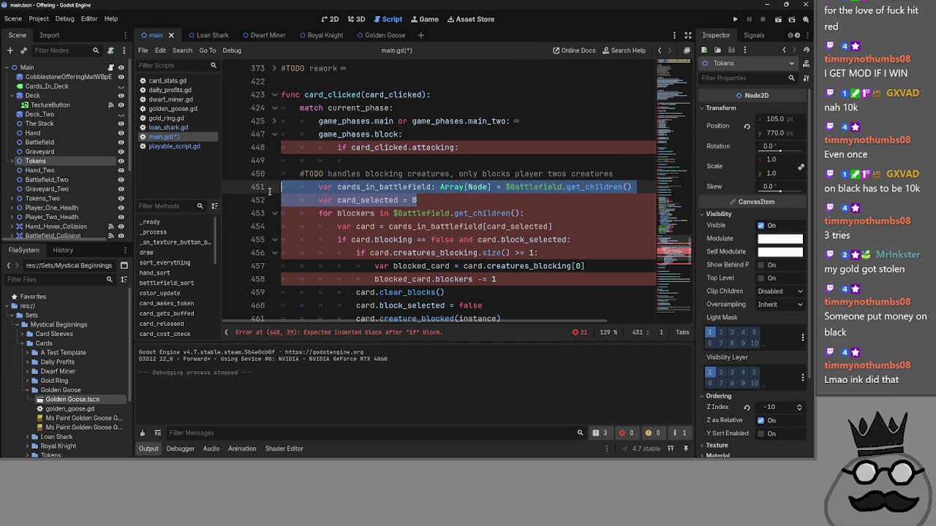
key("BackSpace")
key("BackSpace")
left_click(380, 162)
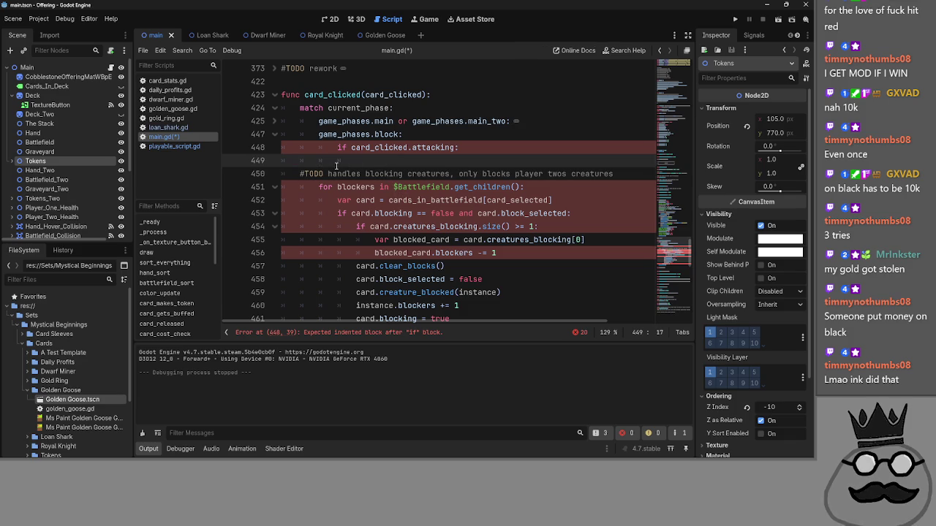
left_click_drag(381, 162, 259, 162)
key("BackSpace")
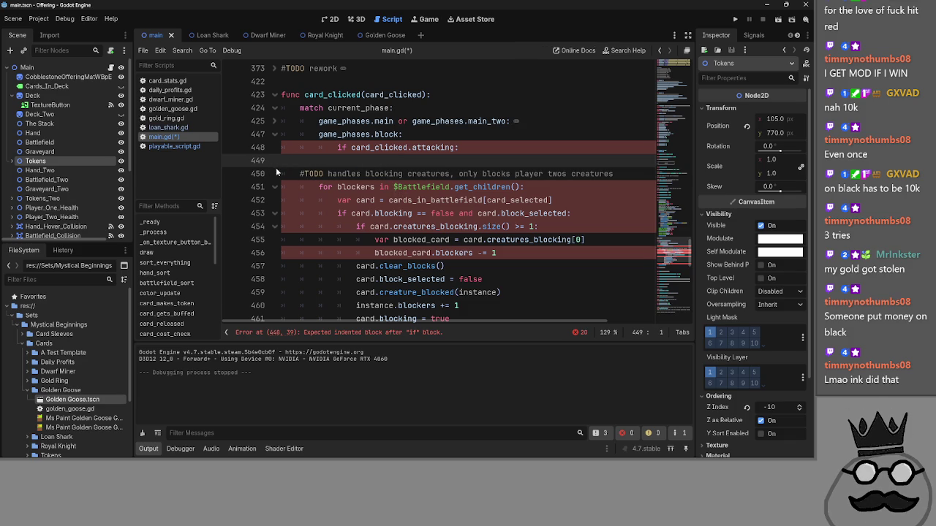
key("Down")
- Indent the TODO comment and the for loop under the attacking check
key("Tab")
key("Tab")
left_click(330, 163)
key("BackSpace")
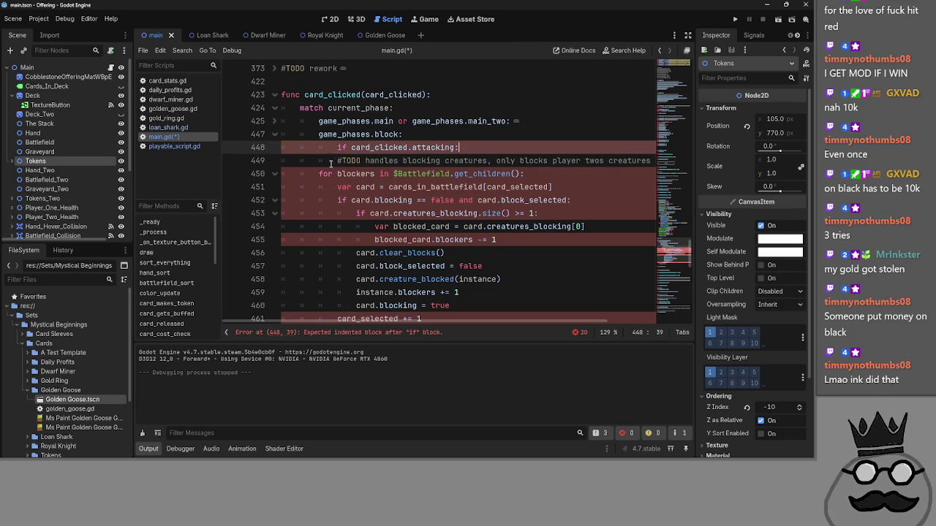
left_click(319, 174)
scroll(381, 209, "down", 2)
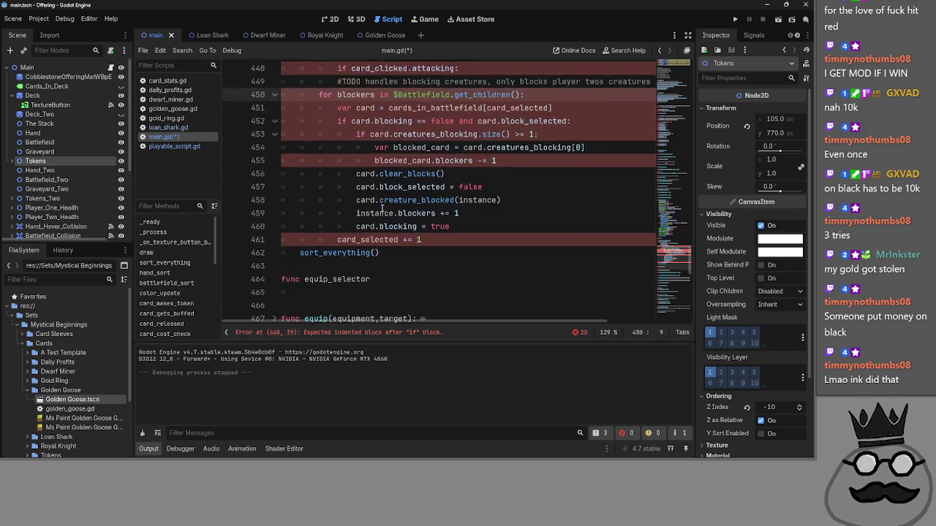
scroll(381, 208, "up", 2)
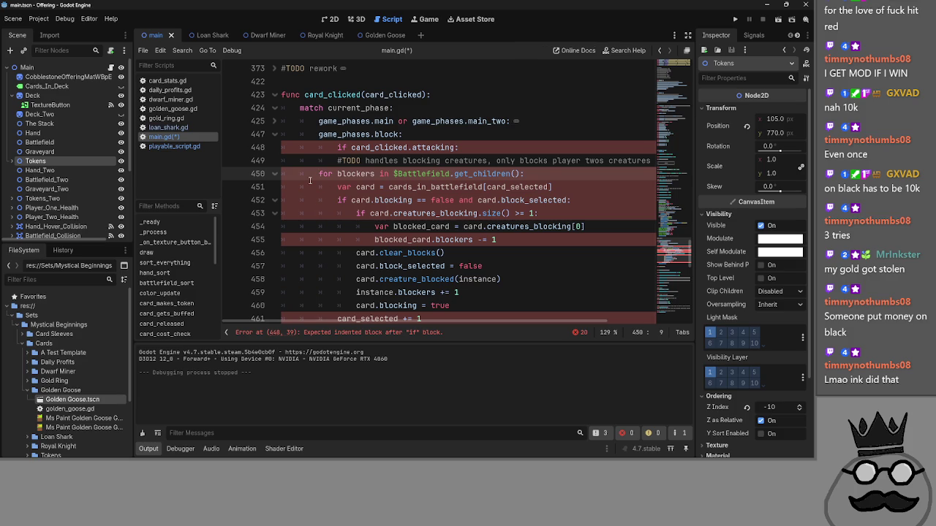
key("Tab")
key("Tab")
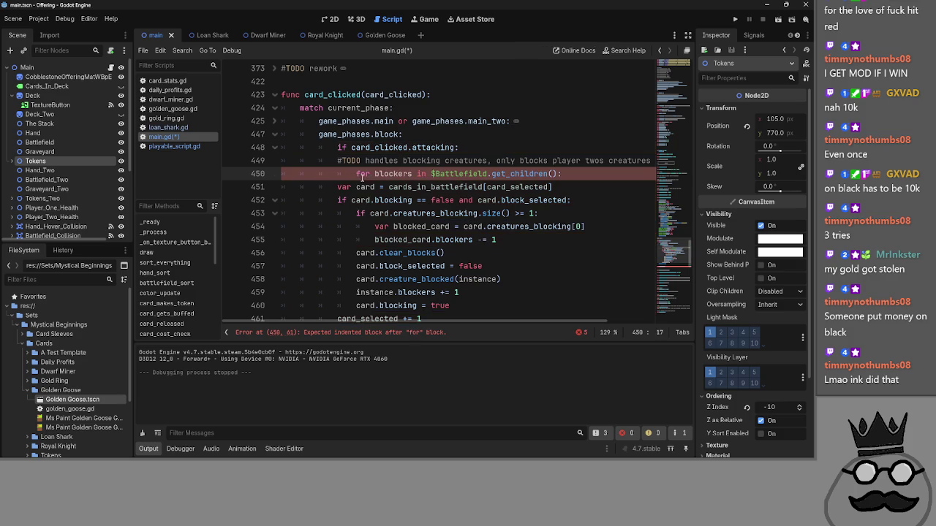
- Indent the var card line under the loop and delete its assignment
left_click(338, 187)
key("Tab")
key("Tab")
mouse_move(589, 188)
left_mouse_down()
mouse_move(335, 187)
mouse_move(376, 187)
left_mouse_up()
key("BackSpace")
- Rename the loop variable blockers to creatures and review the card references on line 452
left_click(338, 200)
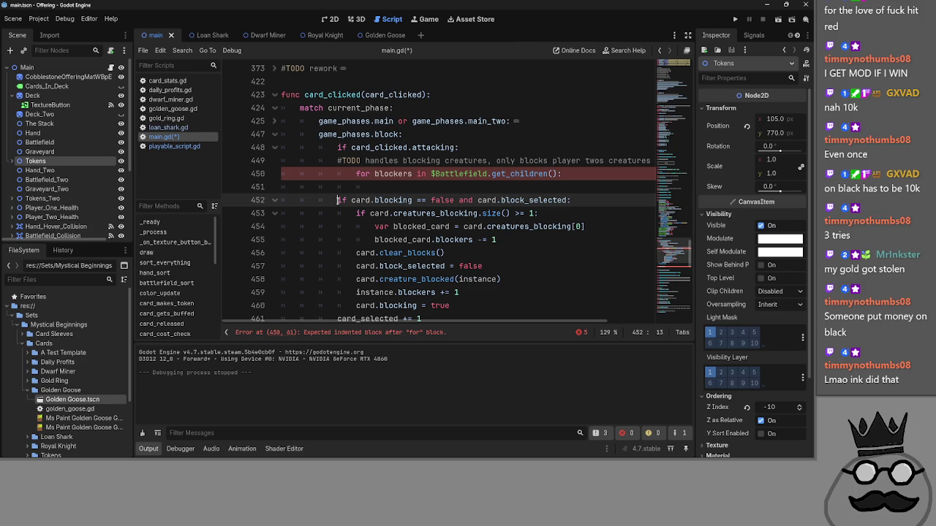
double_click(395, 173)
key("ctrl+c")
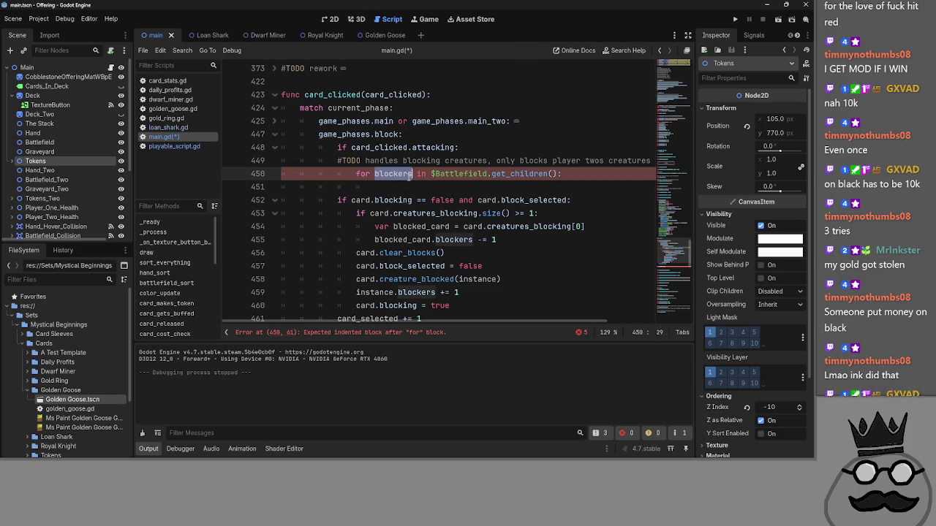
type("creature")
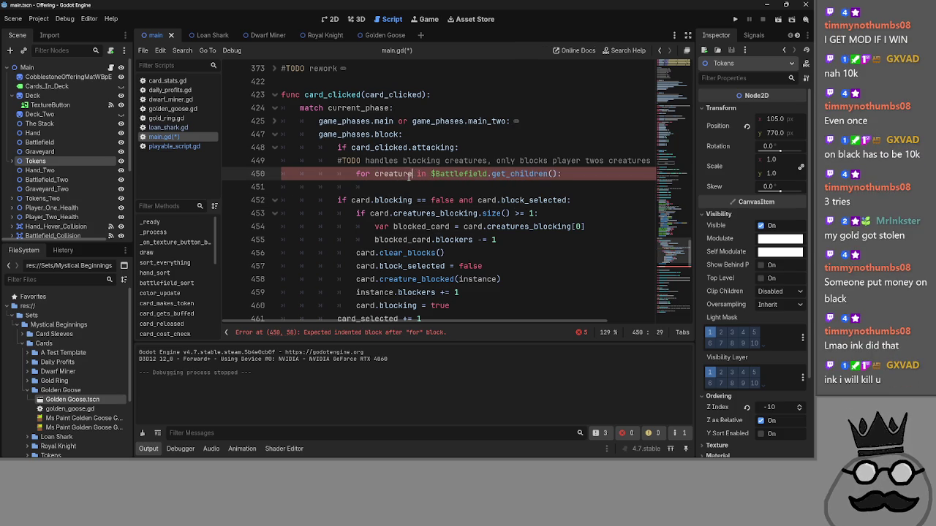
type("s")
double_click(361, 200)
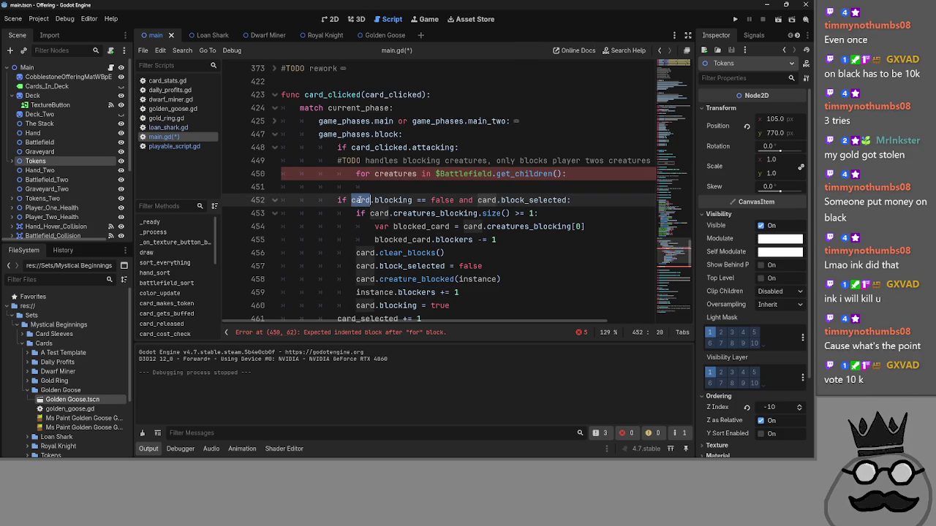
left_click(424, 187)
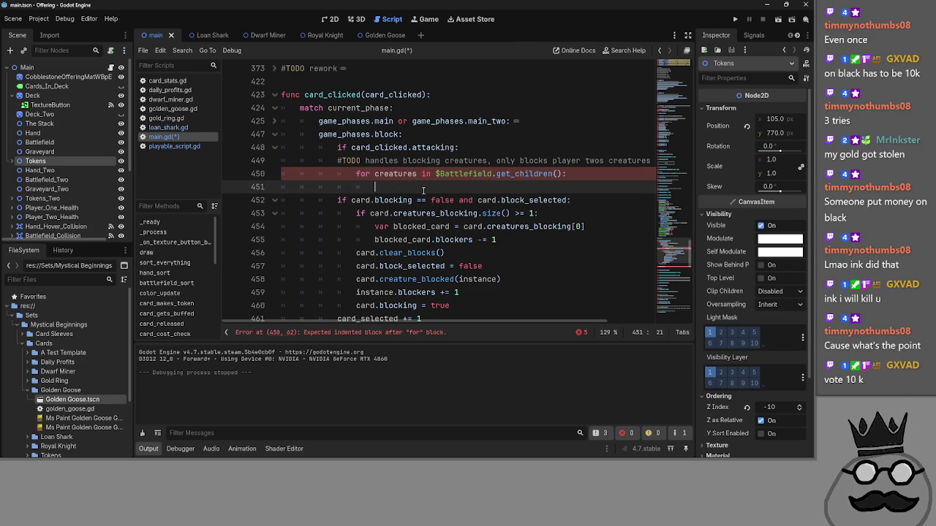
double_click(486, 200)
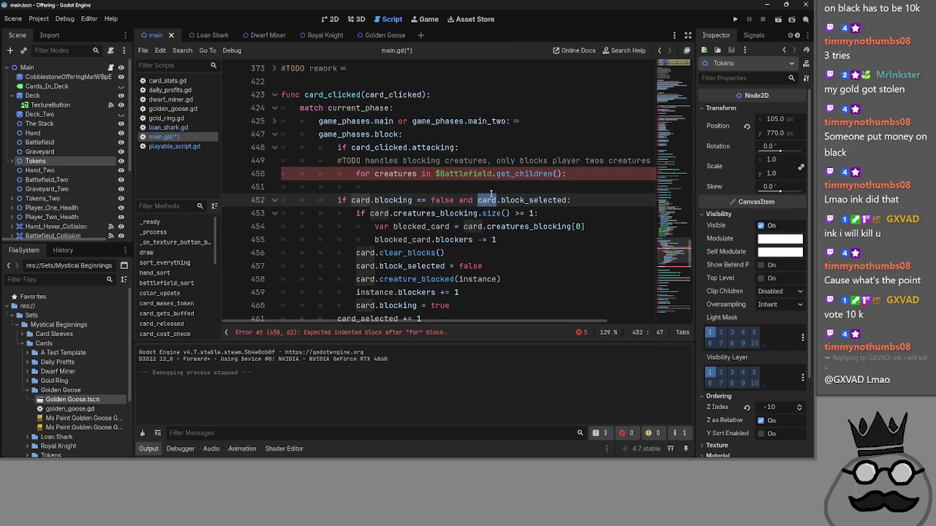
double_click(361, 200)
double_click(486, 200)
left_click(305, 187)
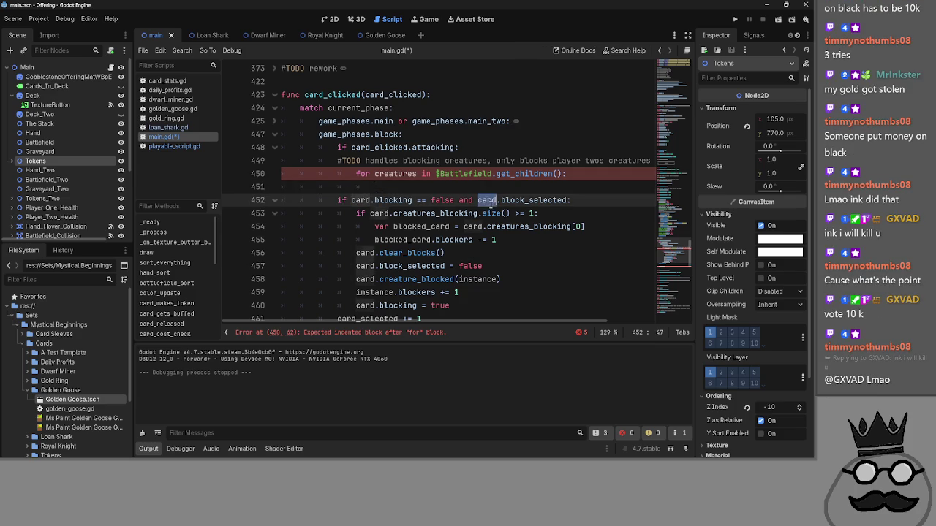
- Expand the folded code under #TODO rework
left_click(275, 68)
scroll(401, 242, "down", 5)
scroll(402, 245, "down", 8)
scroll(409, 248, "up", 7)
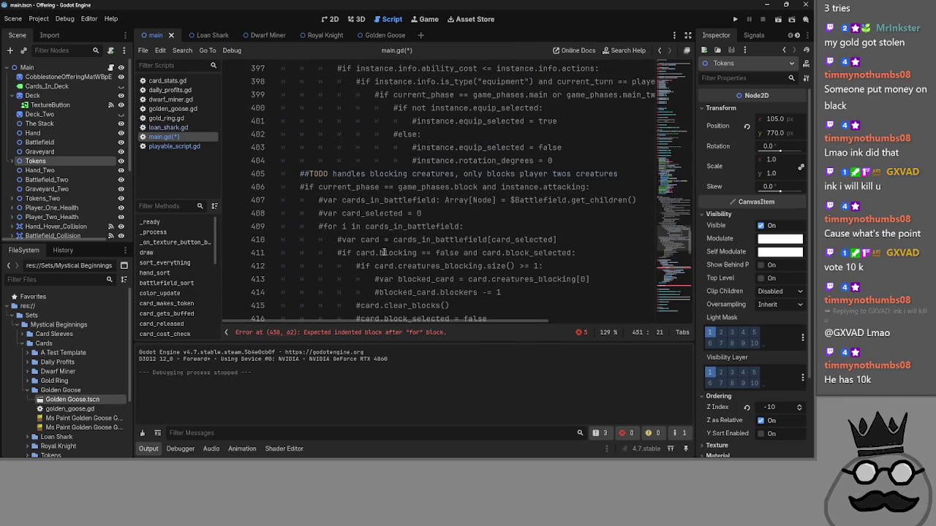
- Review the old commented blocking code, then fold the region under #TODO rework at line 373
scroll(381, 252, "down", 1)
left_click(365, 213)
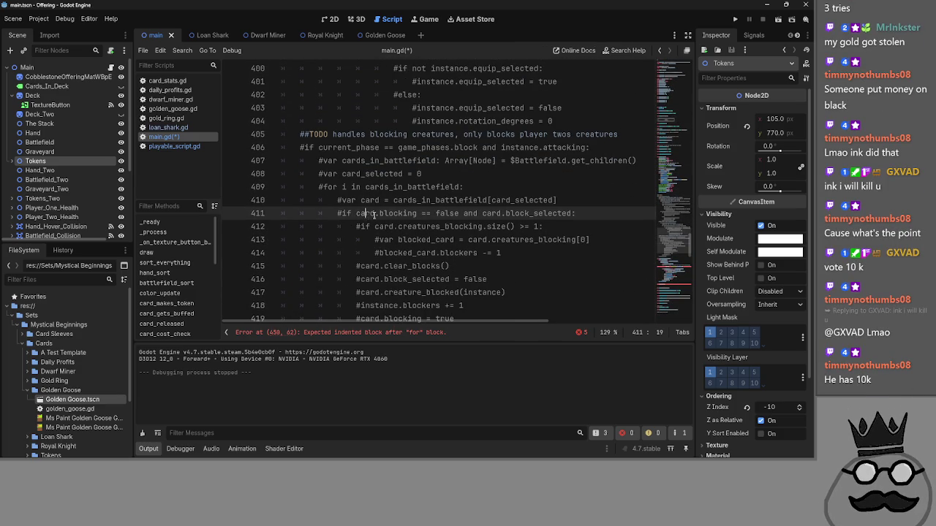
double_click(471, 212)
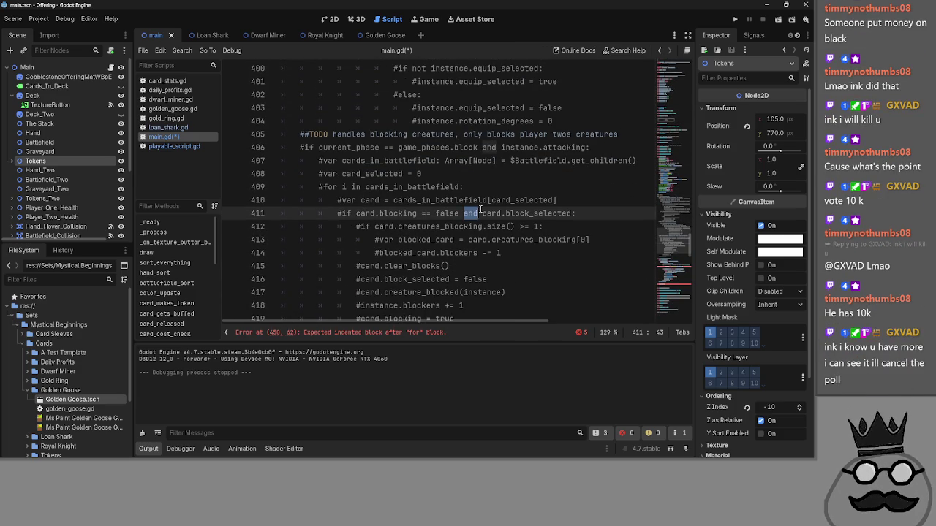
double_click(399, 213)
scroll(504, 214, "up", 12)
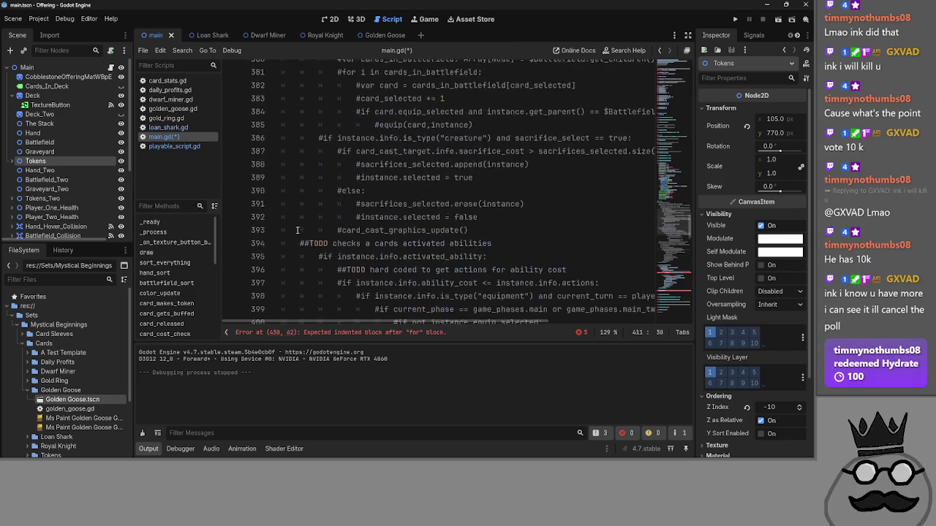
left_click(274, 188)
scroll(320, 203, "down", 2)
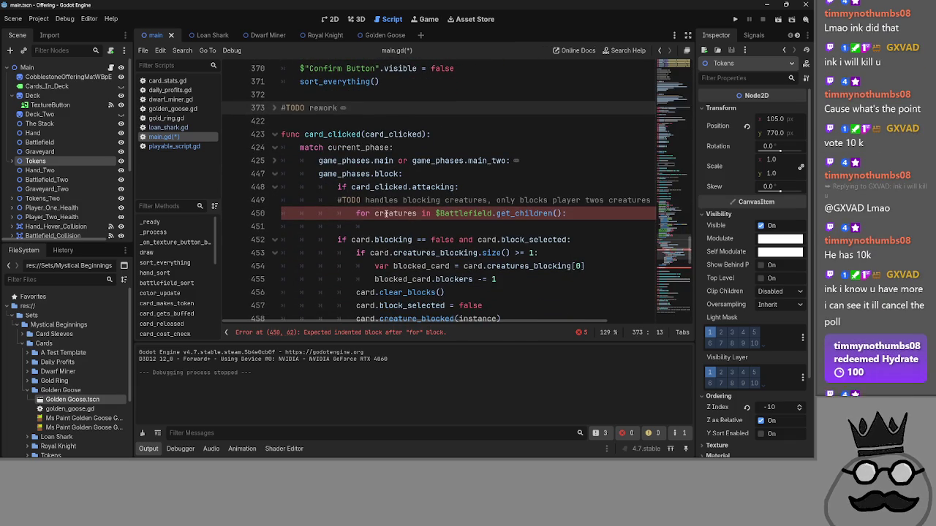
- Rename the line 450 loop variable from creatures to blockers
double_click(394, 213)
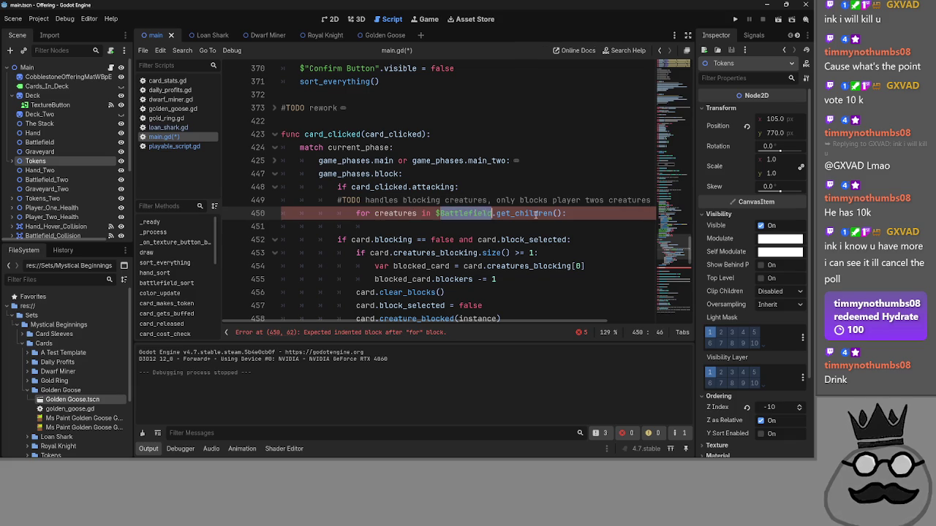
left_click(422, 213)
left_click(413, 225)
left_click(342, 239)
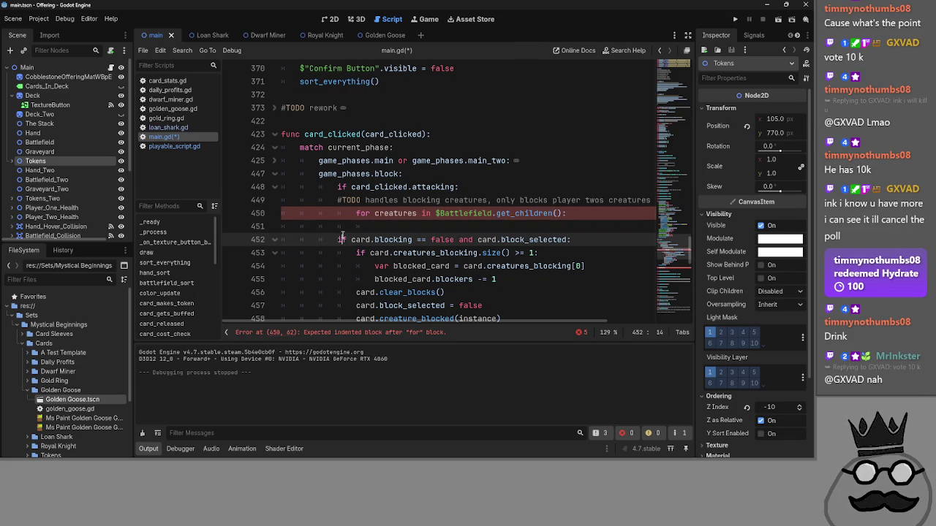
double_click(392, 239)
left_click(393, 239)
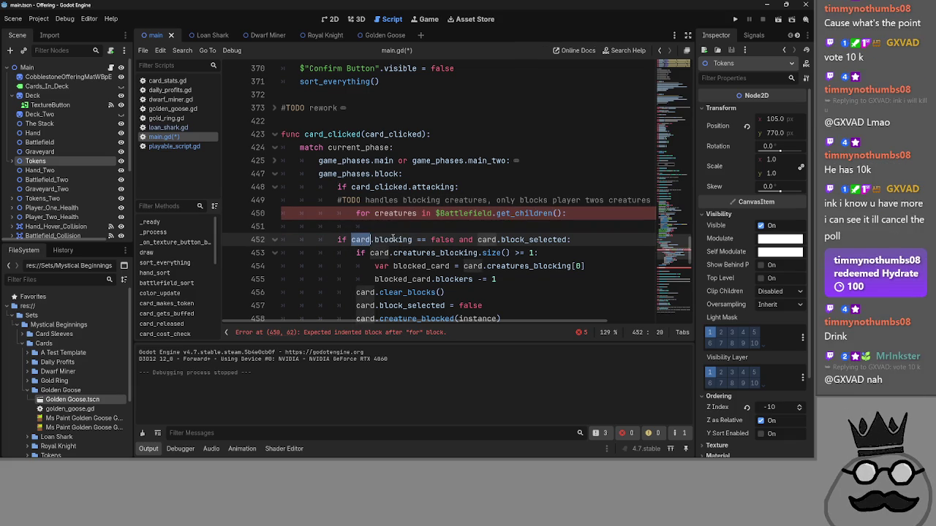
double_click(393, 212)
type("blockers")
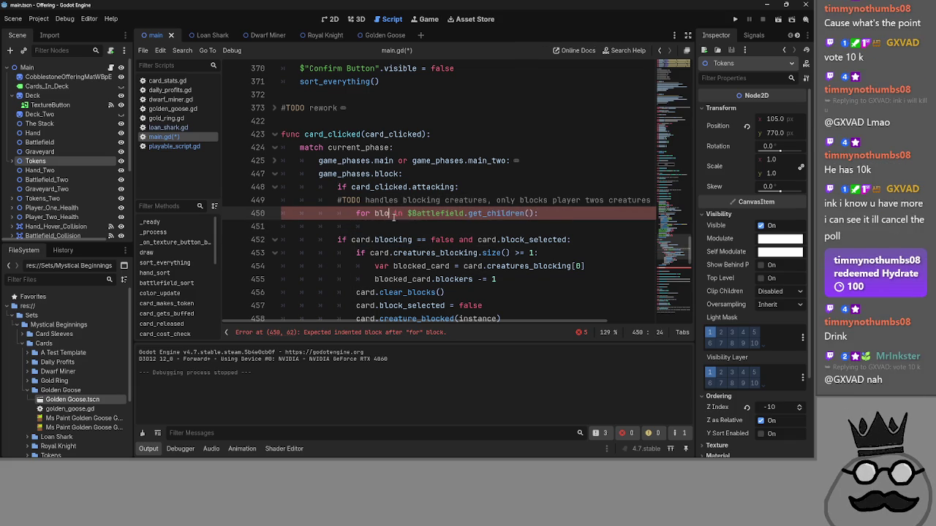
double_click(394, 213)
type("c")
key("ctrl+z")
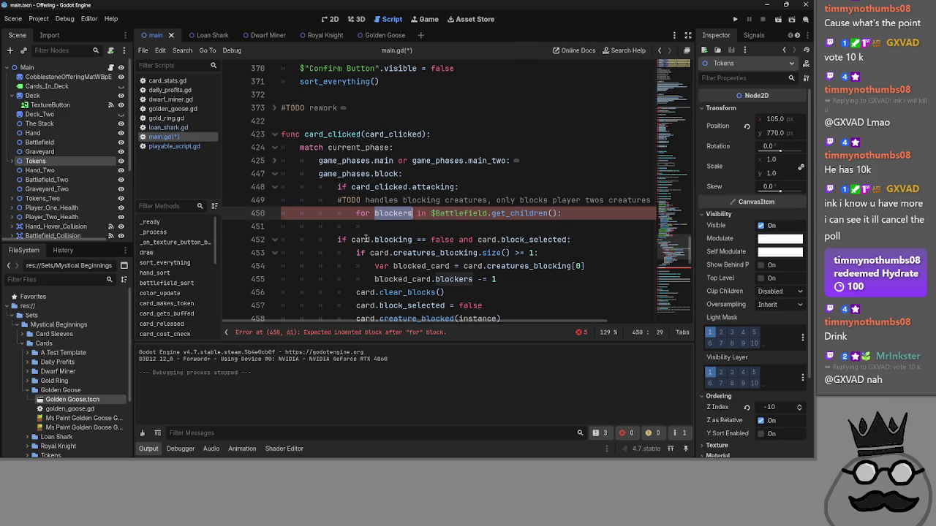
- Replace card with blockers in the line 452 blocking check and review the surrounding lines
double_click(367, 240)
key("ctrl+v")
key("Left")
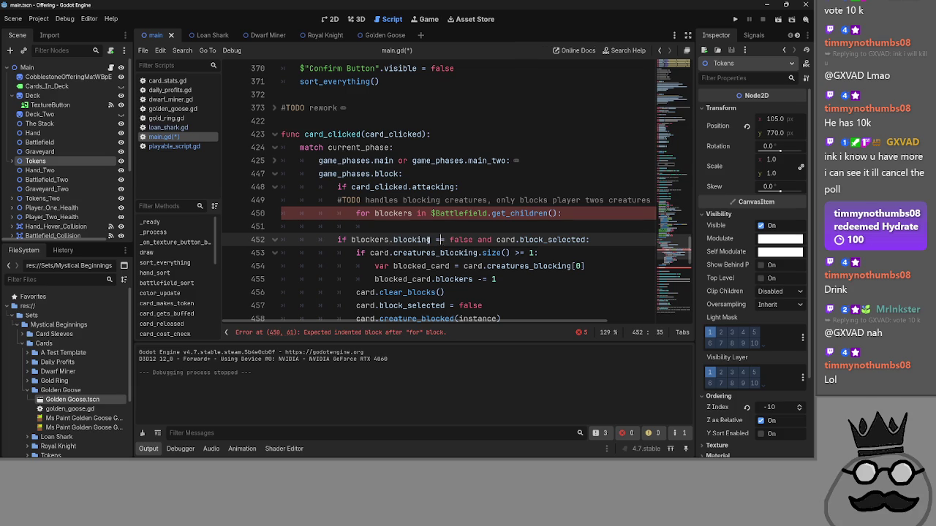
double_click(462, 239)
double_click(551, 240)
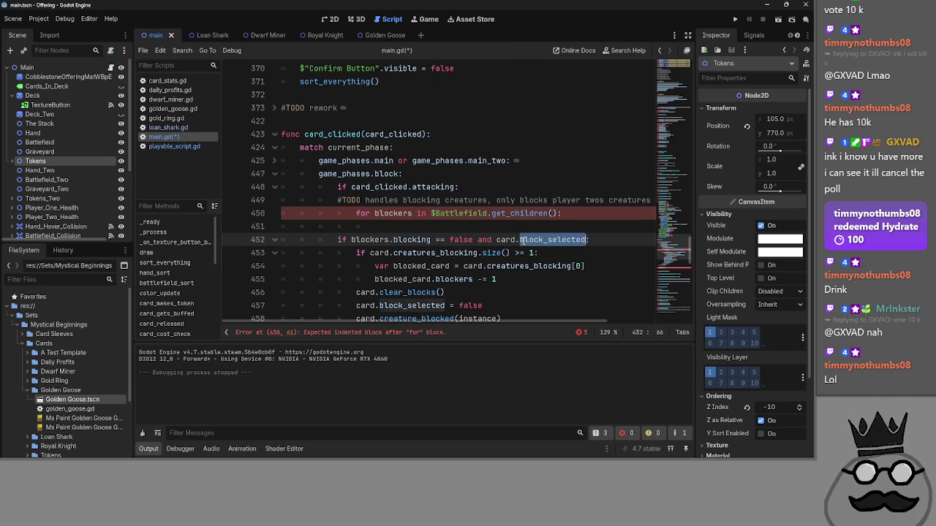
scroll(556, 271, "down", 1)
left_click(389, 213)
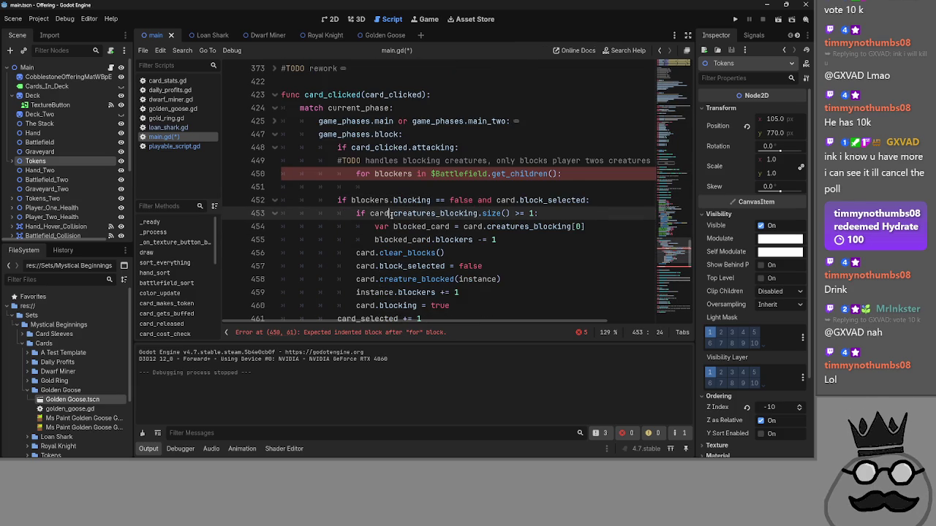
double_click(462, 241)
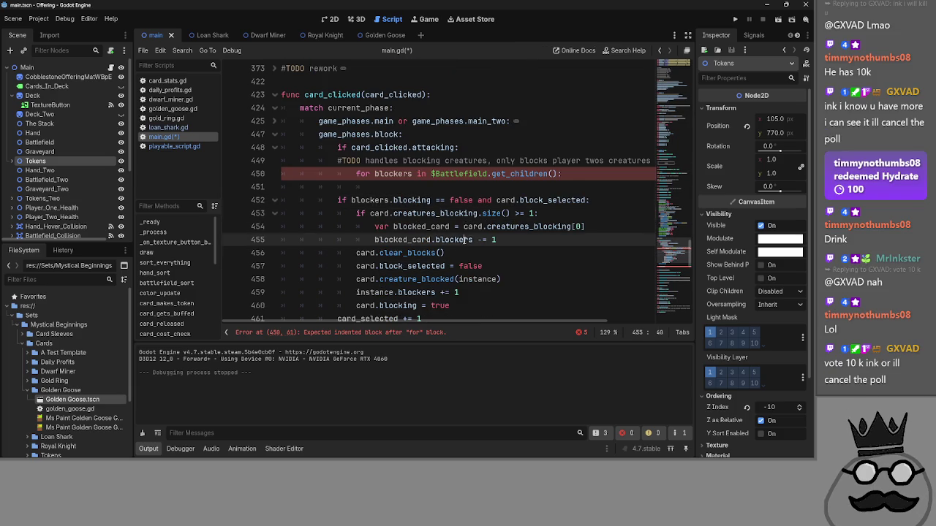
left_click(401, 186)
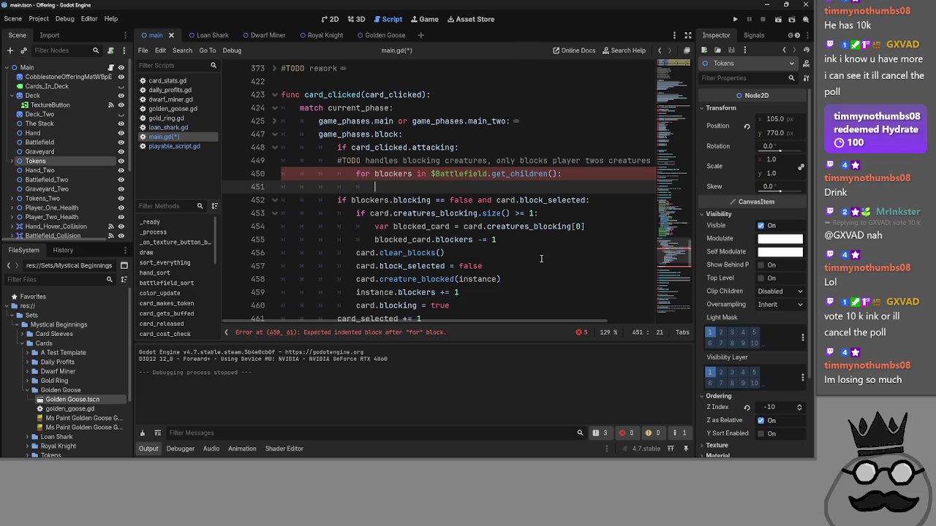
scroll(541, 258, "down", 1)
mouse_move(438, 279)
left_mouse_down()
mouse_move(438, 199)
mouse_move(453, 265)
mouse_move(417, 289)
mouse_move(351, 175)
mouse_move(329, 160)
left_mouse_up()
left_click(396, 136)
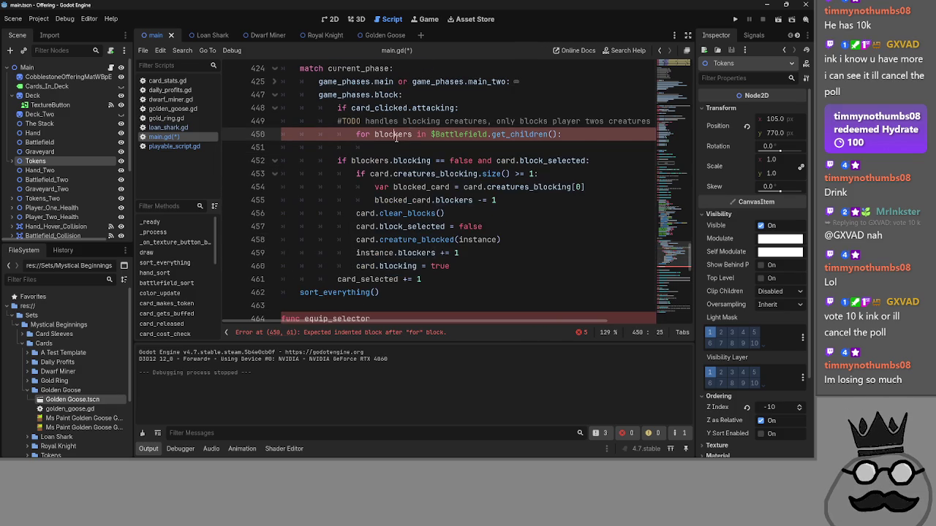
- Undo the rename, indent the #TODO comment, and delete blank line 449
key("ctrl+z")
key("ctrl+z")
key("ctrl+z")
key("ctrl+z")
key("ctrl+z")
key("ctrl+z")
key("ctrl+z")
key("ctrl+z")
left_click(373, 118)
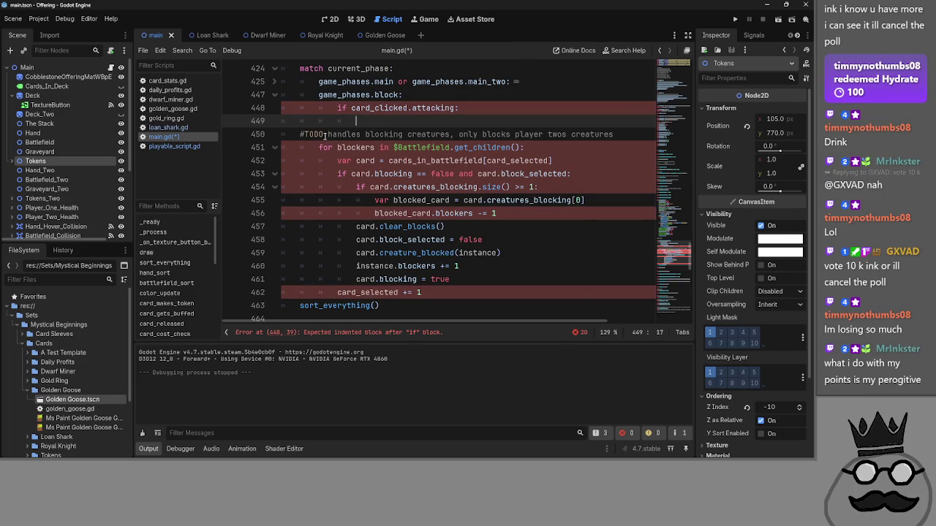
left_click(301, 132)
key("Tab")
key("Tab")
triple_click(367, 120)
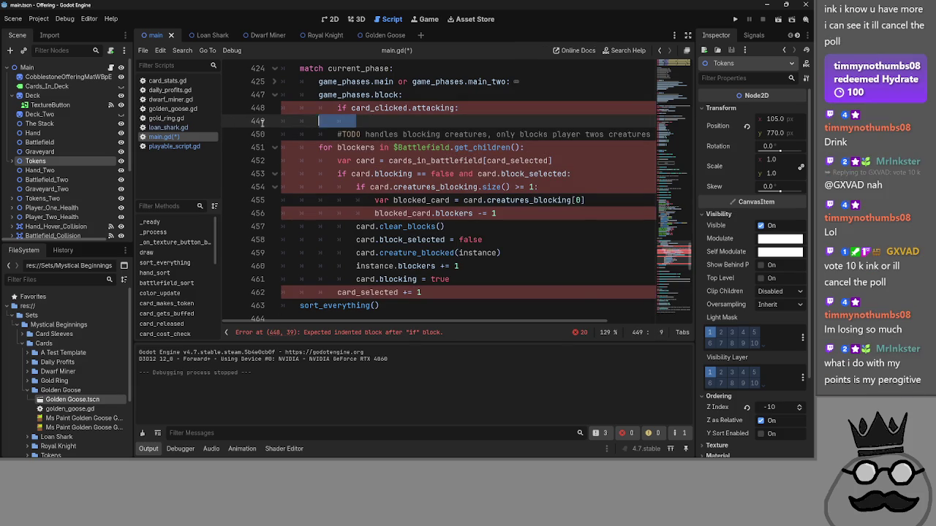
key("BackSpace")
key("BackSpace")
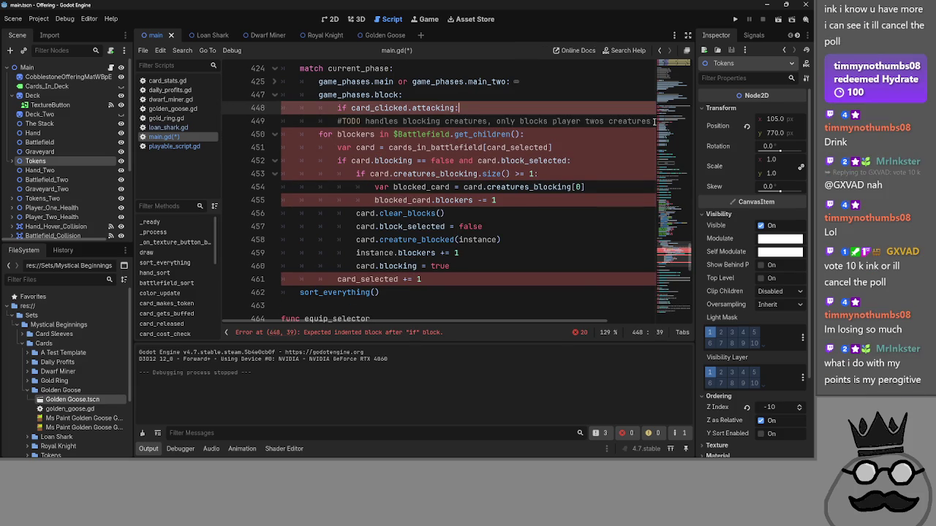
- Insert unindented blank lines below the #TODO comment and after line 450
left_click(658, 123)
key("Return")
key("Return")
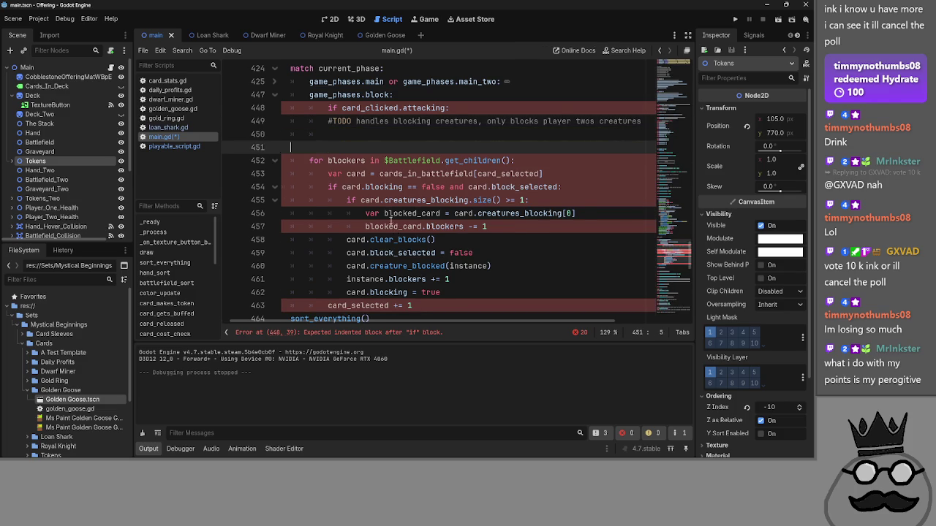
key("BackSpace")
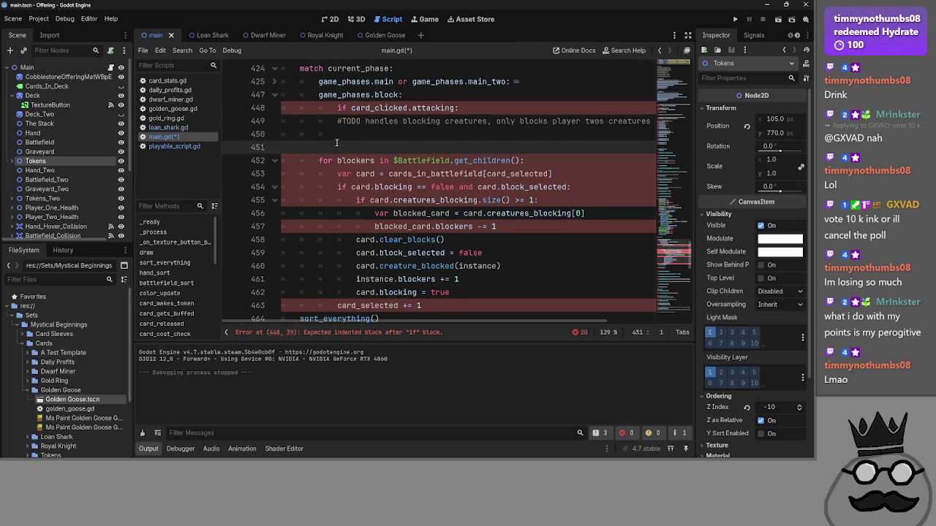
left_click(339, 136)
key("Return")
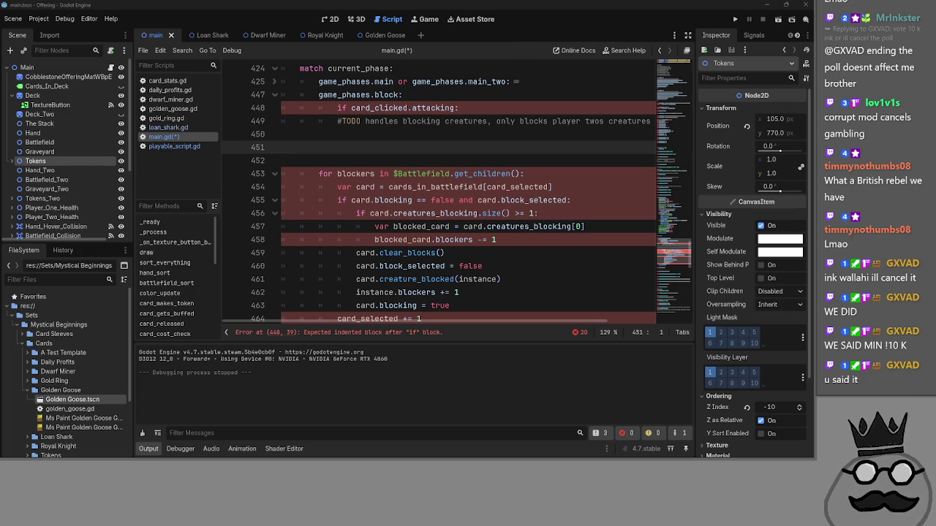
- Switch to Chrome's Twitch Manage Prediction tab
key("alt+Tab")
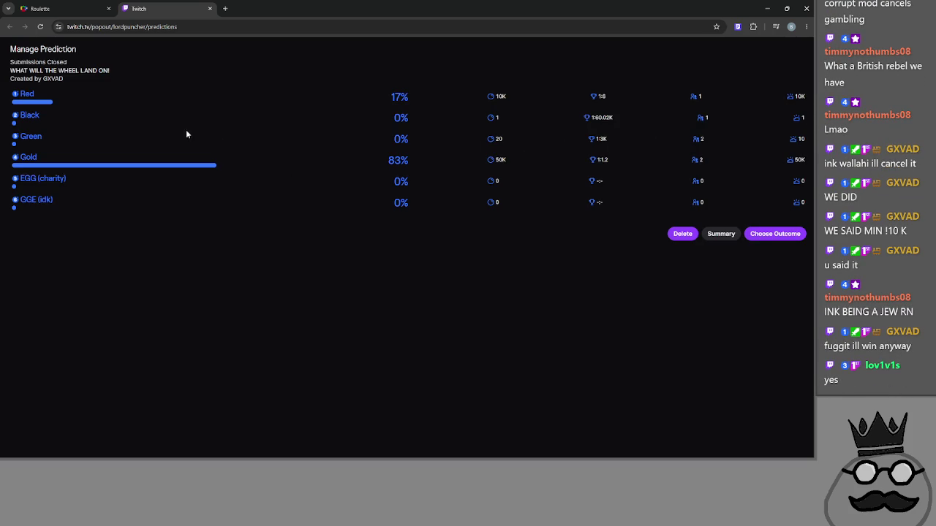
left_click(70, 8)
key("ctrl+Tab")
key("ctrl+Tab")
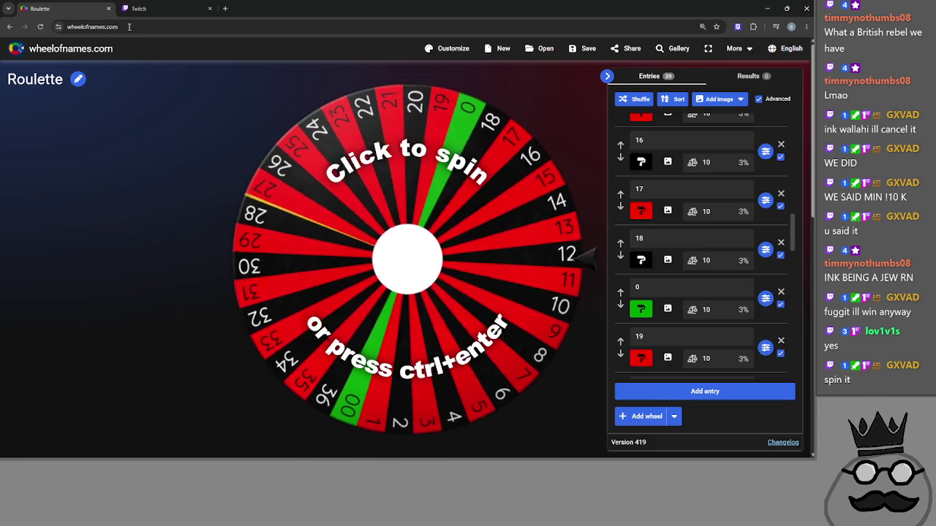
key("alt+Tab")
key("alt+Tab")
key("alt+Tab")
key("Escape")
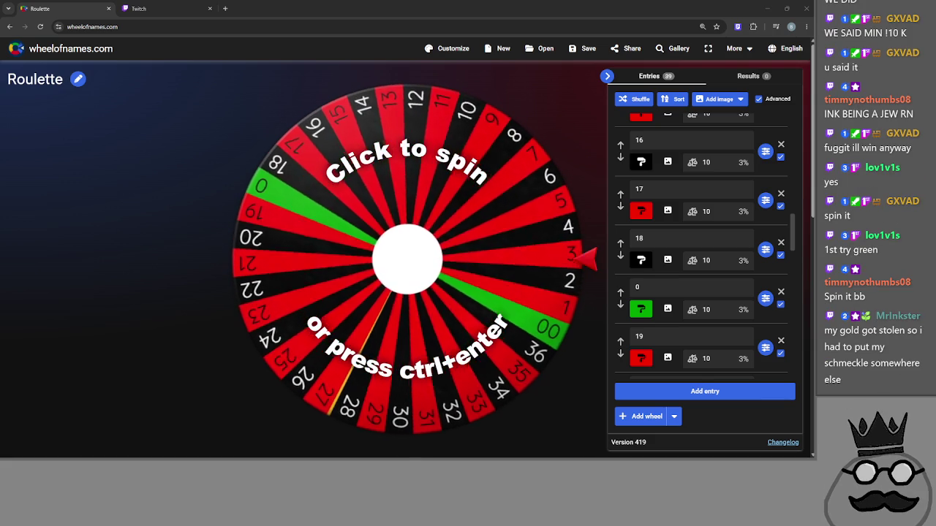
left_click(768, 169)
key("ctrl+Tab")
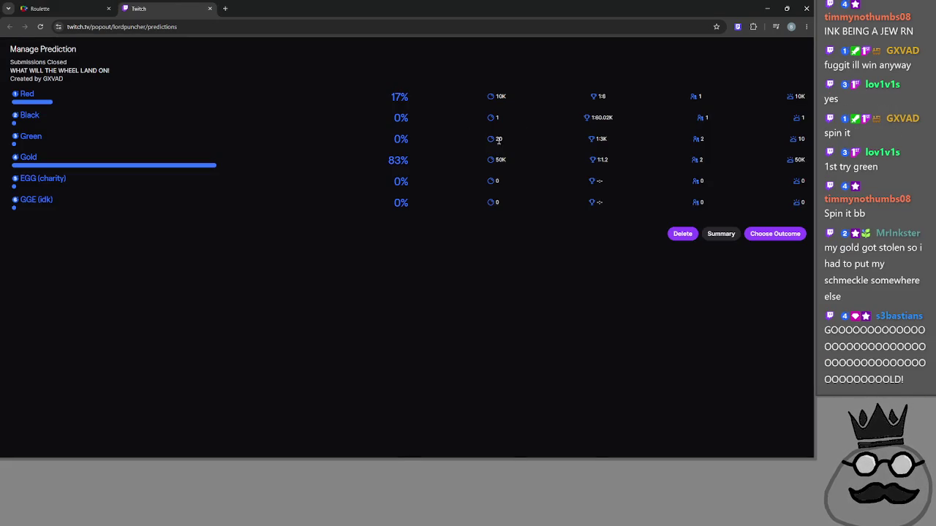
left_click_drag(514, 161, 468, 167)
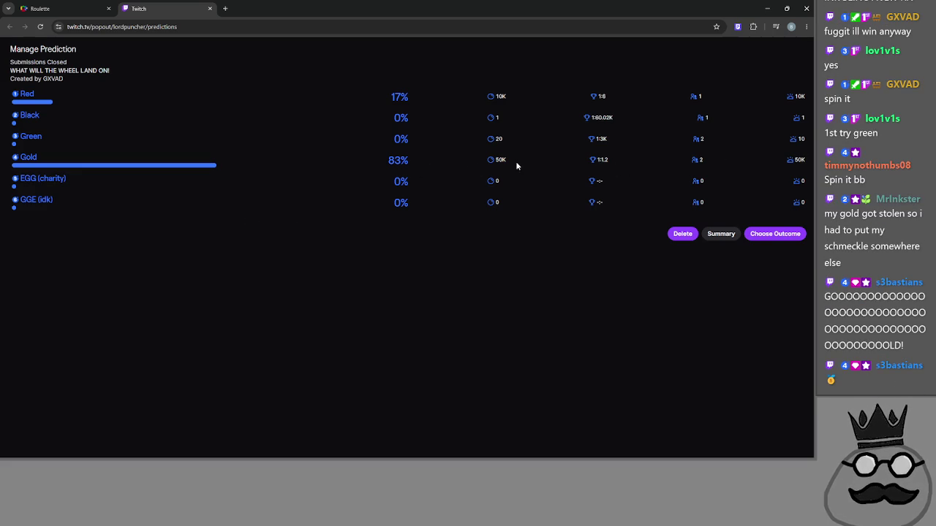
left_click(40, 8)
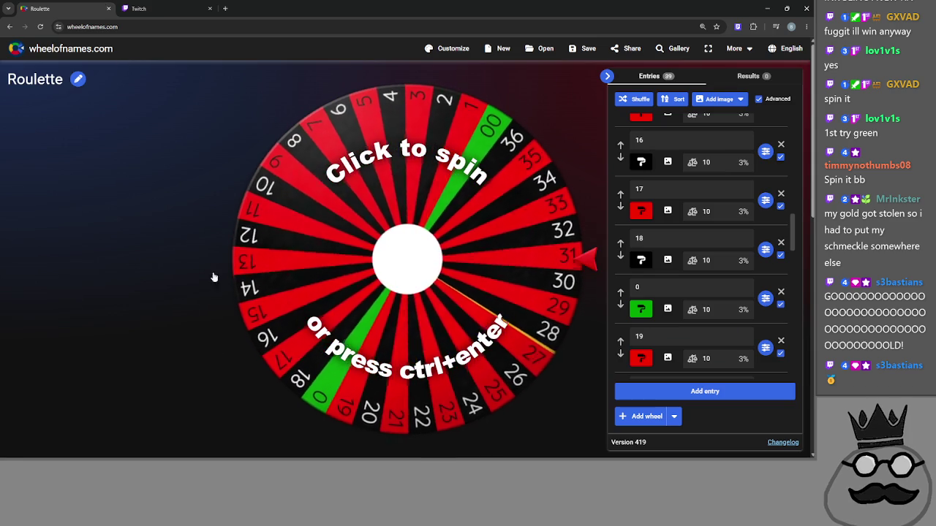
- Spin the roulette wheel and close the 'We have a winner!' dialog showing 30
left_click(334, 209)
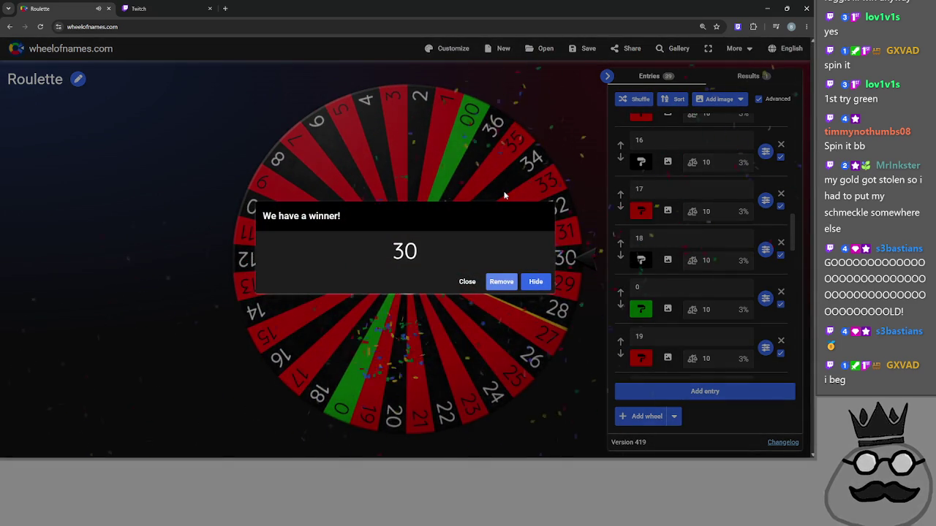
left_click(467, 282)
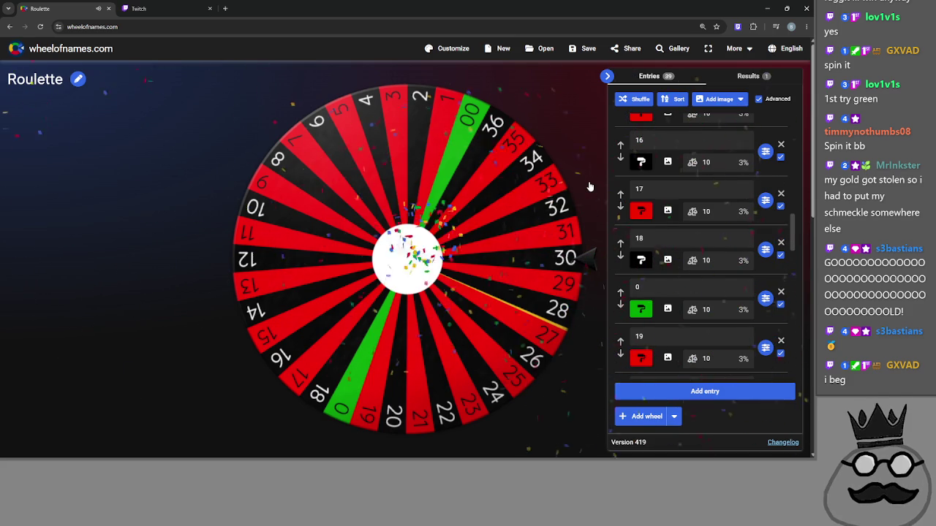